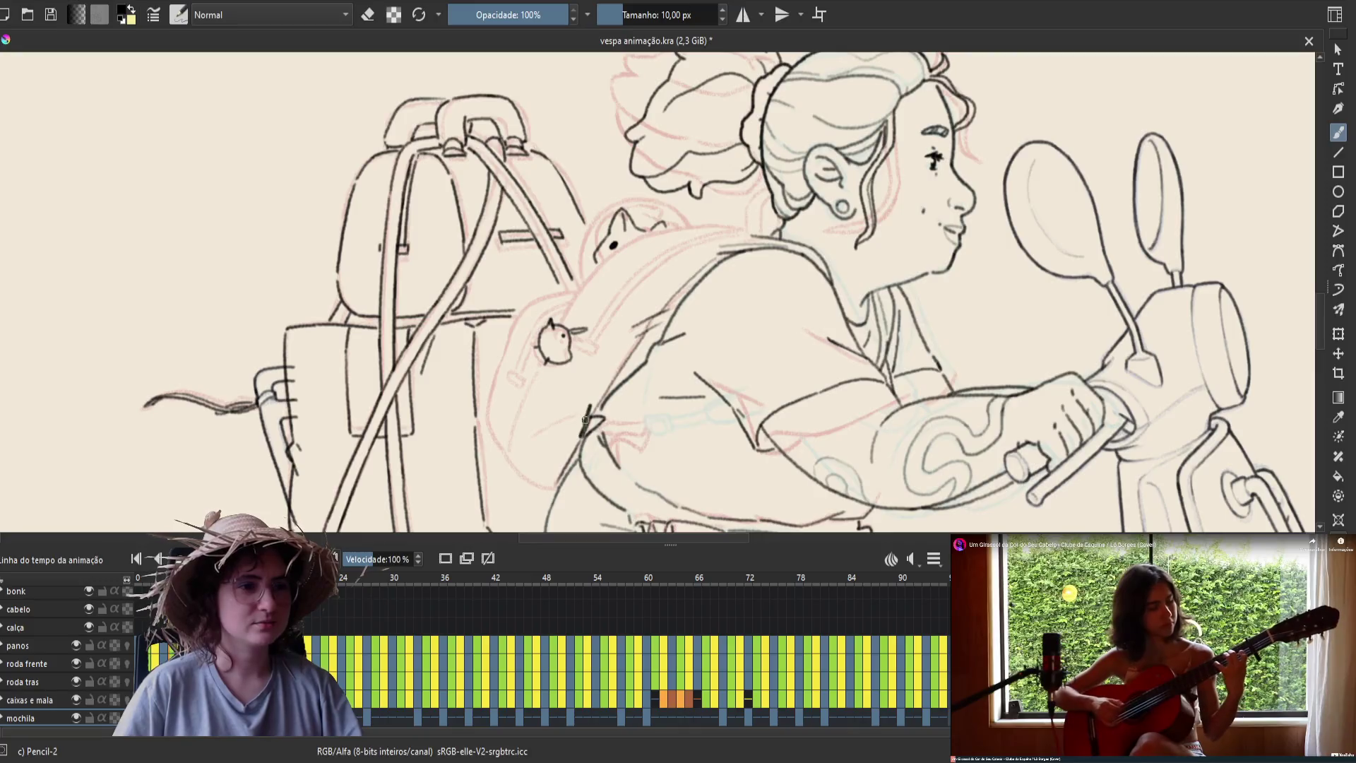
Switch the brush to eraser mode, pan over the drawing, and mirror the canvas view
key(e)
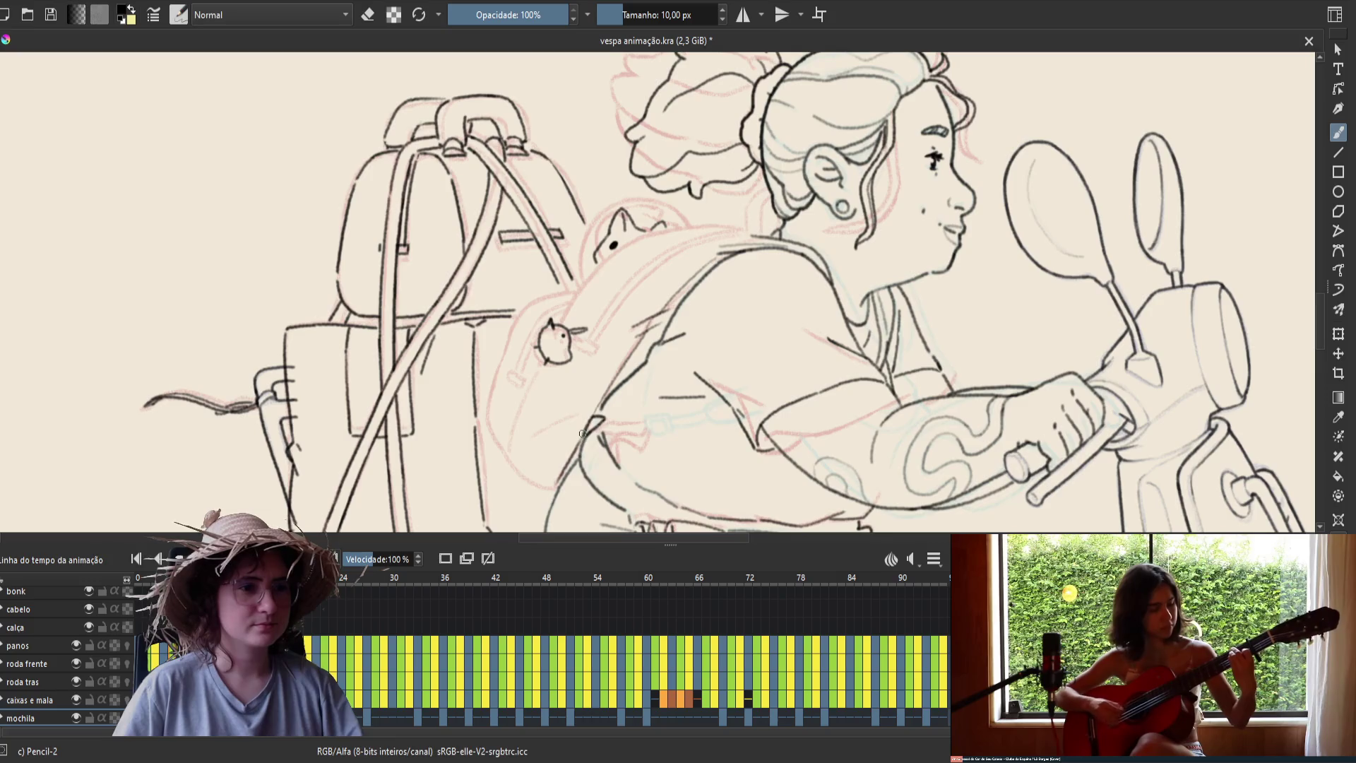
drag(635, 321, 586, 397)
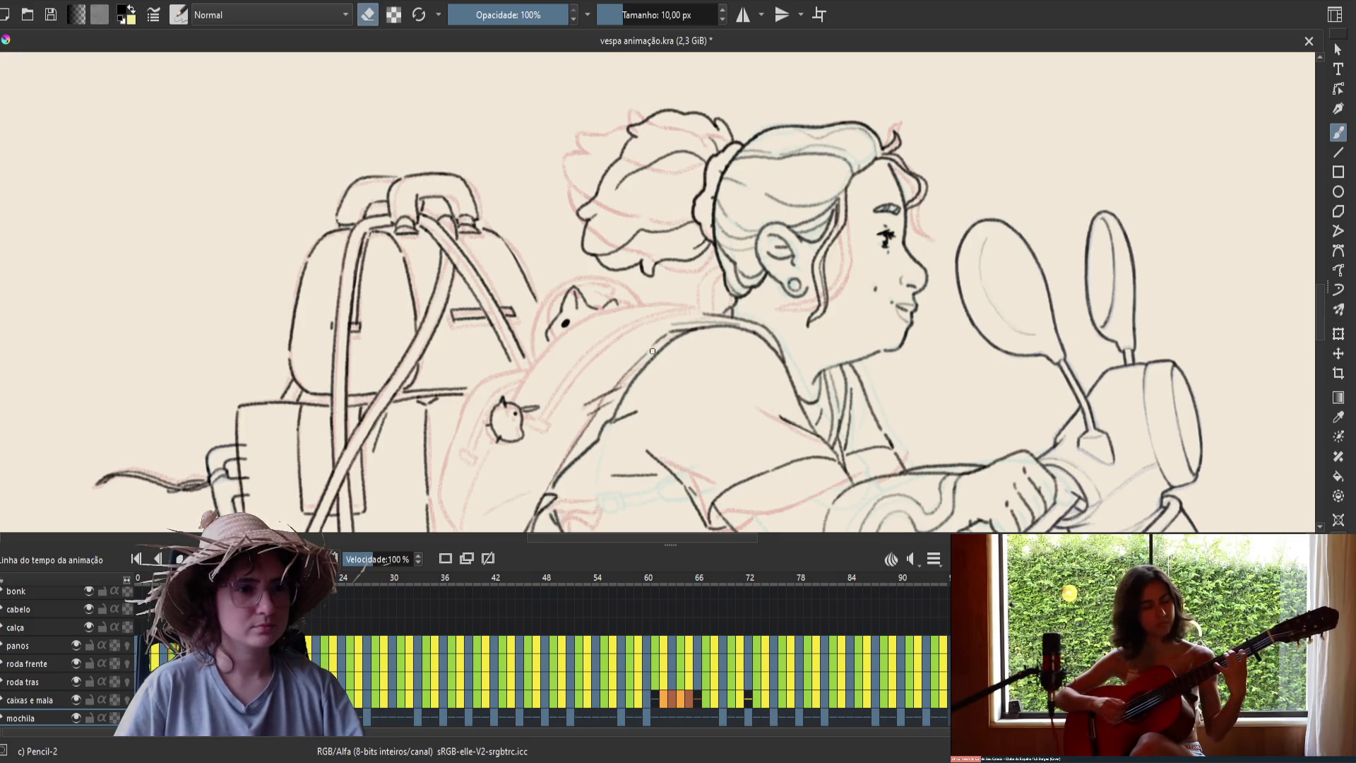
key(m)
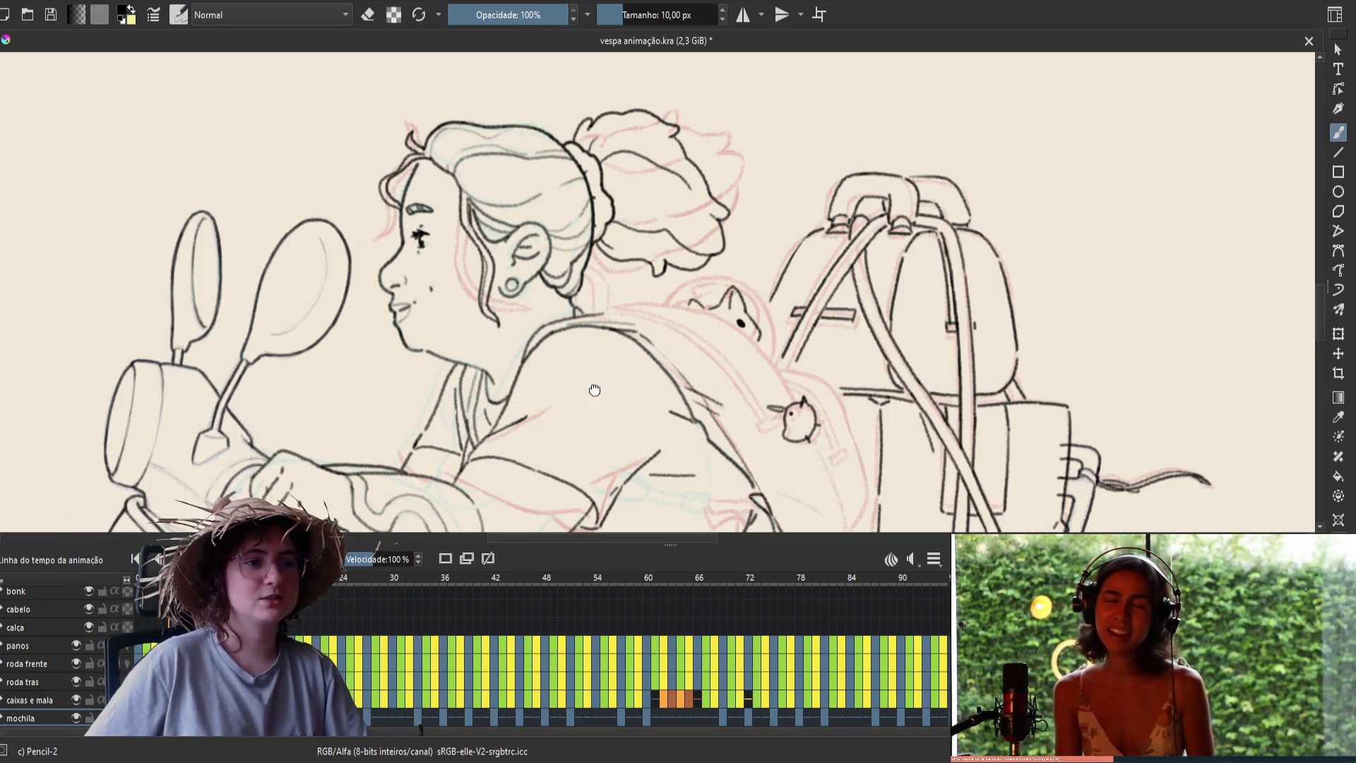
Draw a curly stroke on the lineart, undo it, and save the file
drag(604, 391, 598, 356)
drag(583, 341, 599, 370)
key(ctrl+z)
key(ctrl+s)
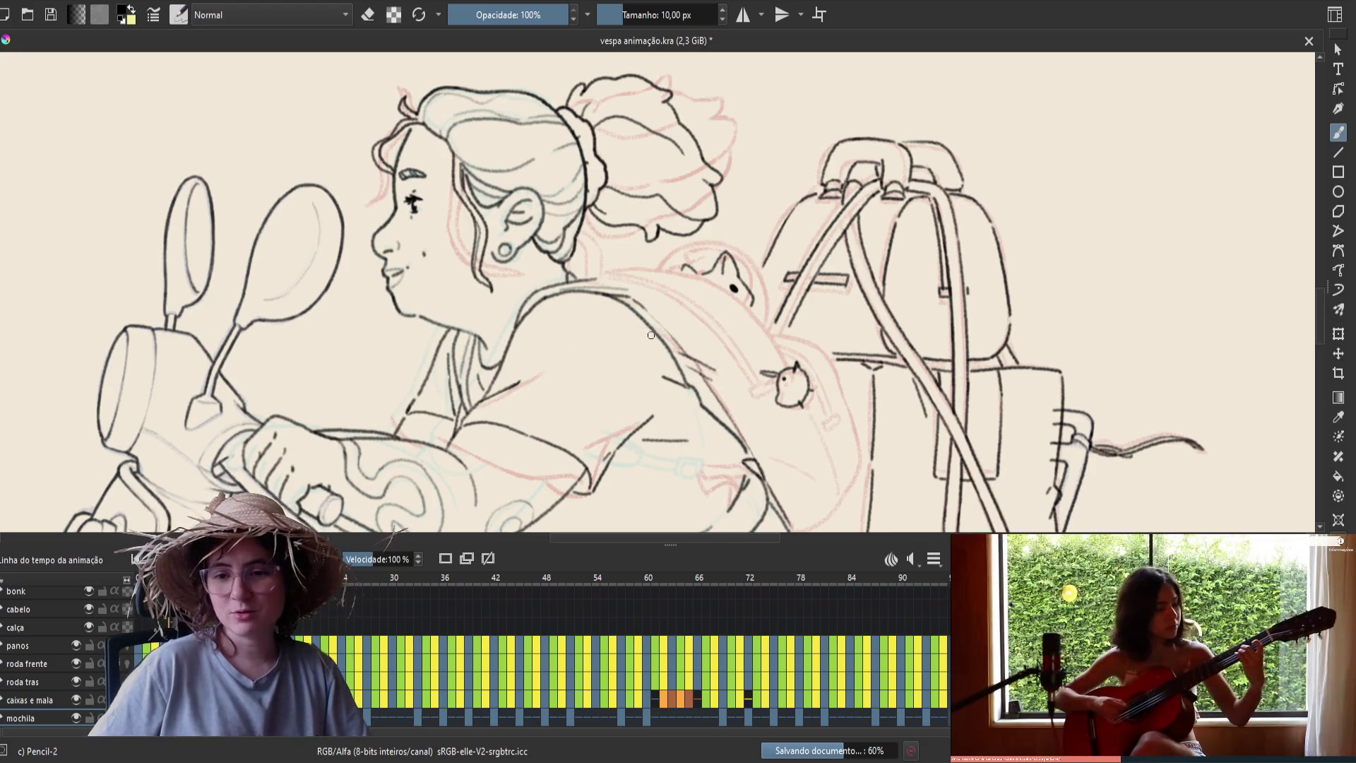
Un-mirror the view onto the girl and handlebars and add a small touch-up stroke
drag(671, 364, 643, 334)
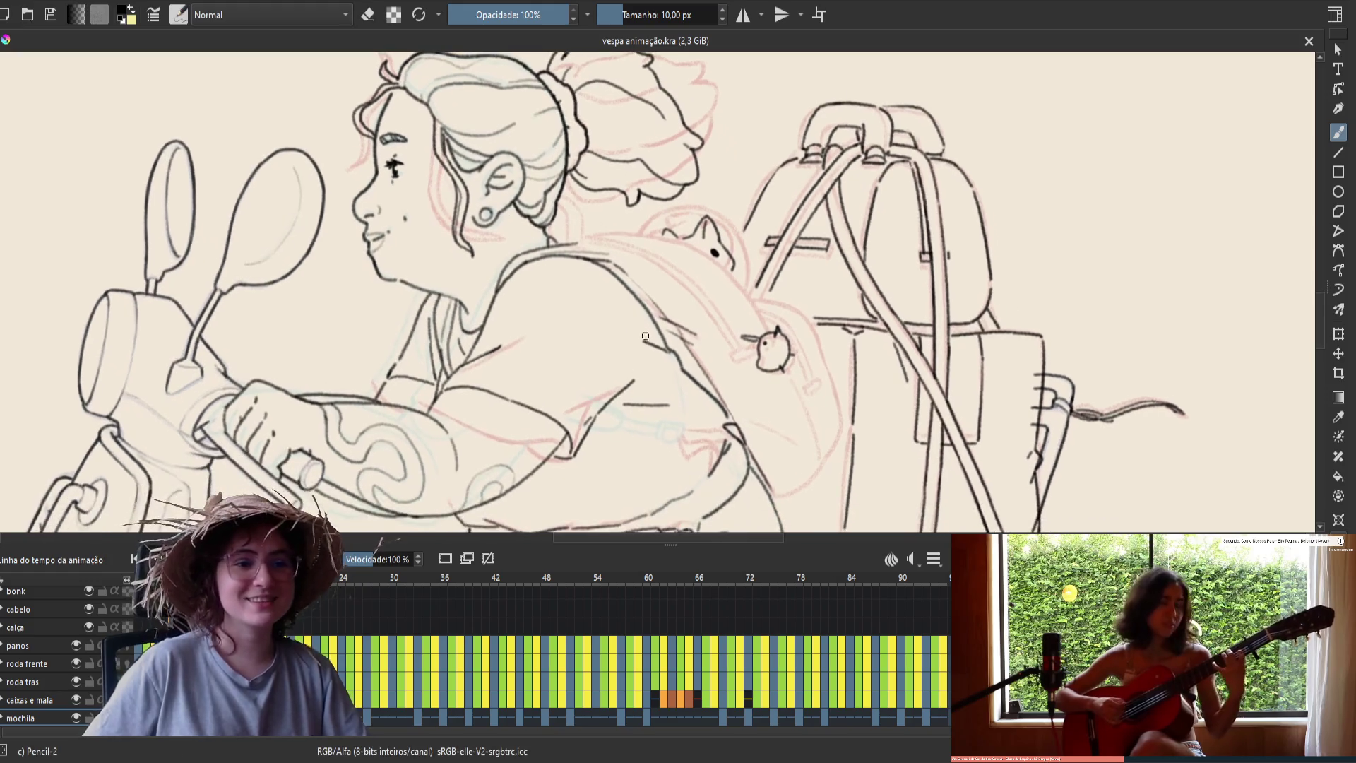
key(m)
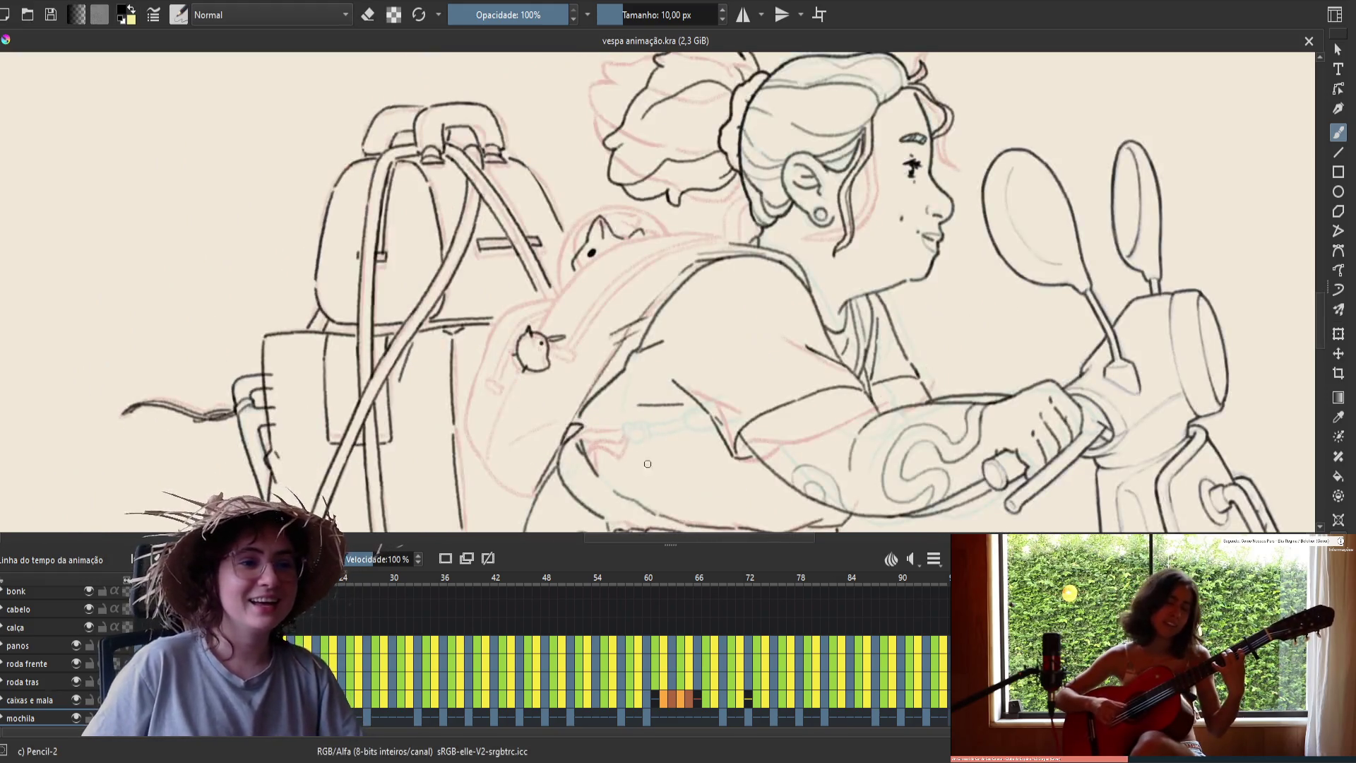
drag(634, 464, 732, 399)
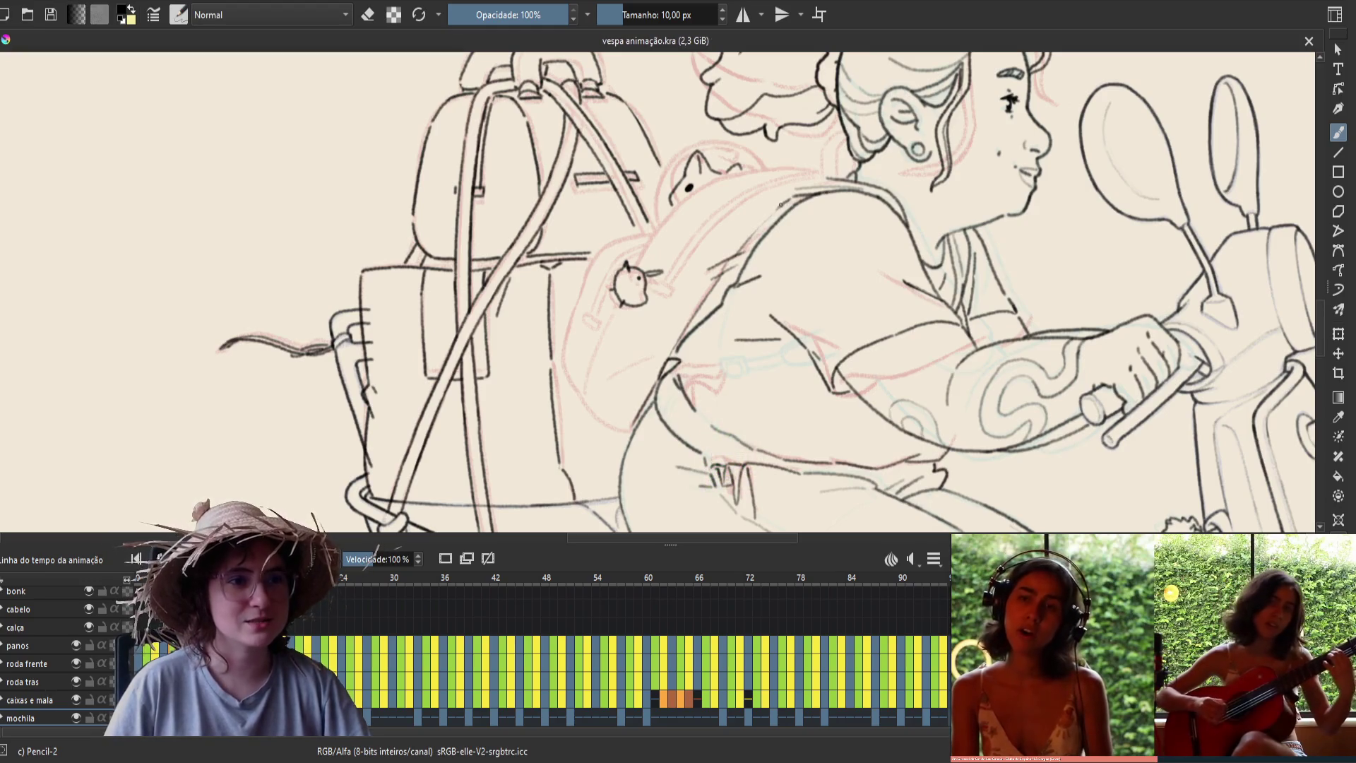
drag(778, 207, 772, 212)
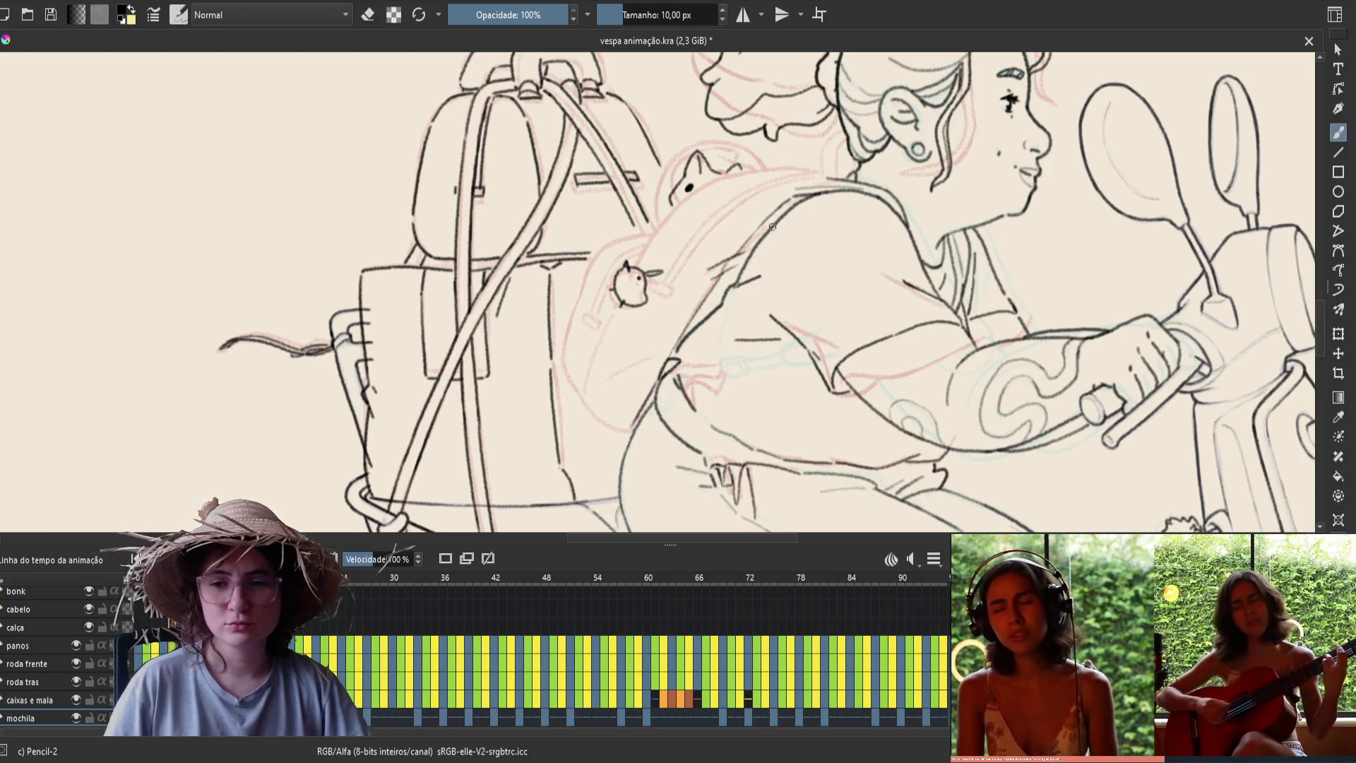
Mirror the view onto the backpack and luggage, then play and stop the animation twice
key(m)
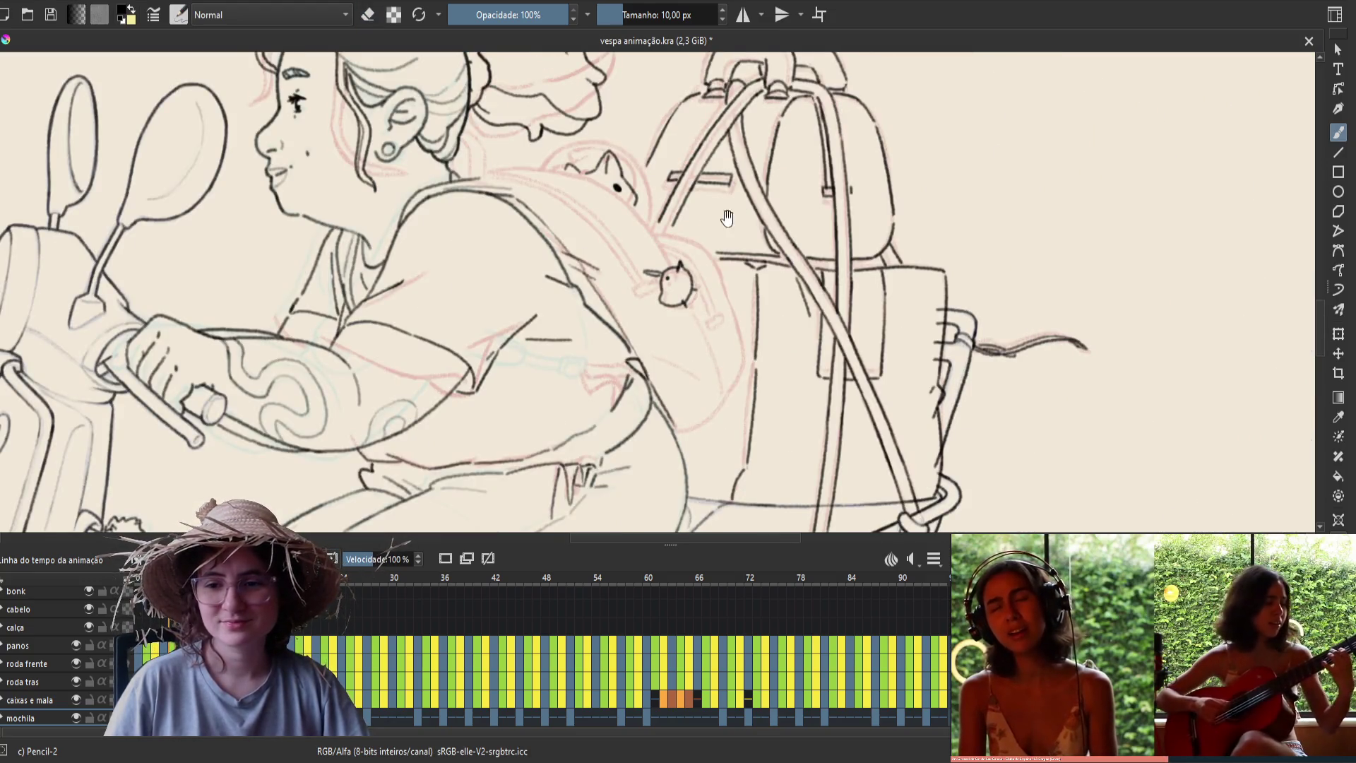
drag(728, 216, 876, 286)
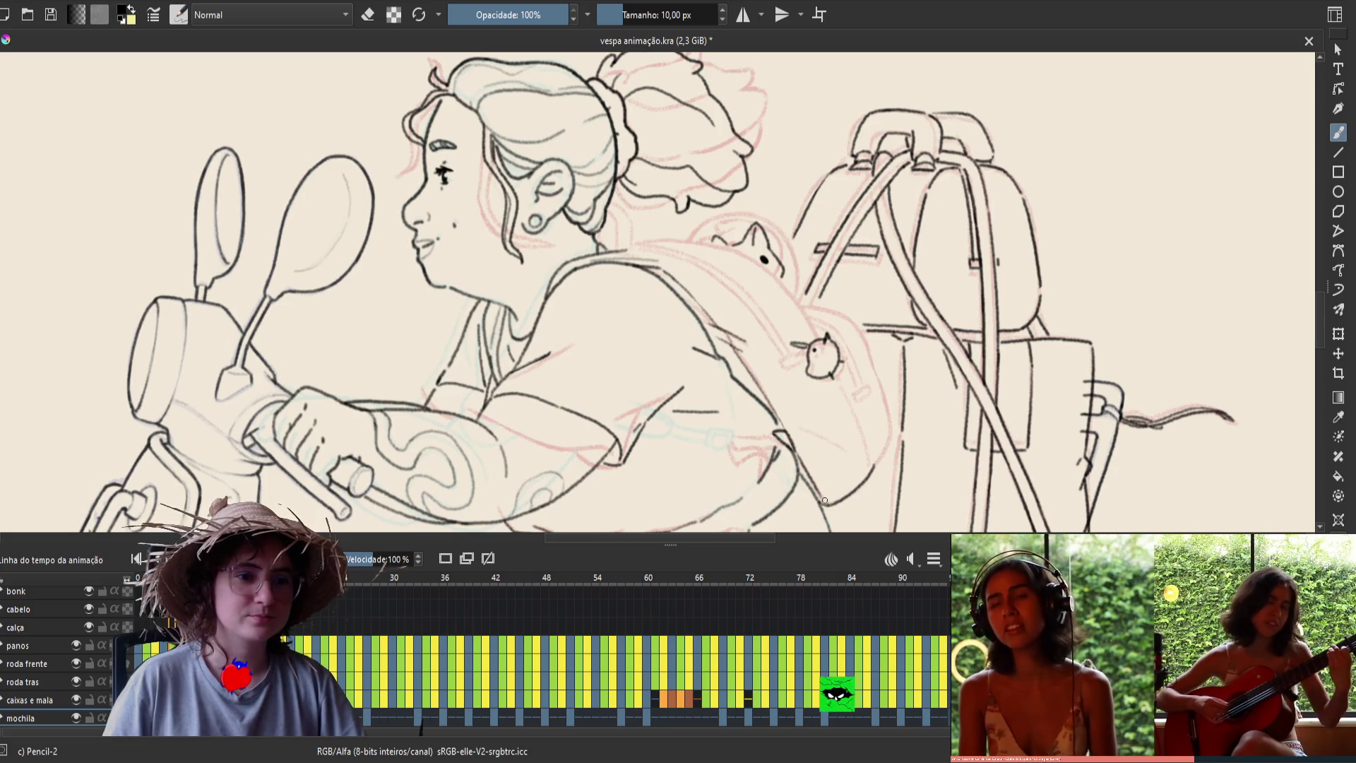
key(space)
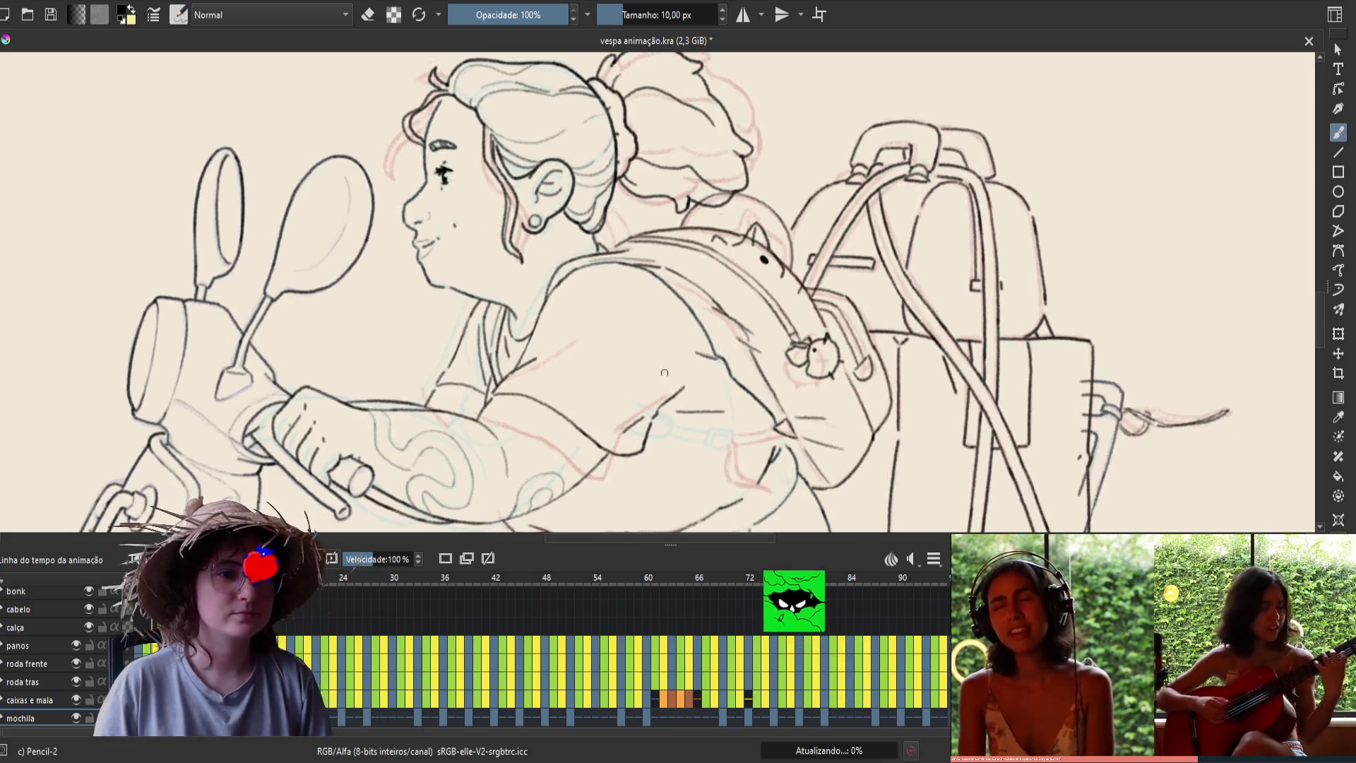
key(space)
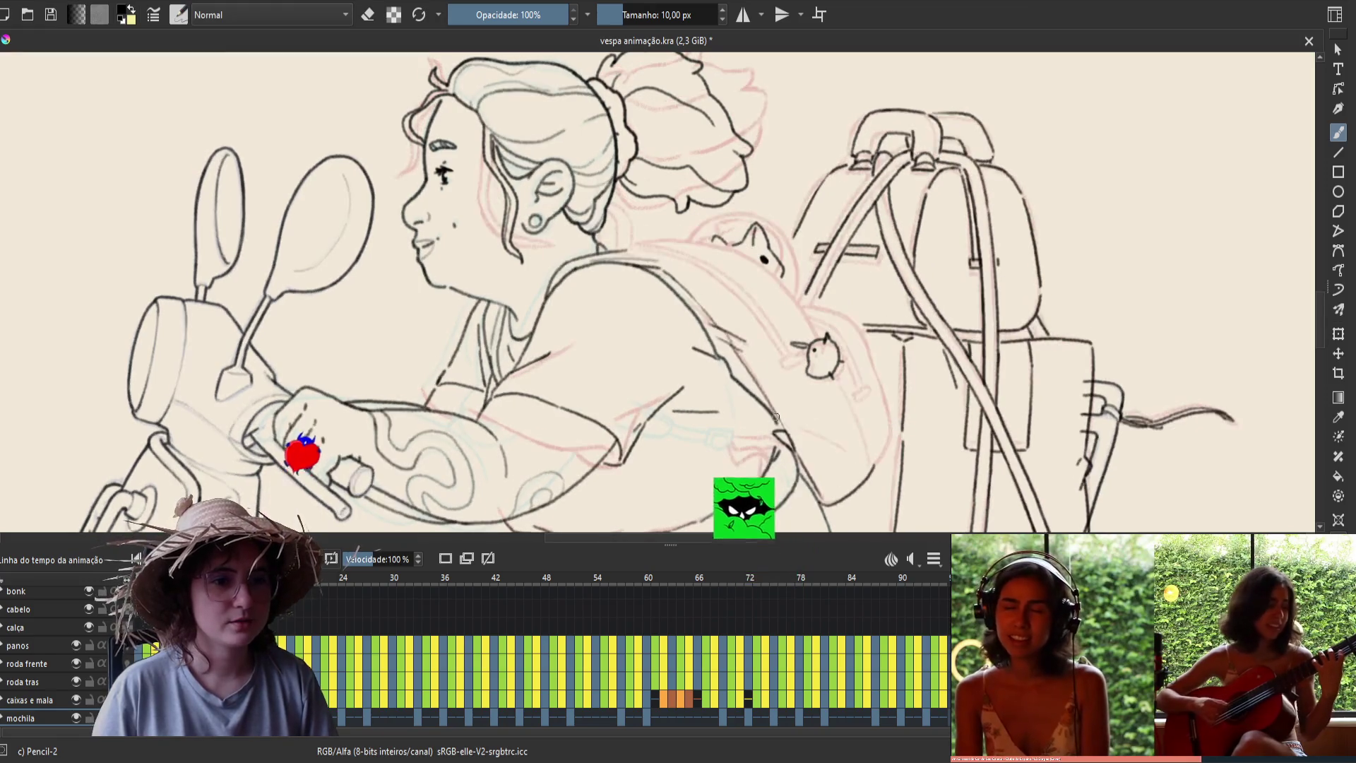
key(space)
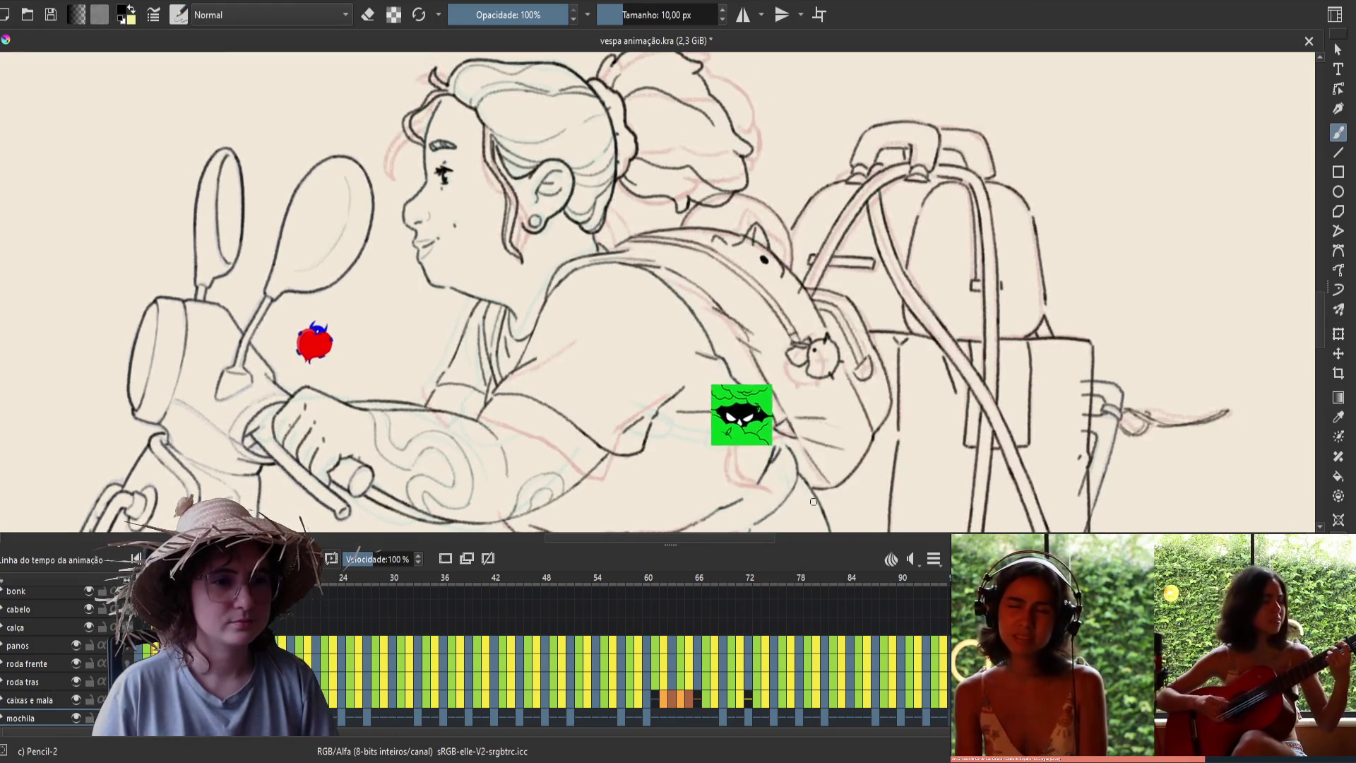
key(space)
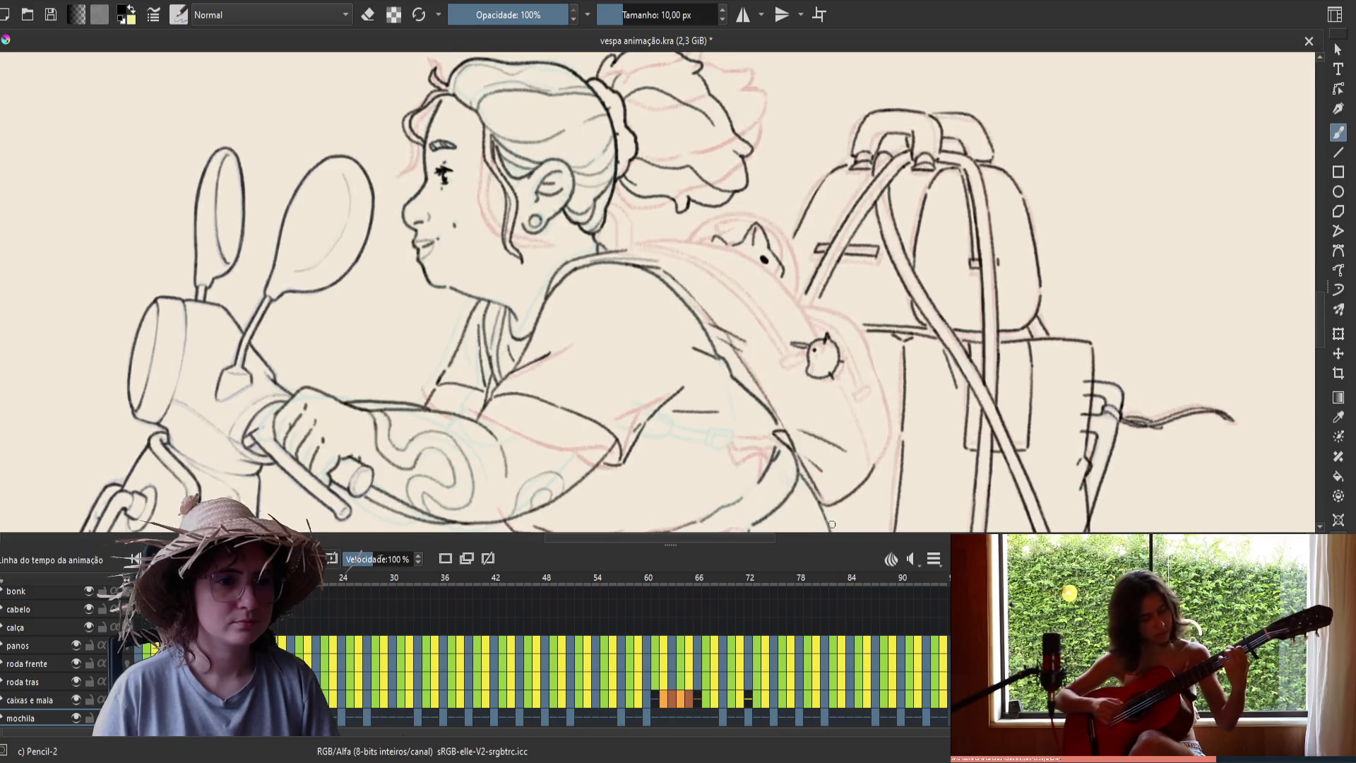
Save, switch the eraser back to drawing, and save the frame again
key(ctrl+s)
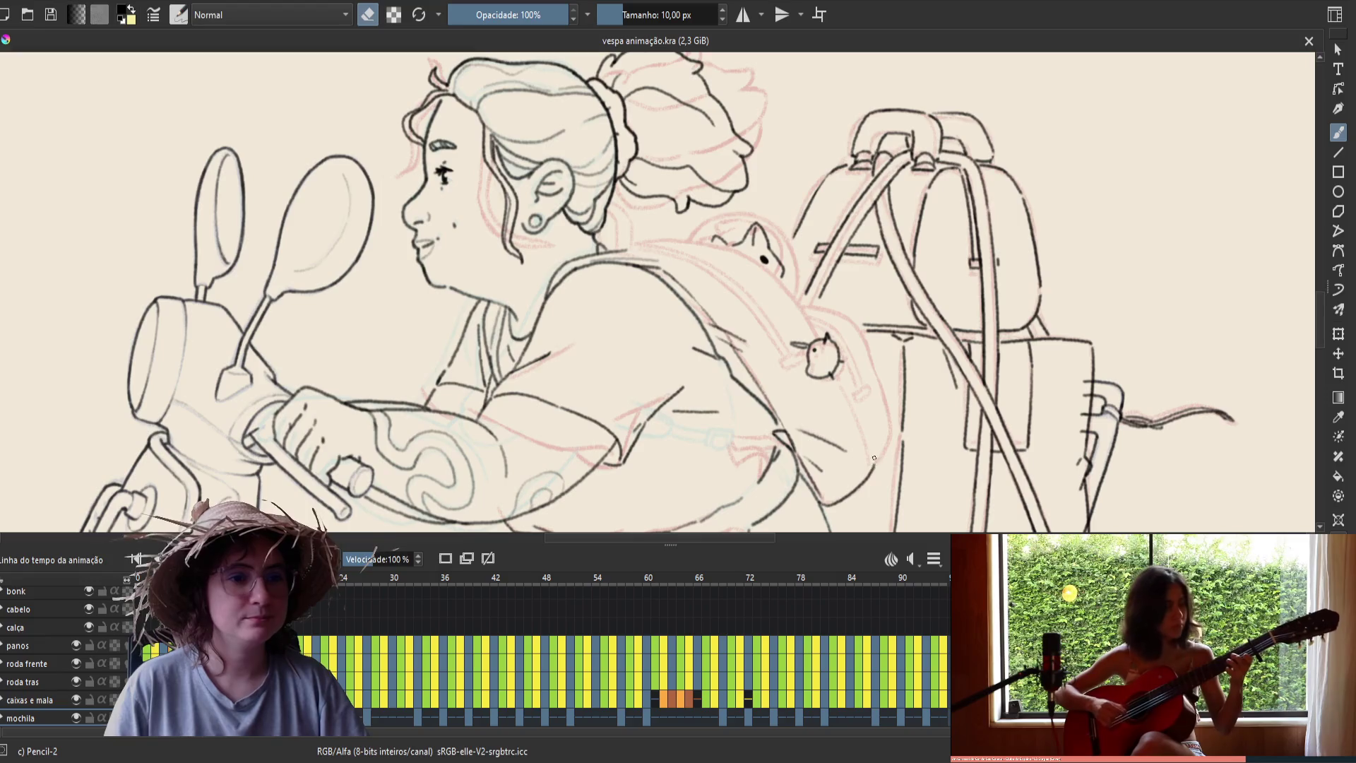
key(e)
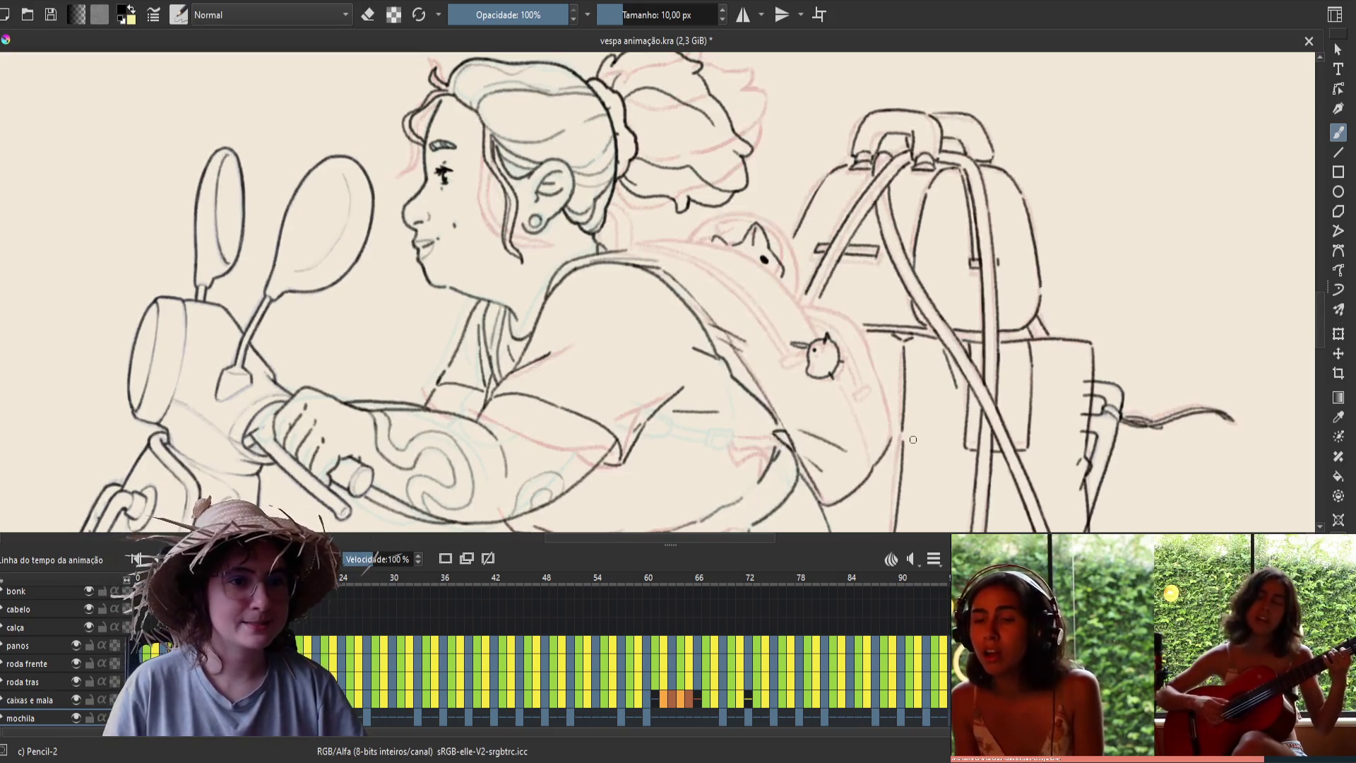
key(ctrl+s)
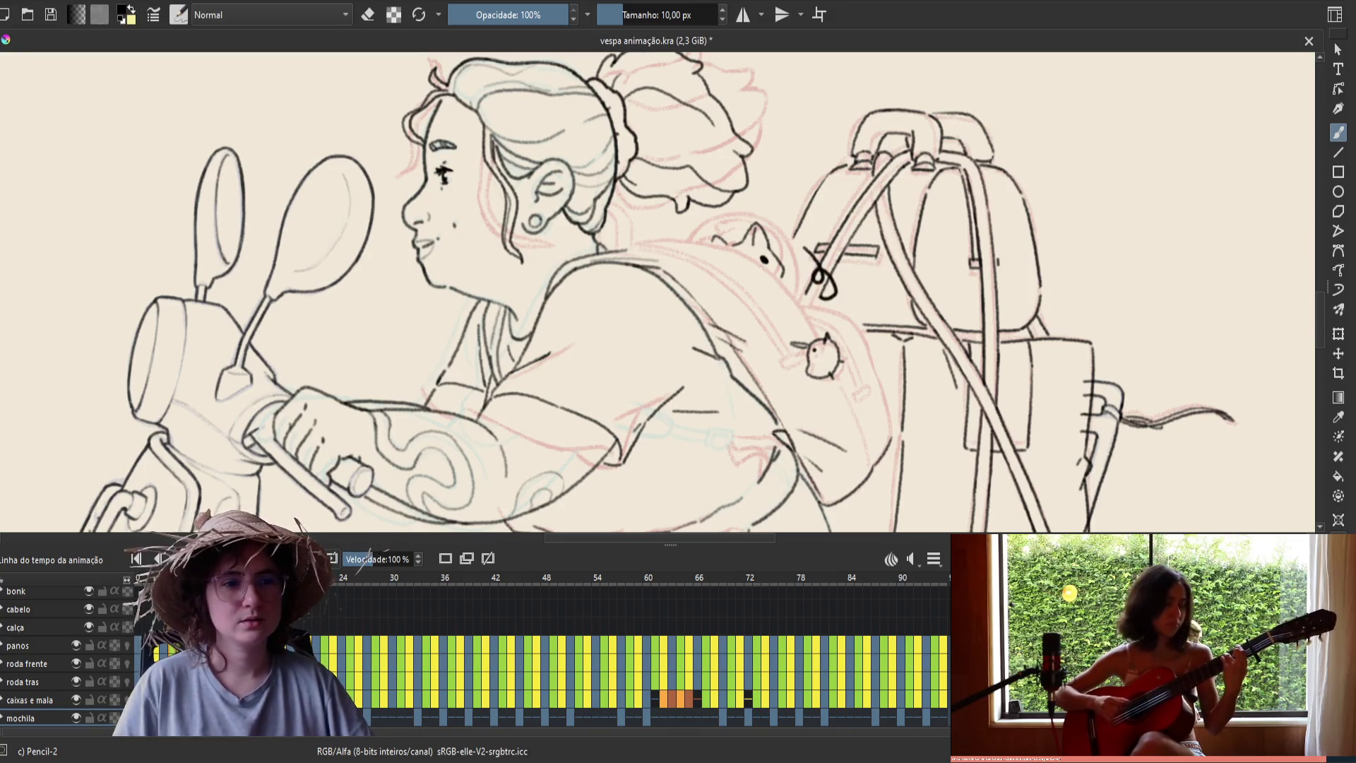
Step to the next frame and back, toggle the eraser on and off, and save
key(Right)
key(Left)
key(e)
key(e)
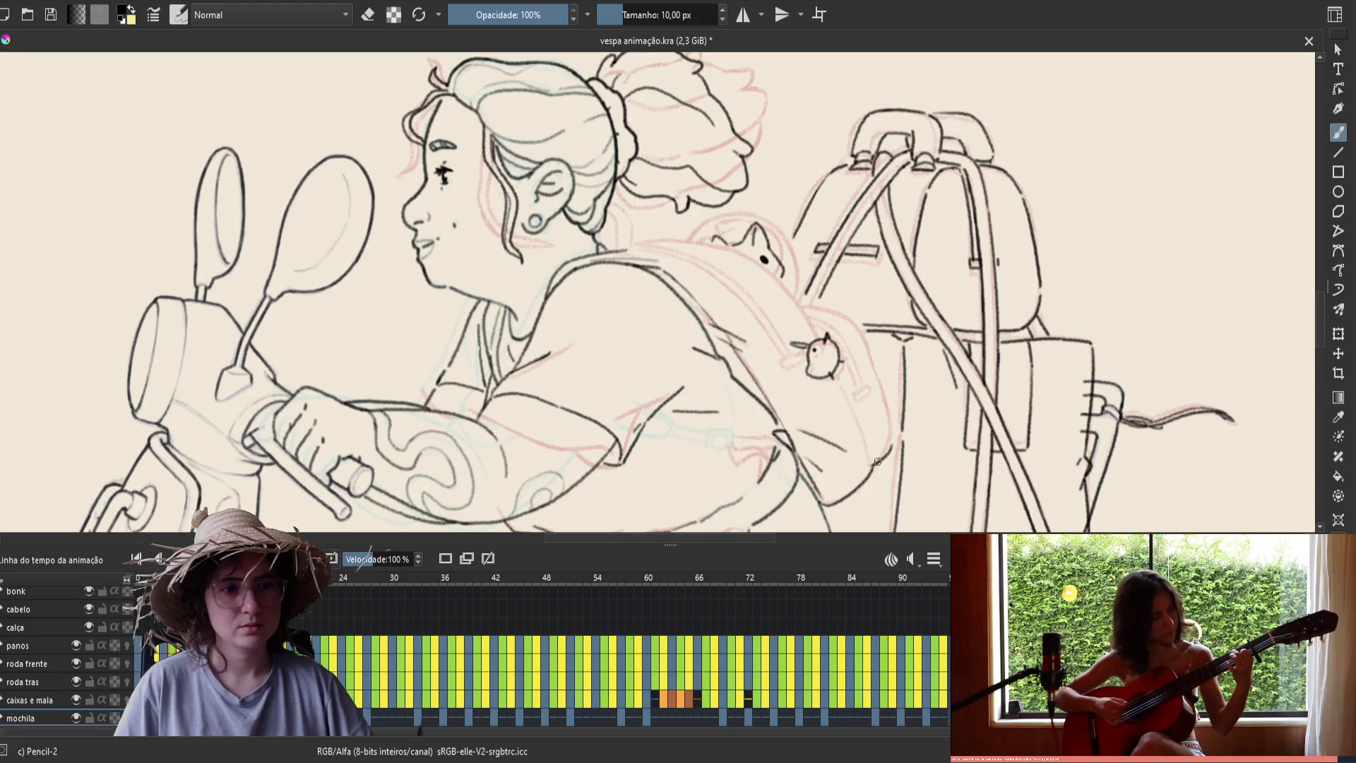
key(e)
key(e)
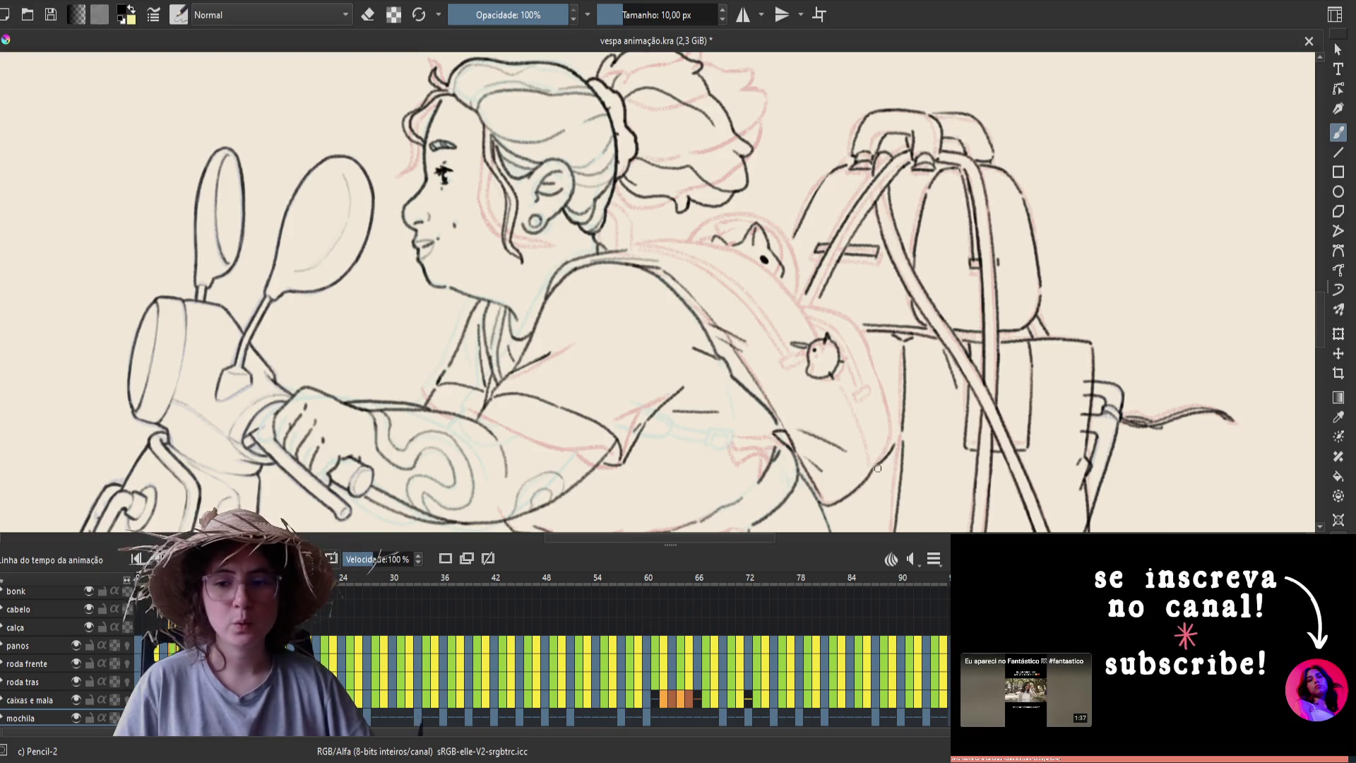
key(ctrl+s)
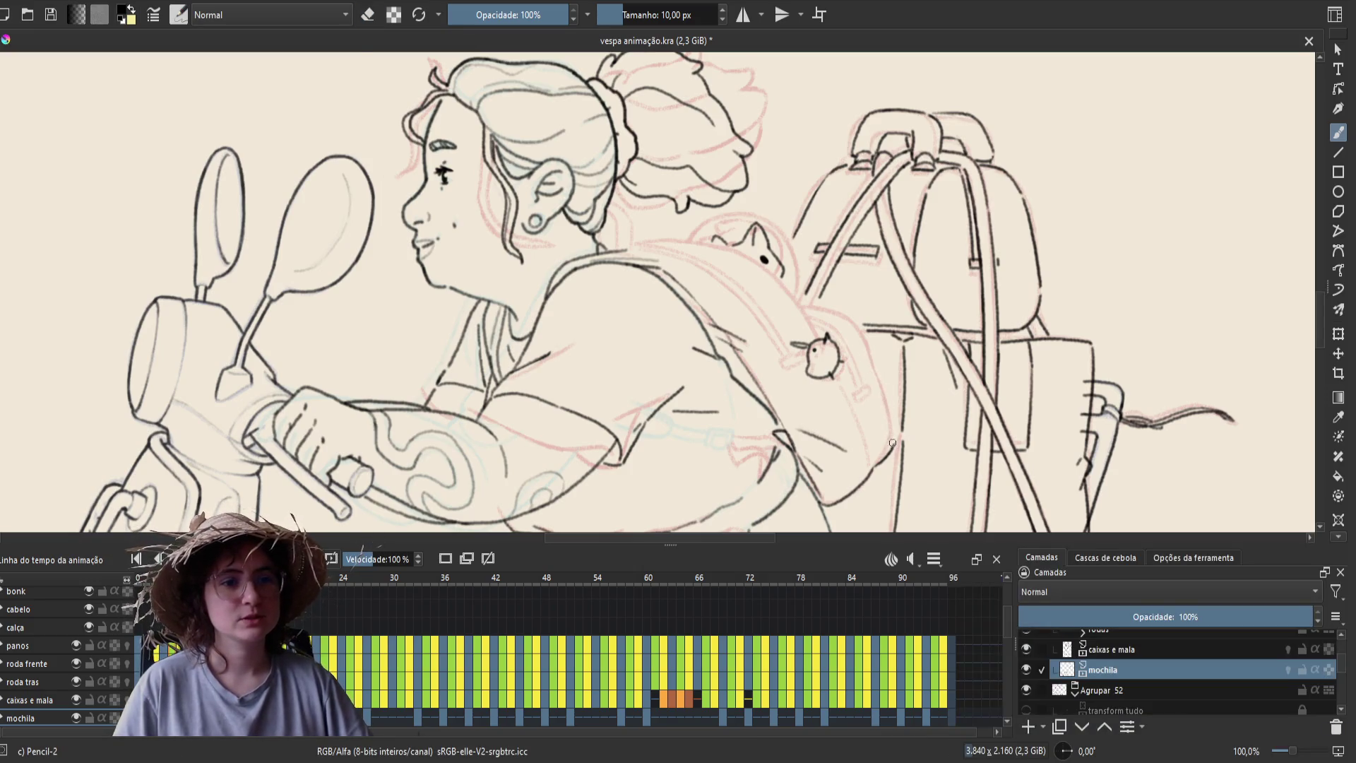
Toggle between eraser and brush to clean the lines, save, and mirror the view
key(e)
key(e)
key(period)
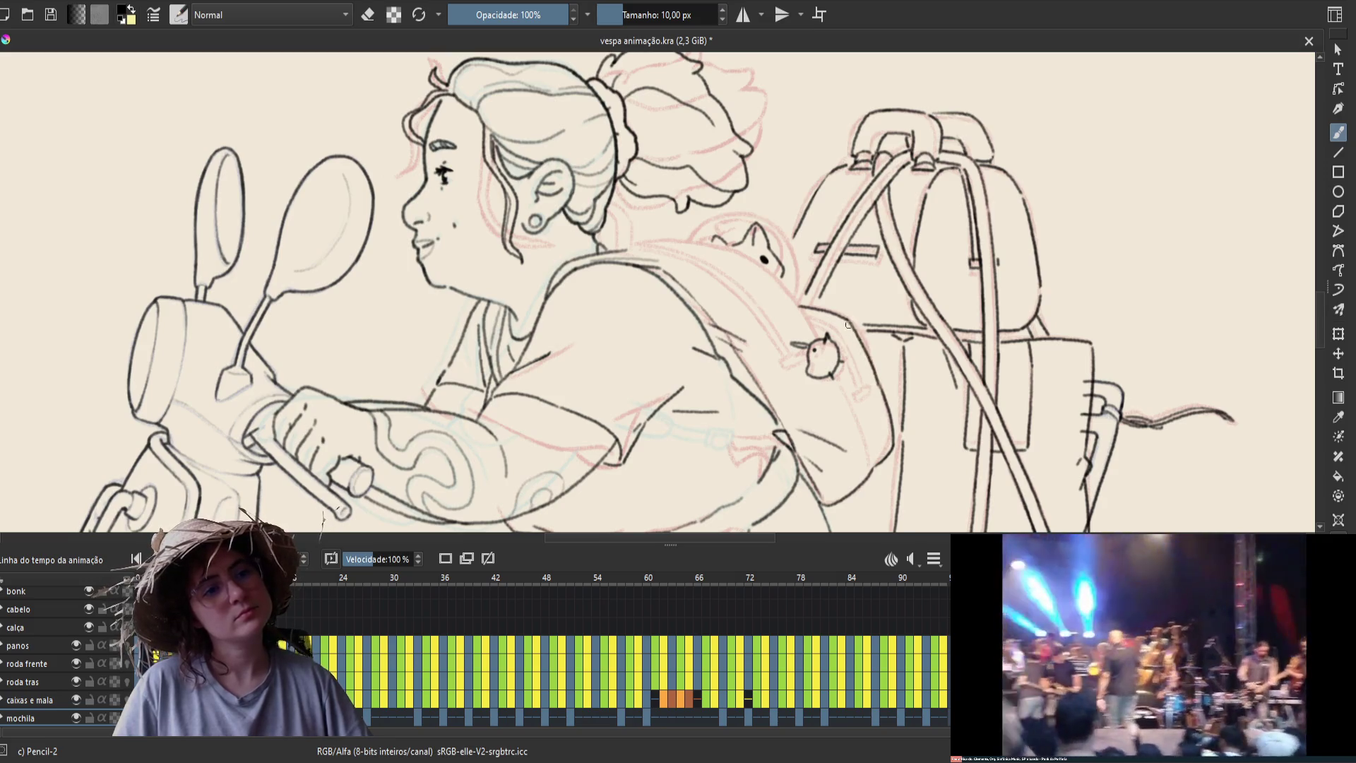
key(e)
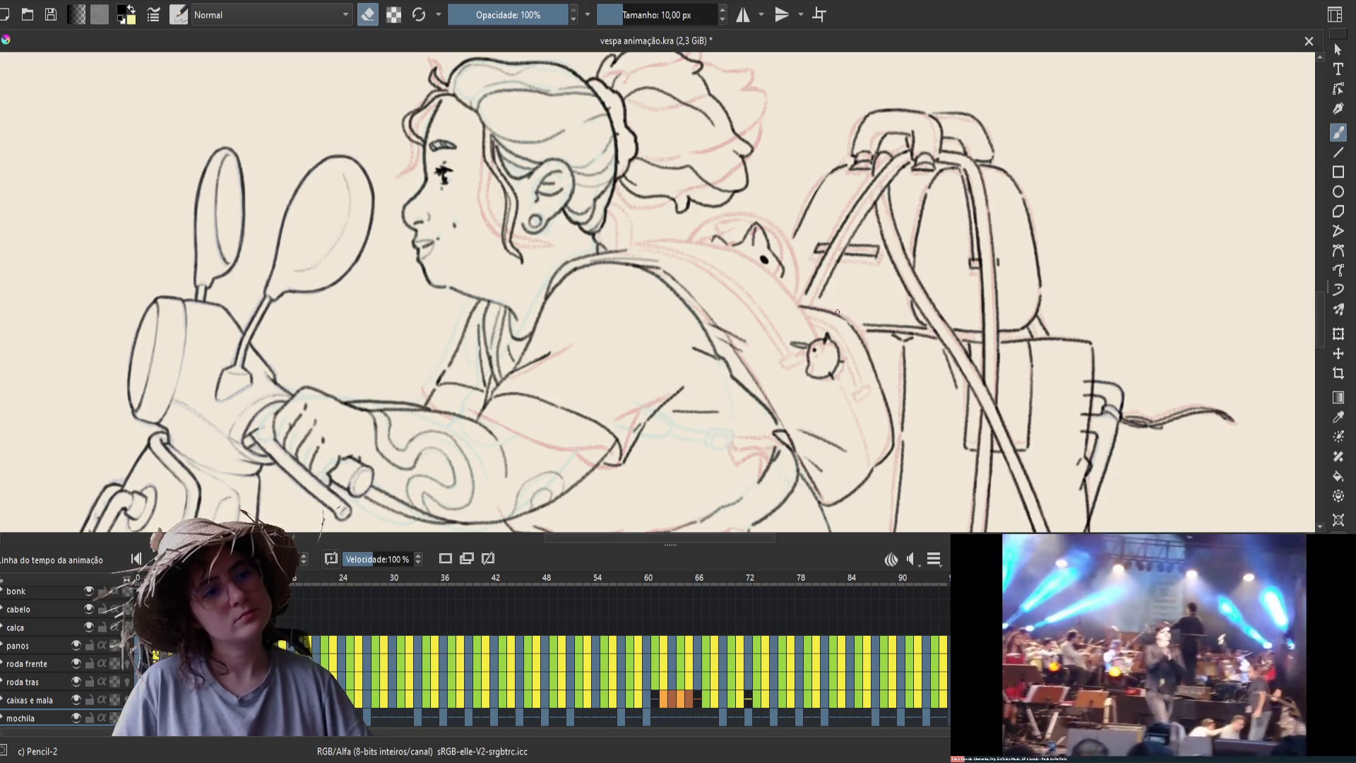
key(e)
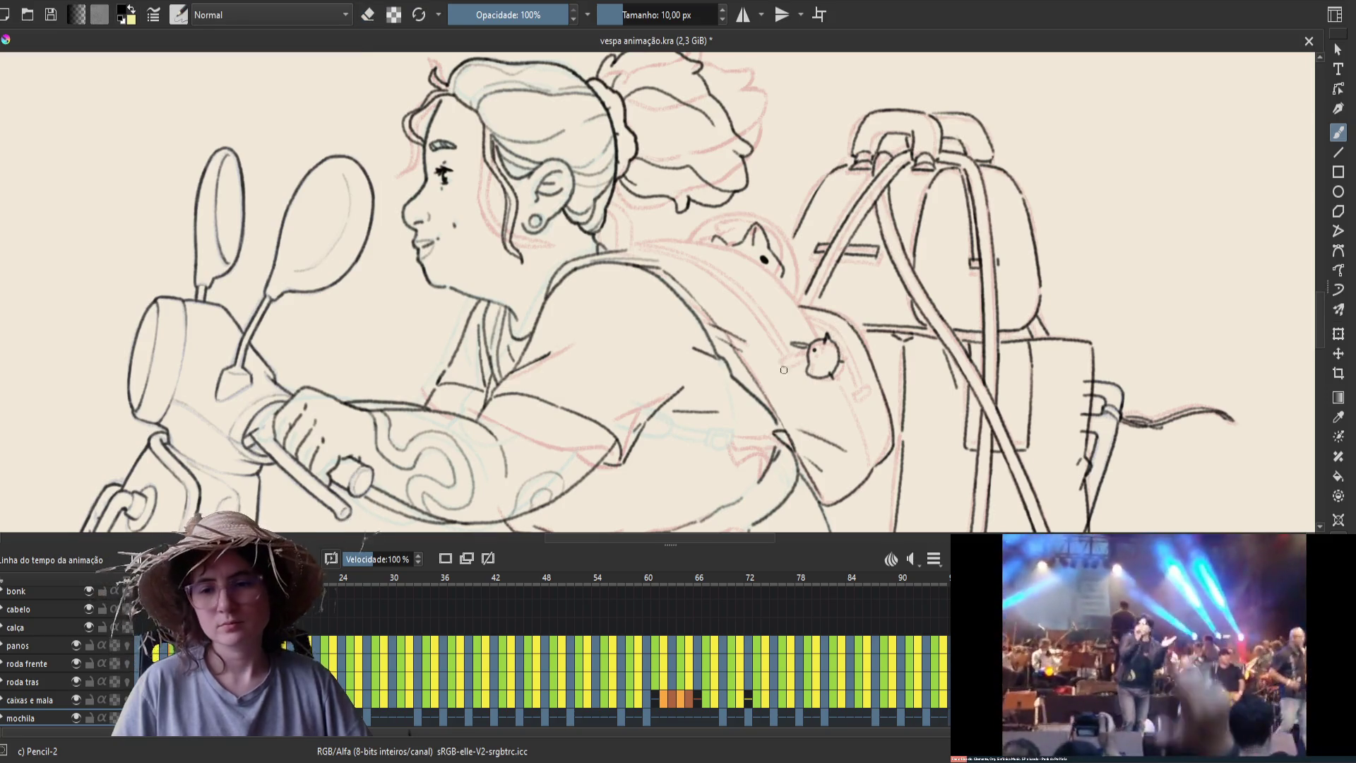
key(ctrl+s)
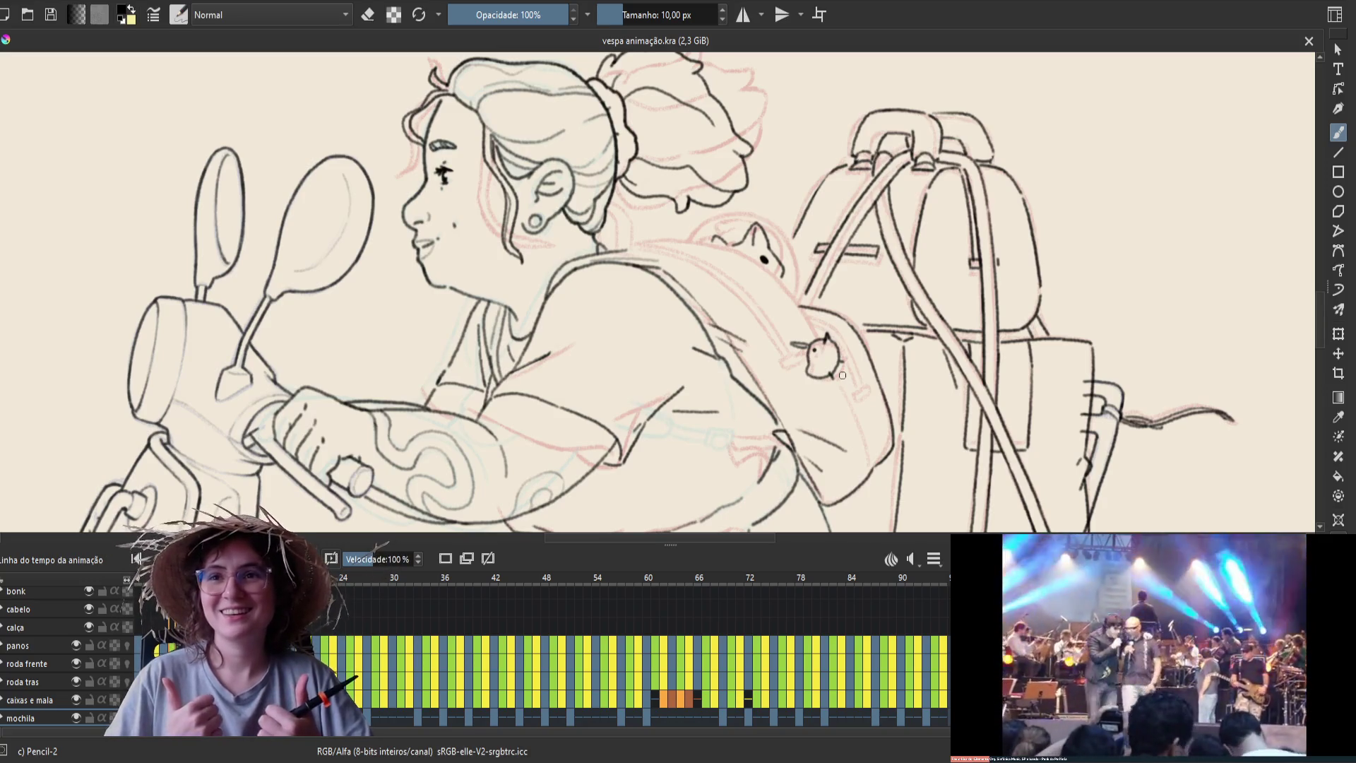
key(m)
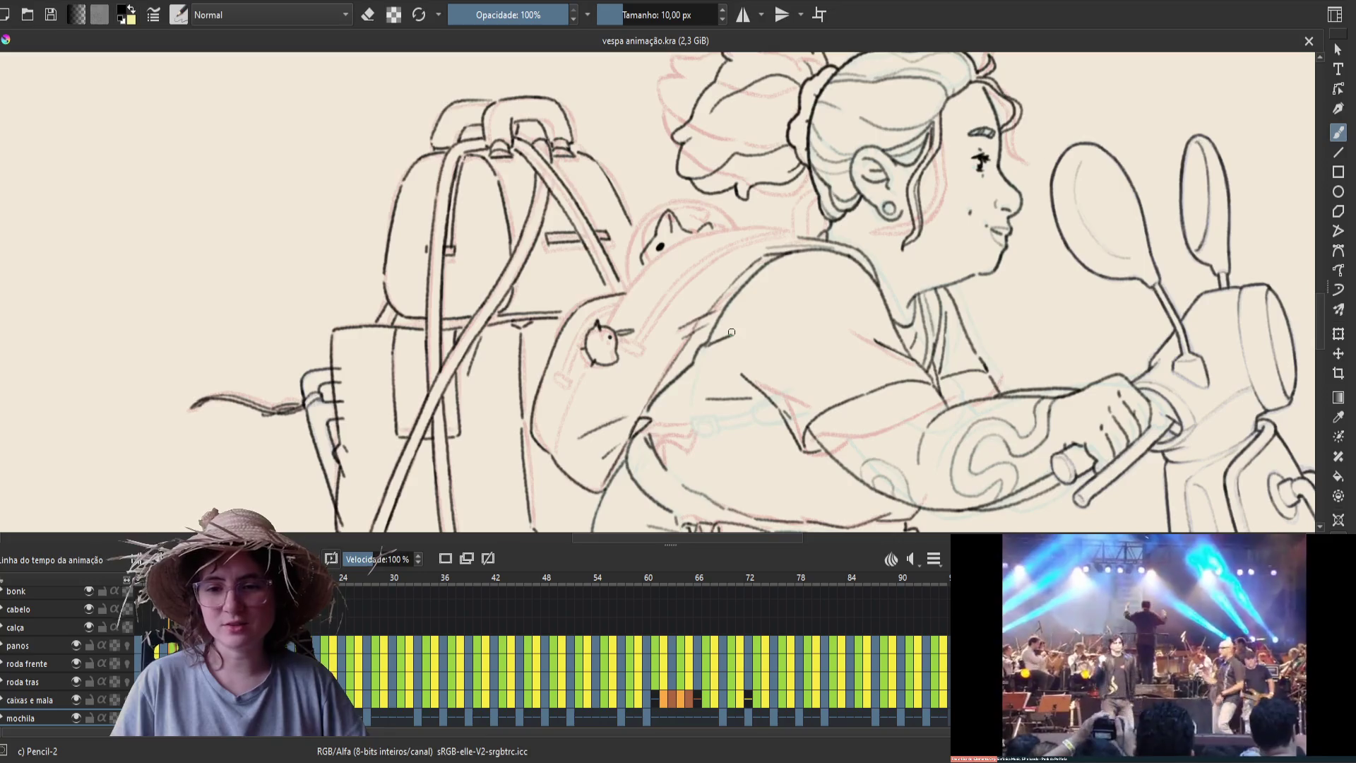
Un-mirror the view and try a stroke beside the cat's face, ending with it undone
key(m)
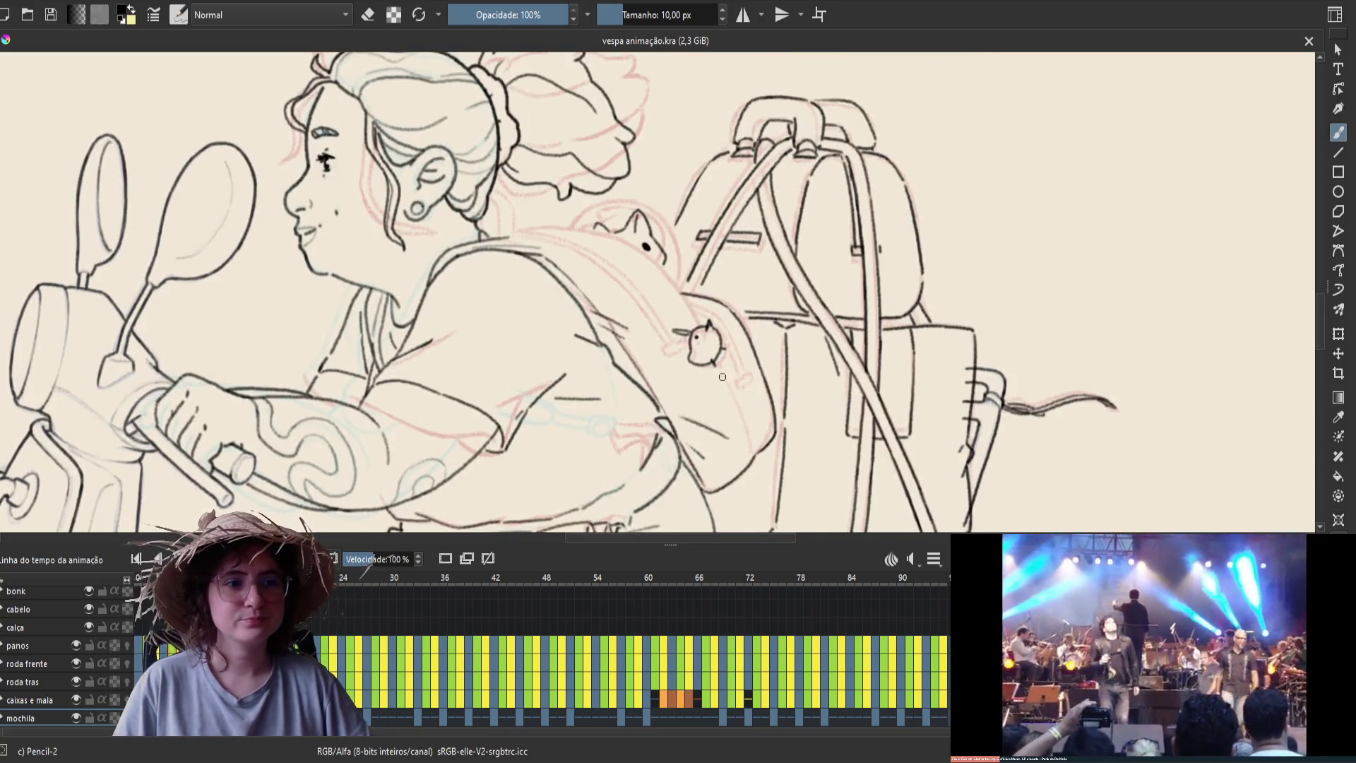
drag(722, 372, 752, 459)
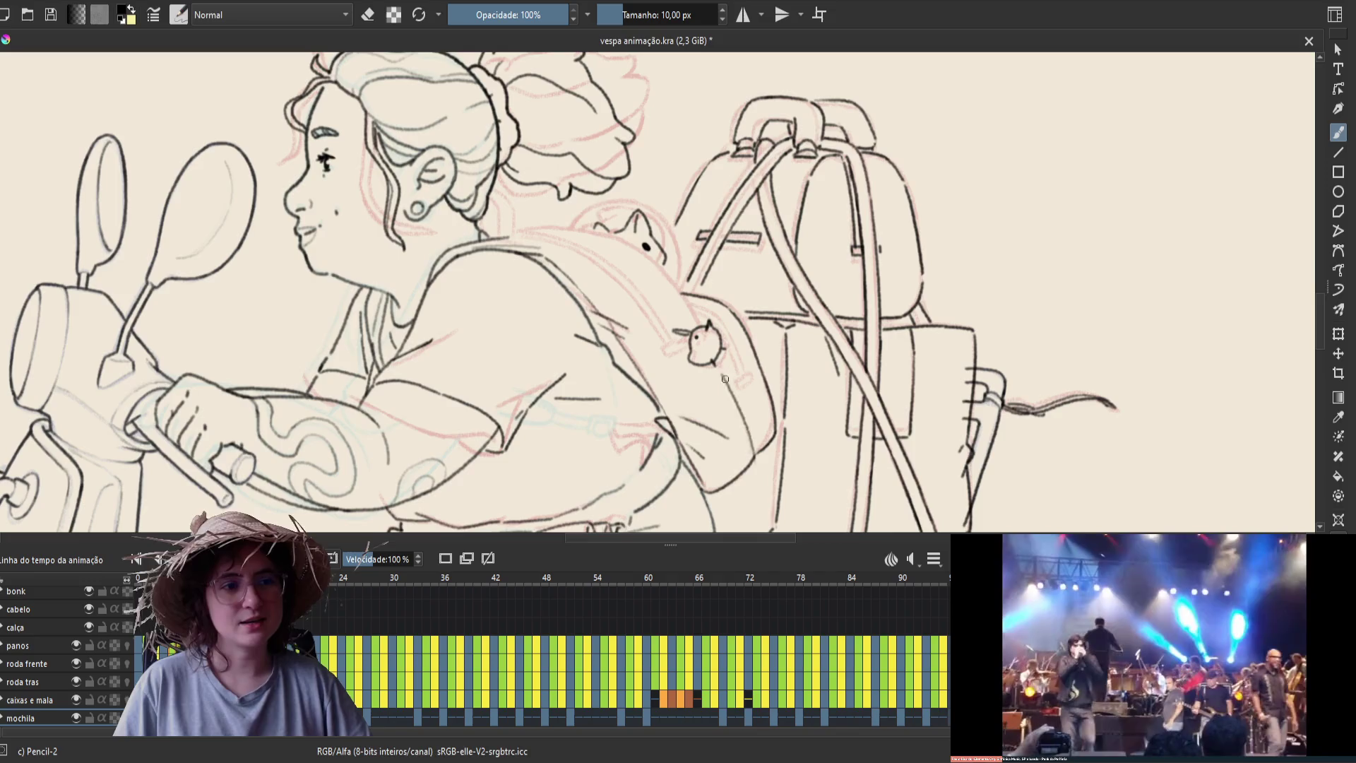
key(ctrl+z)
key(ctrl+shift+z)
key(ctrl+z)
key(ctrl+shift+z)
key(ctrl+z)
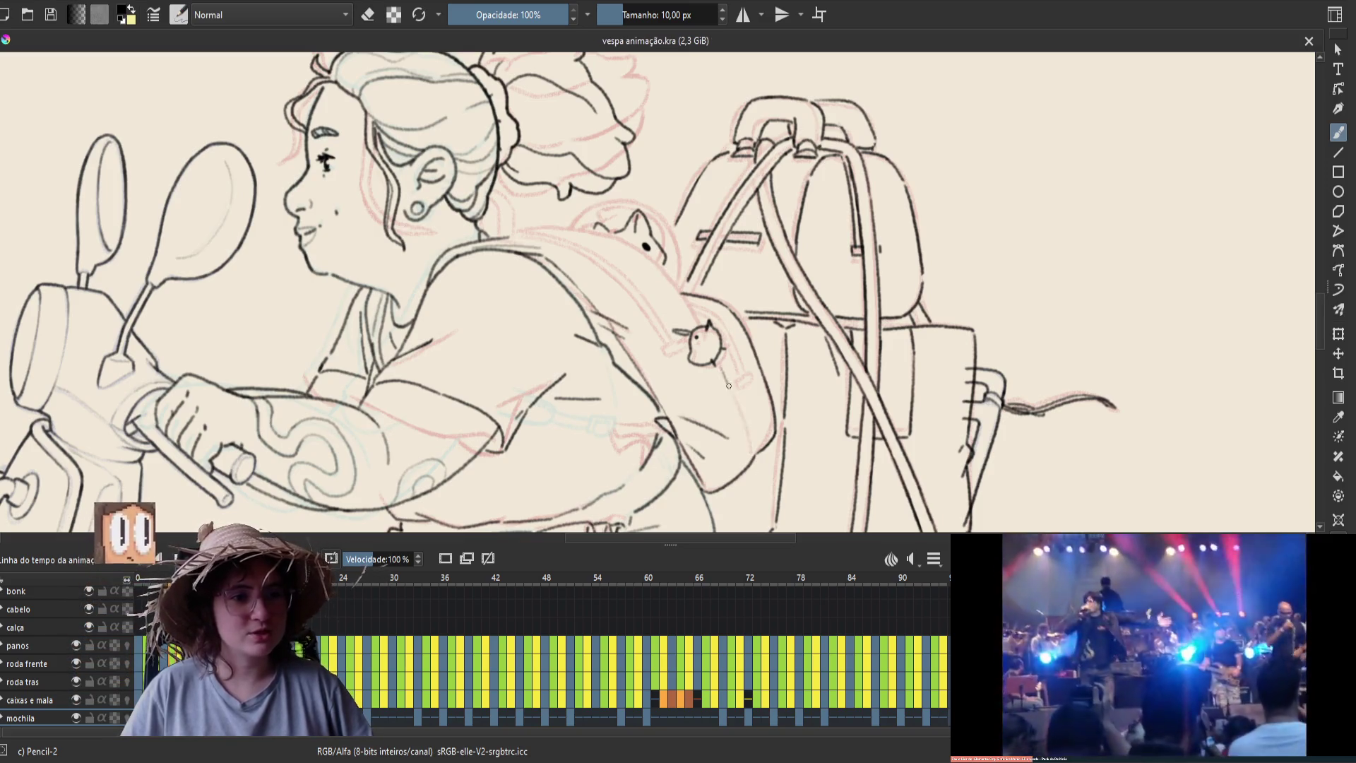
Keep a short Pencil-2 stroke on the backpack, save, mirror the view, and pan
drag(721, 369, 742, 421)
key(ctrl+z)
key(ctrl+shift+z)
key(ctrl+z)
key(ctrl+shift+z)
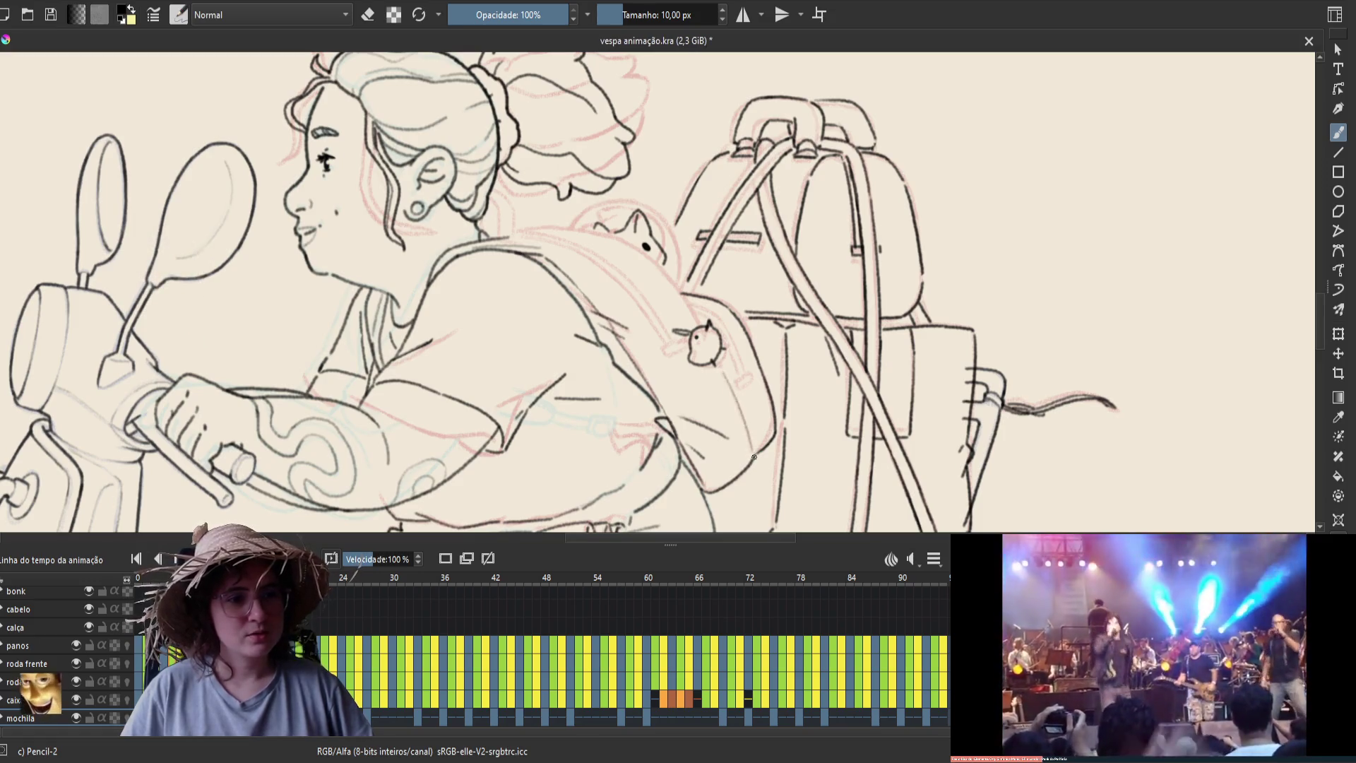
key(ctrl+s)
key(m)
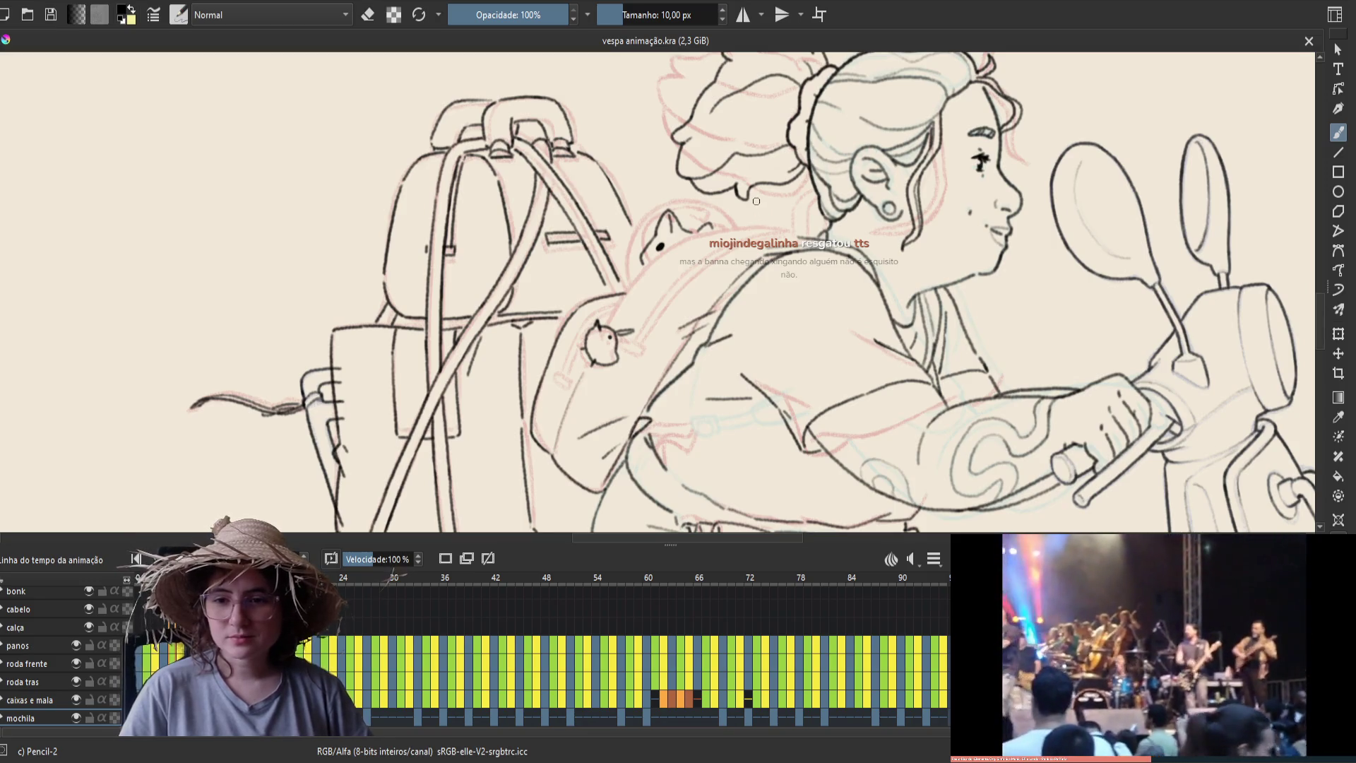
drag(945, 190, 912, 217)
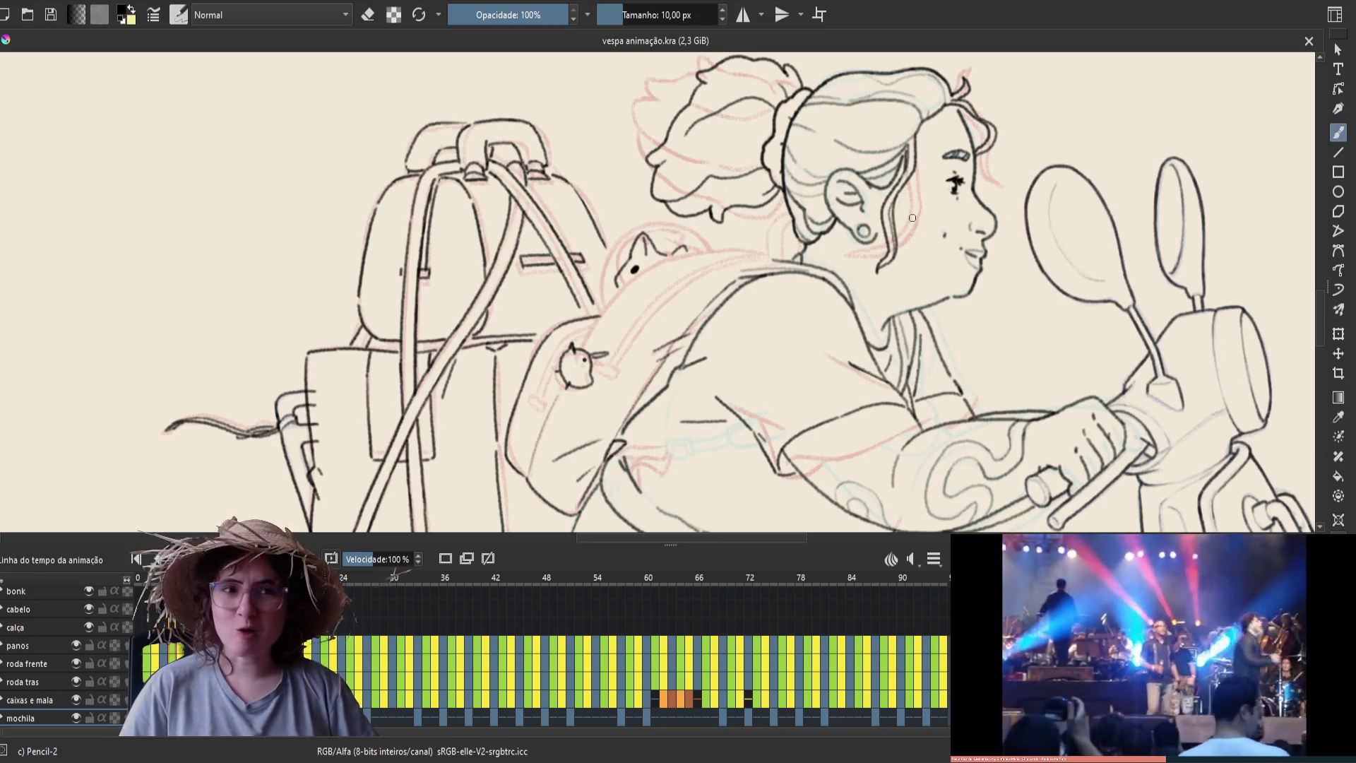
Un-mirror the view and flip between the current and next frame four times
key(m)
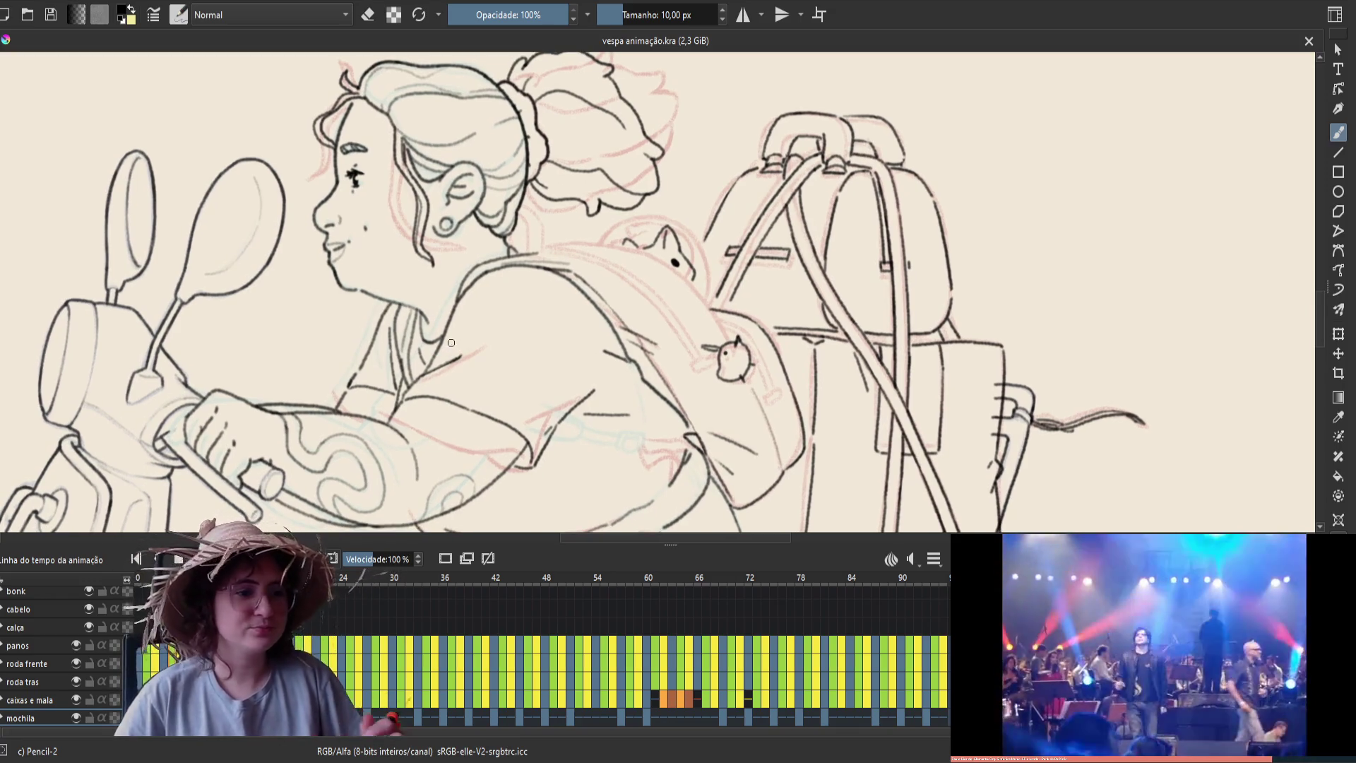
key(period)
key(comma)
key(period)
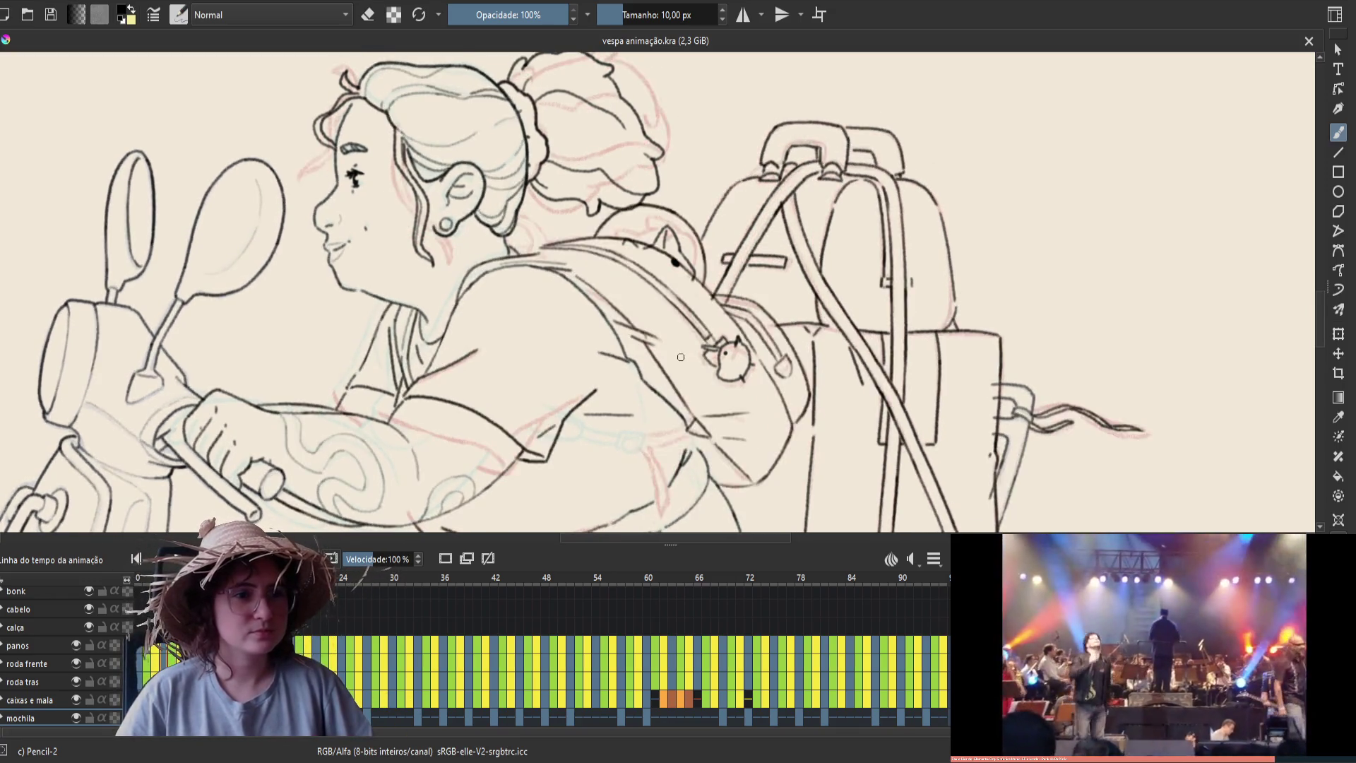
key(comma)
key(period)
key(comma)
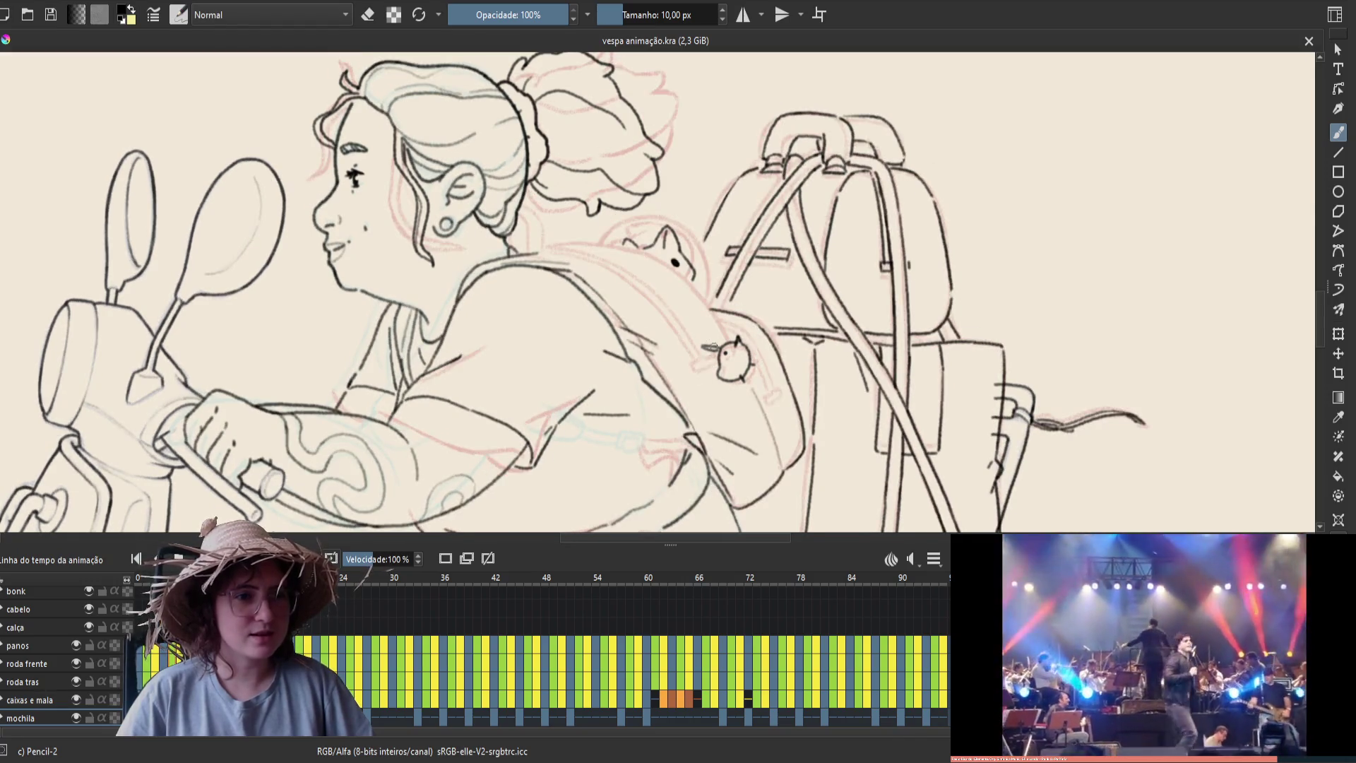
key(period)
key(comma)
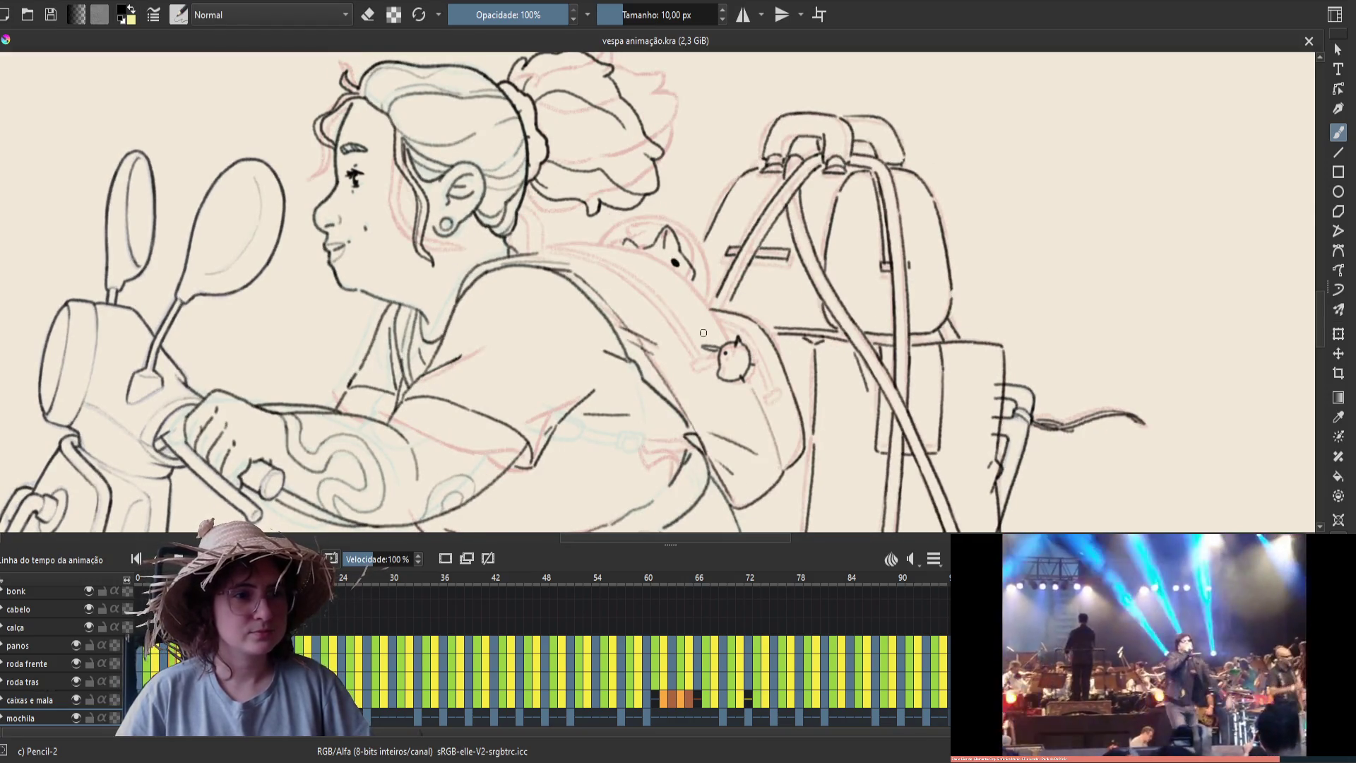
Erase the stray mark beside the cat on the backpack, save, and mirror the view
key(period)
key(period)
key(comma)
key(comma)
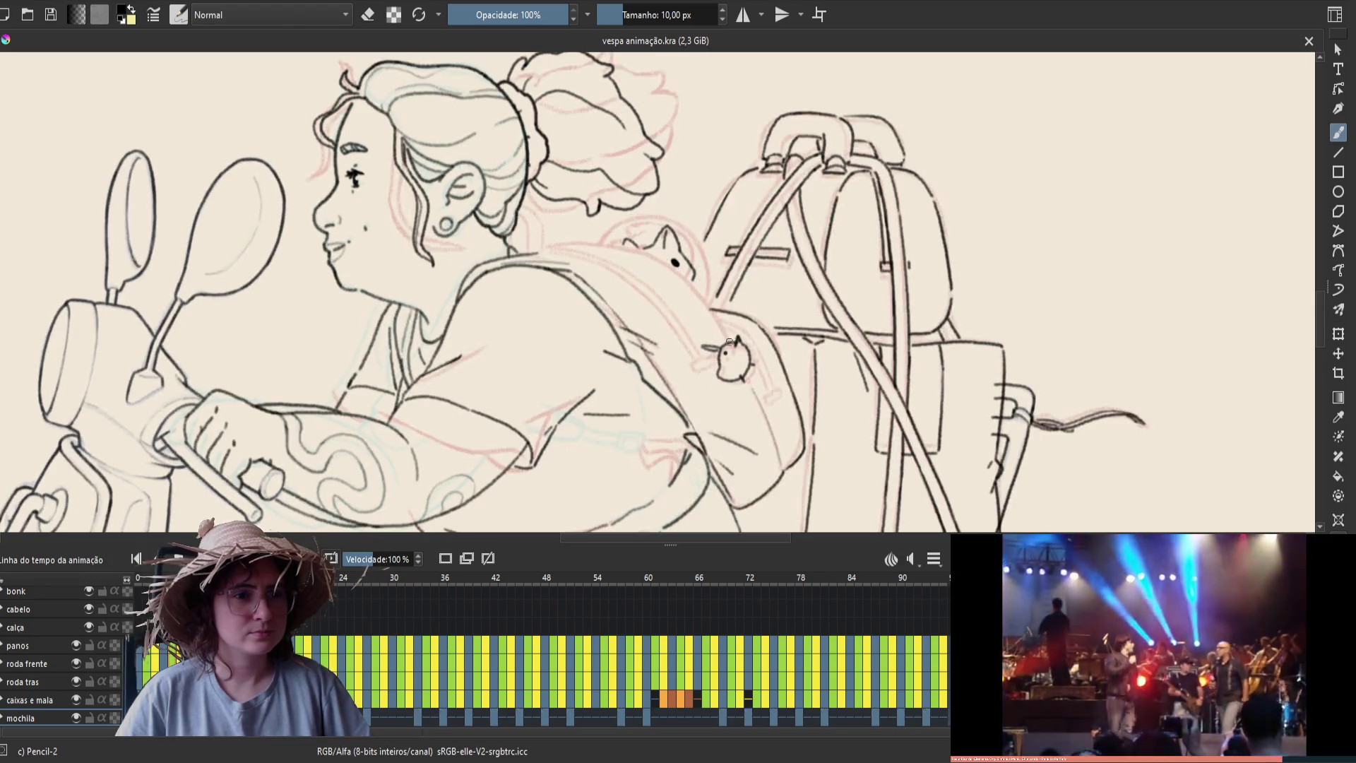
key(e)
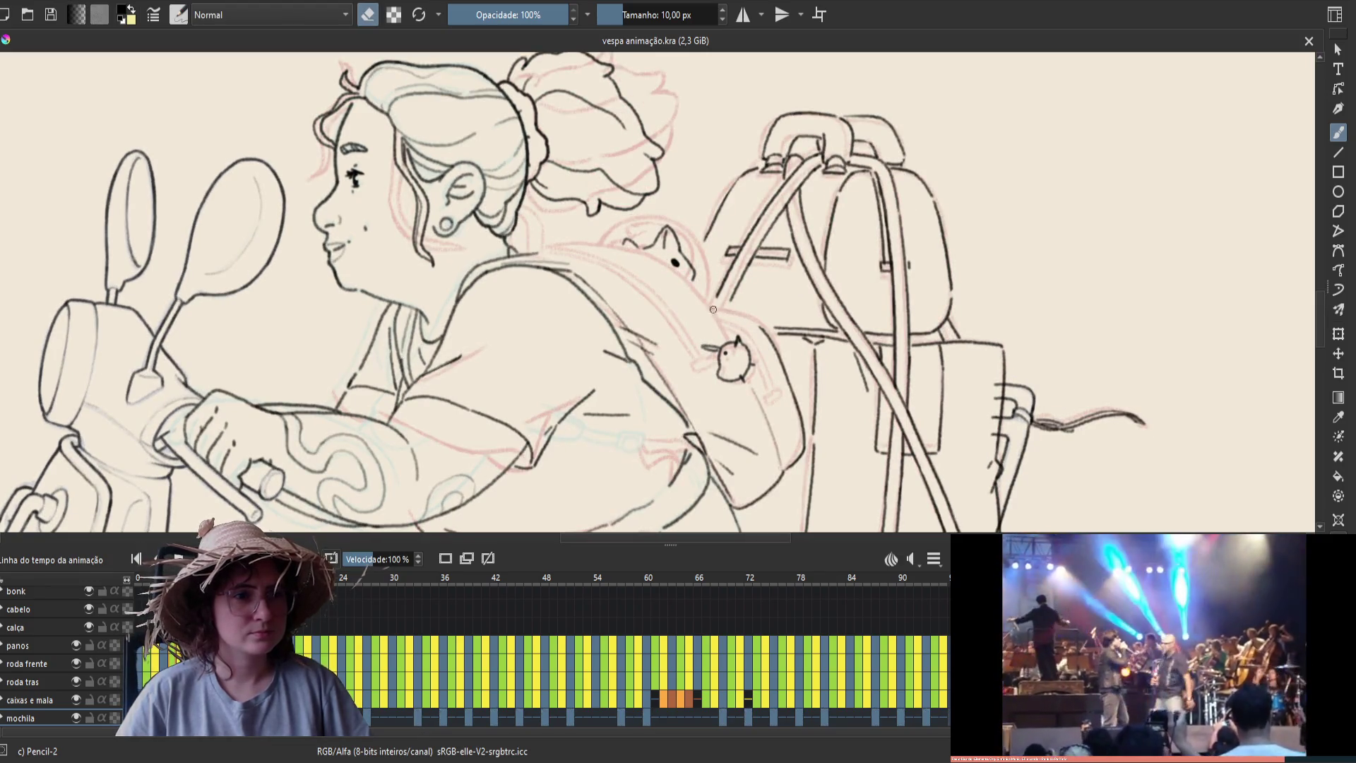
click(716, 310)
key(e)
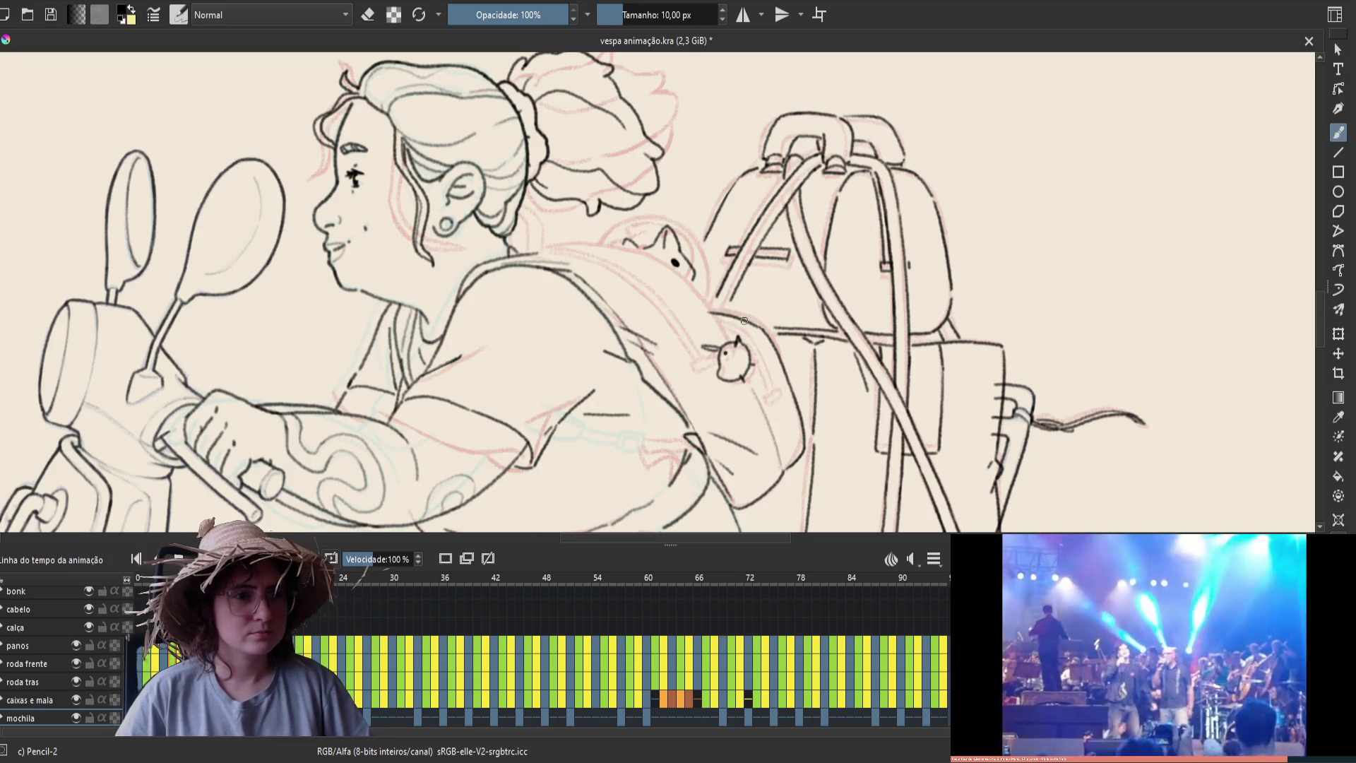
key(e)
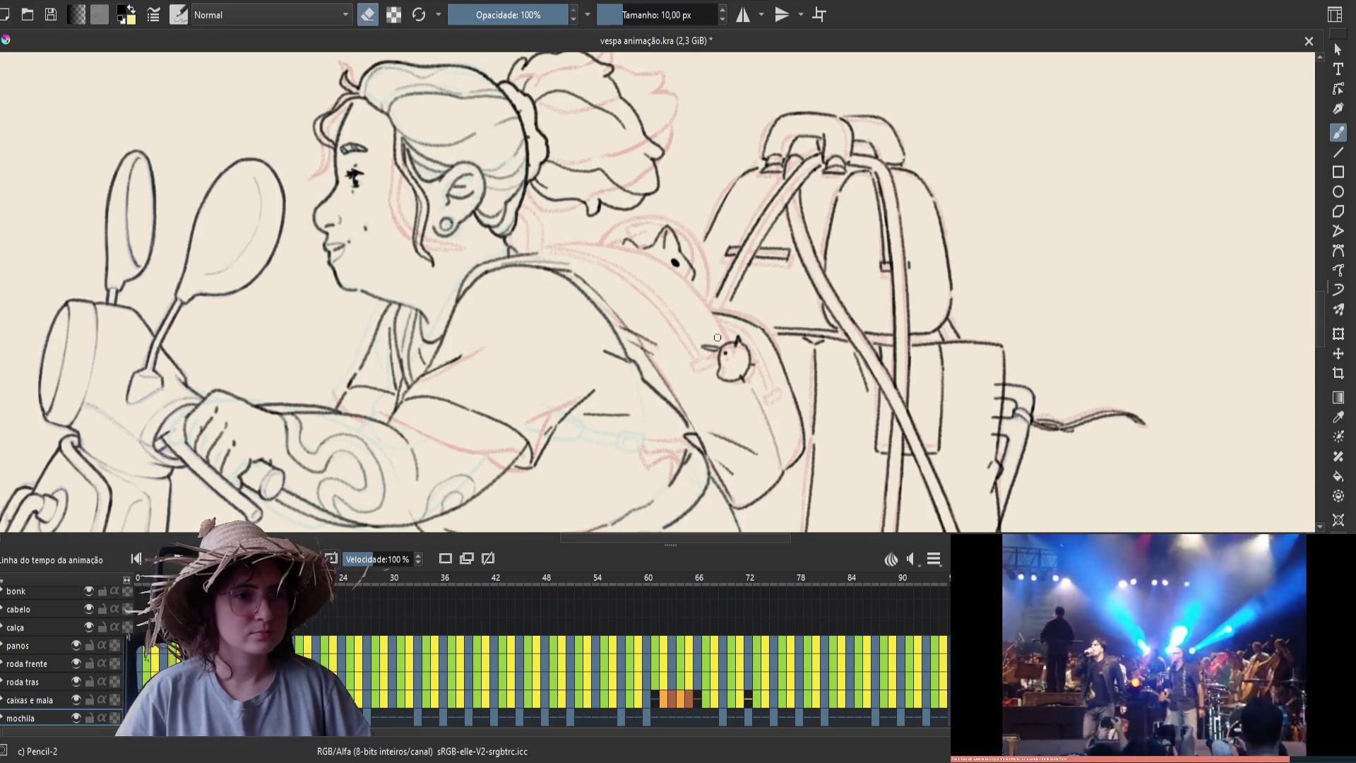
key(e)
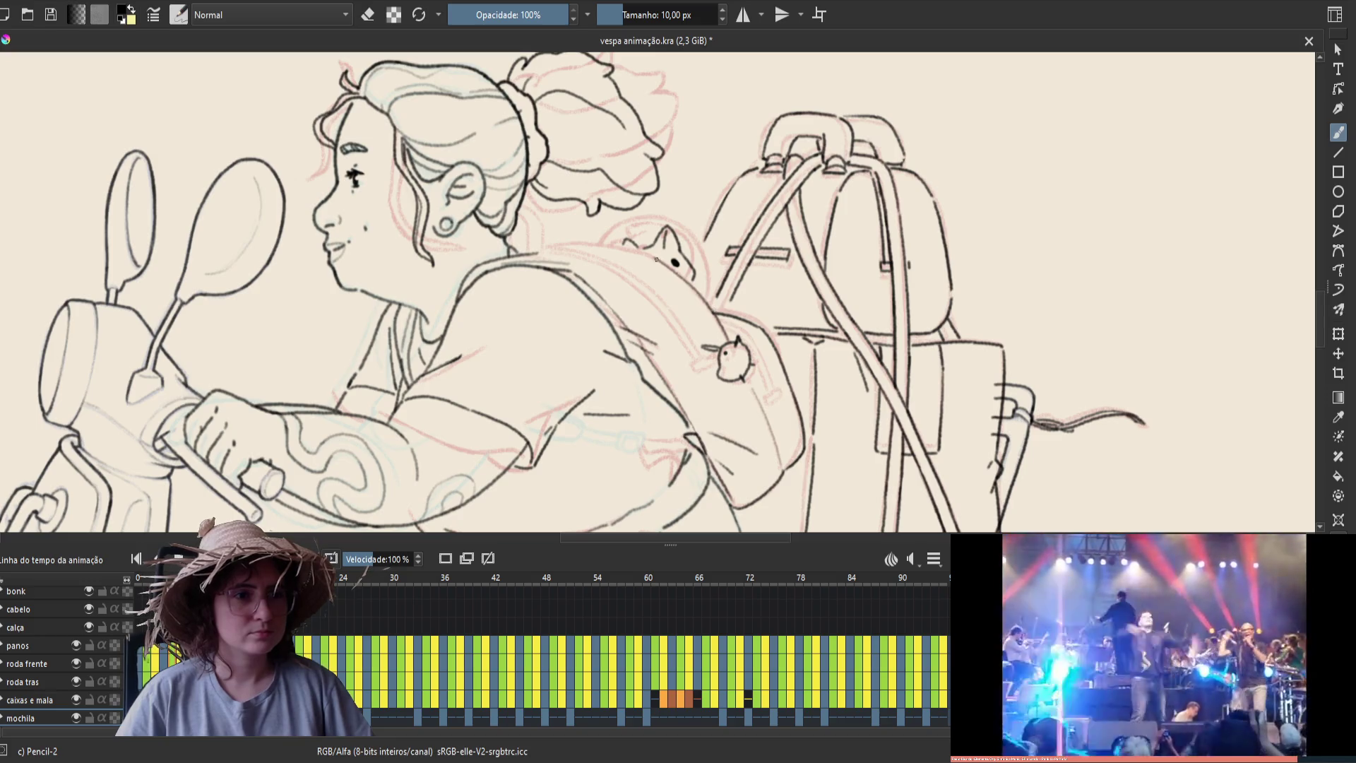
key(ctrl+s)
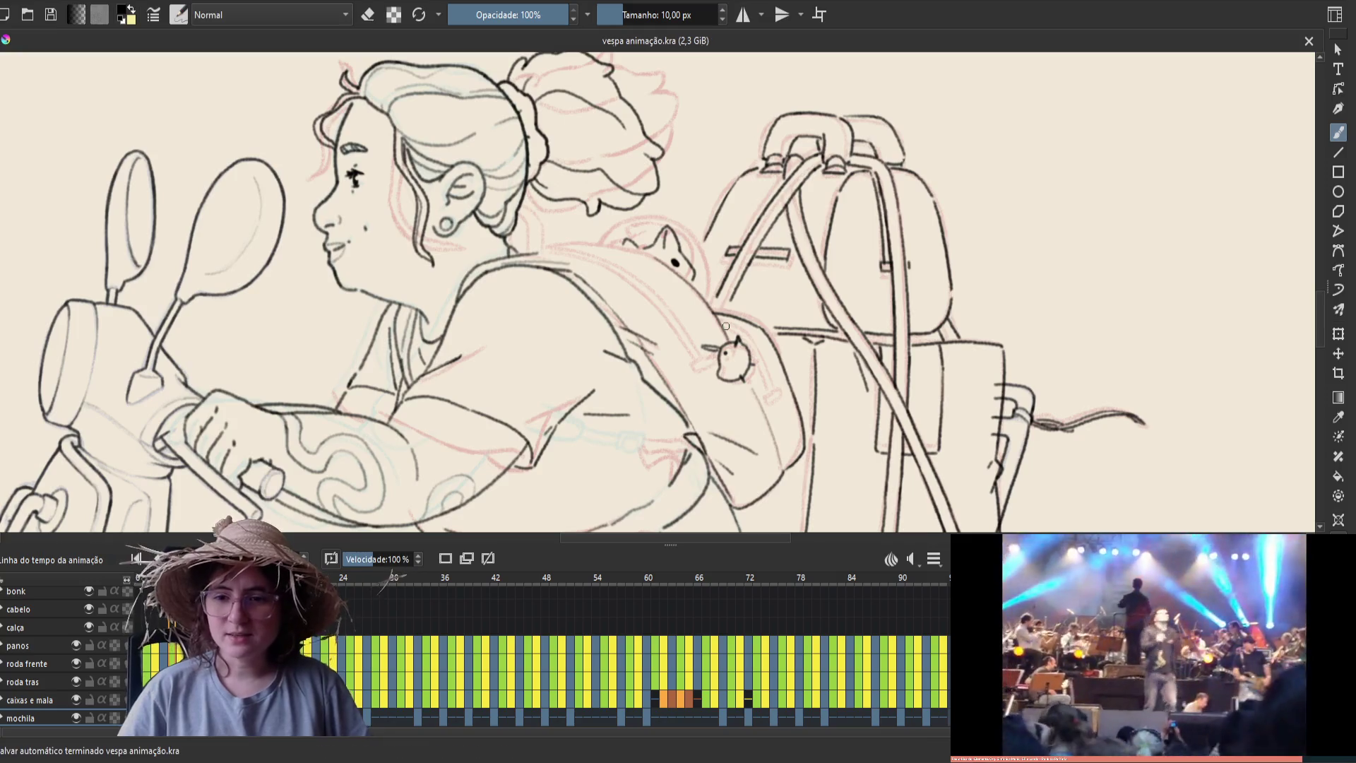
key(m)
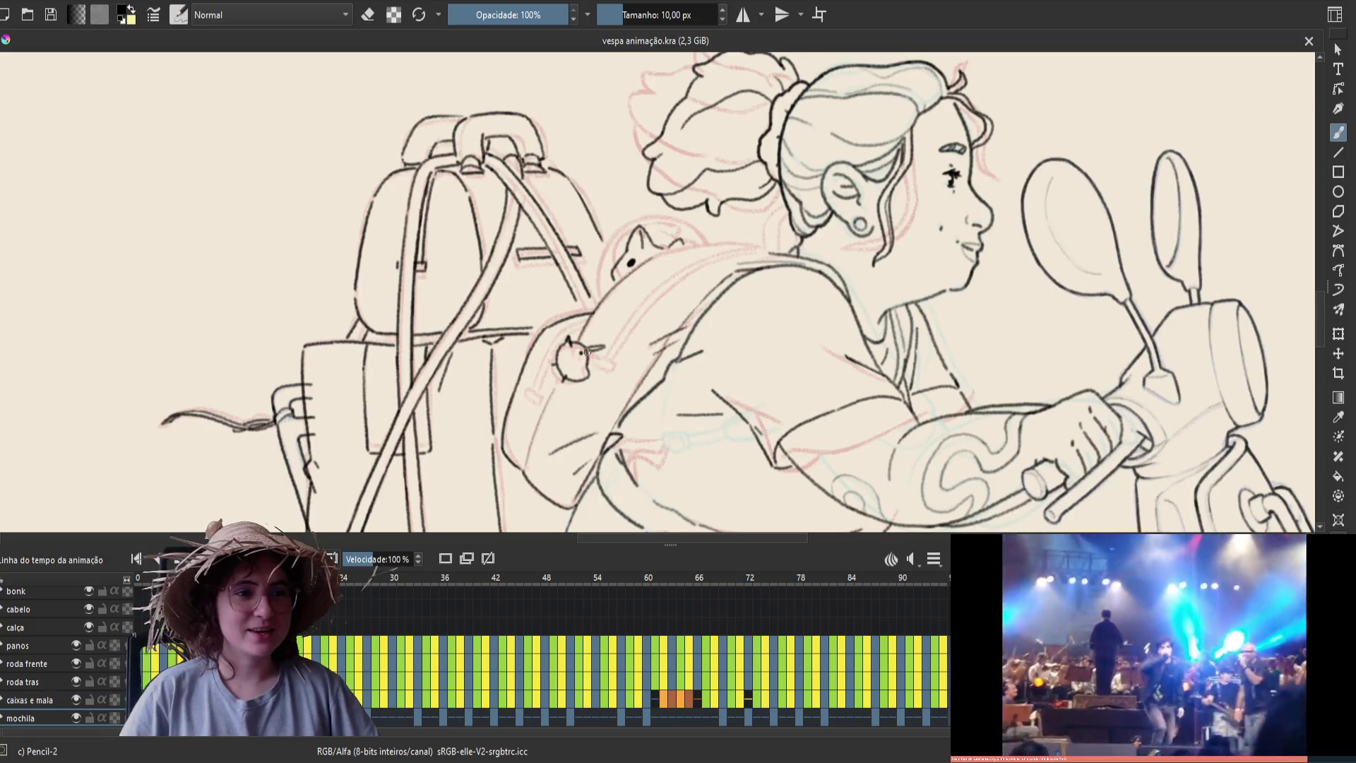
Play back the animation, save, ink a curve on the backpack beside the cat, and pan up-right
key(space)
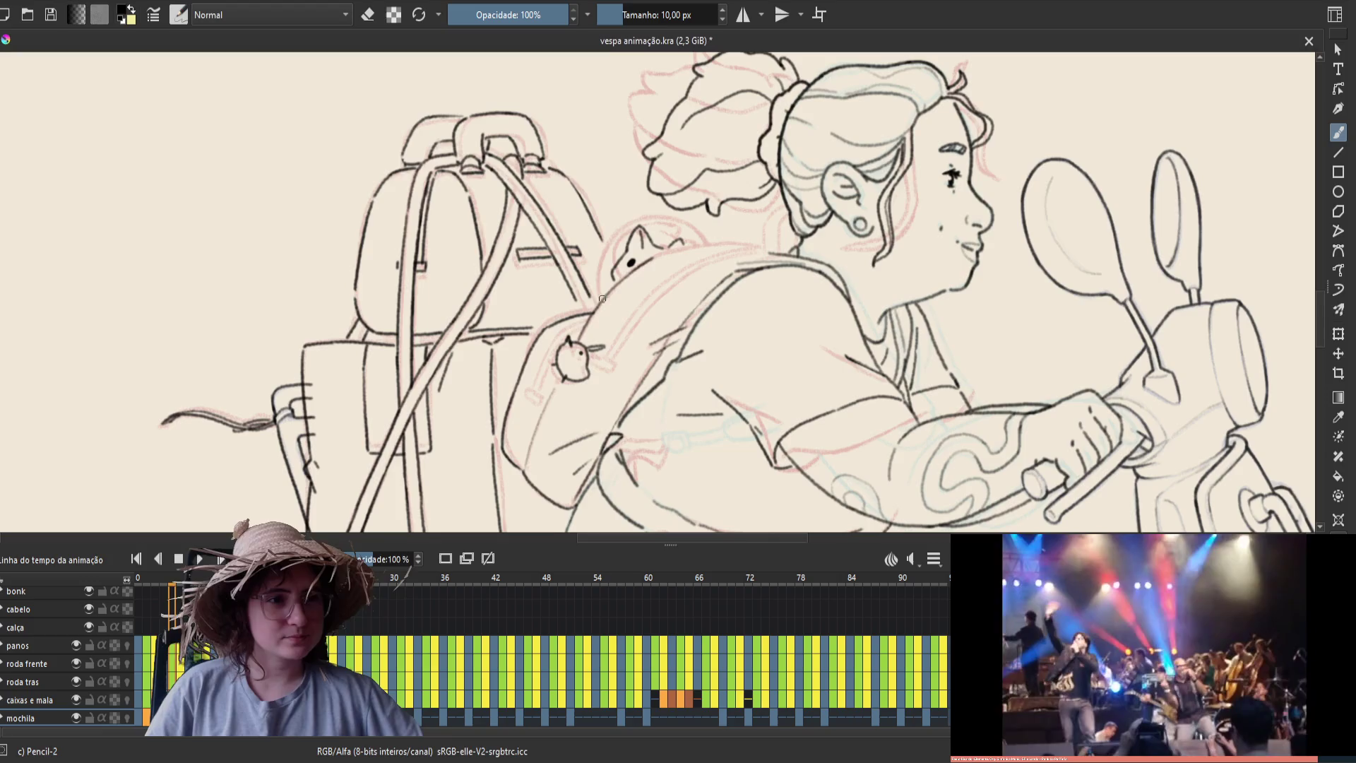
key(space)
key(ctrl+s)
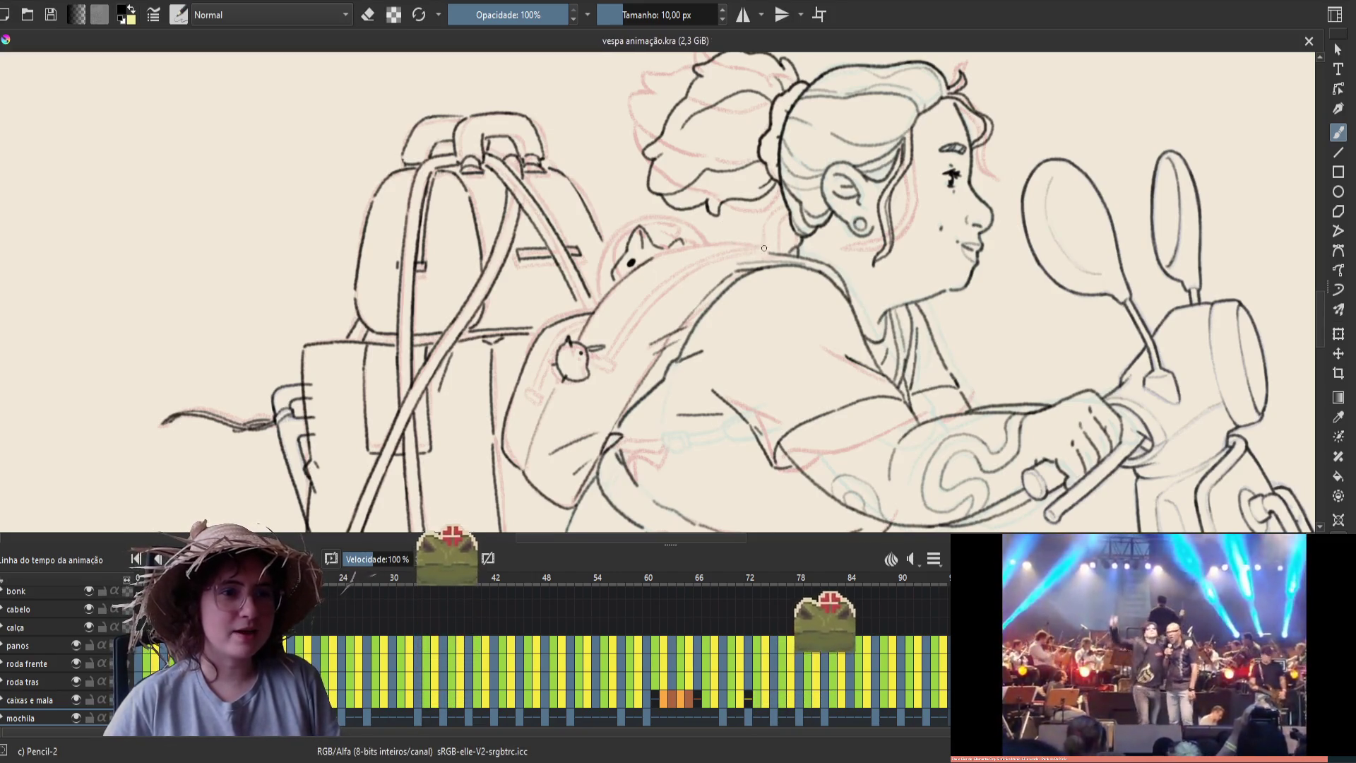
drag(769, 250, 669, 250)
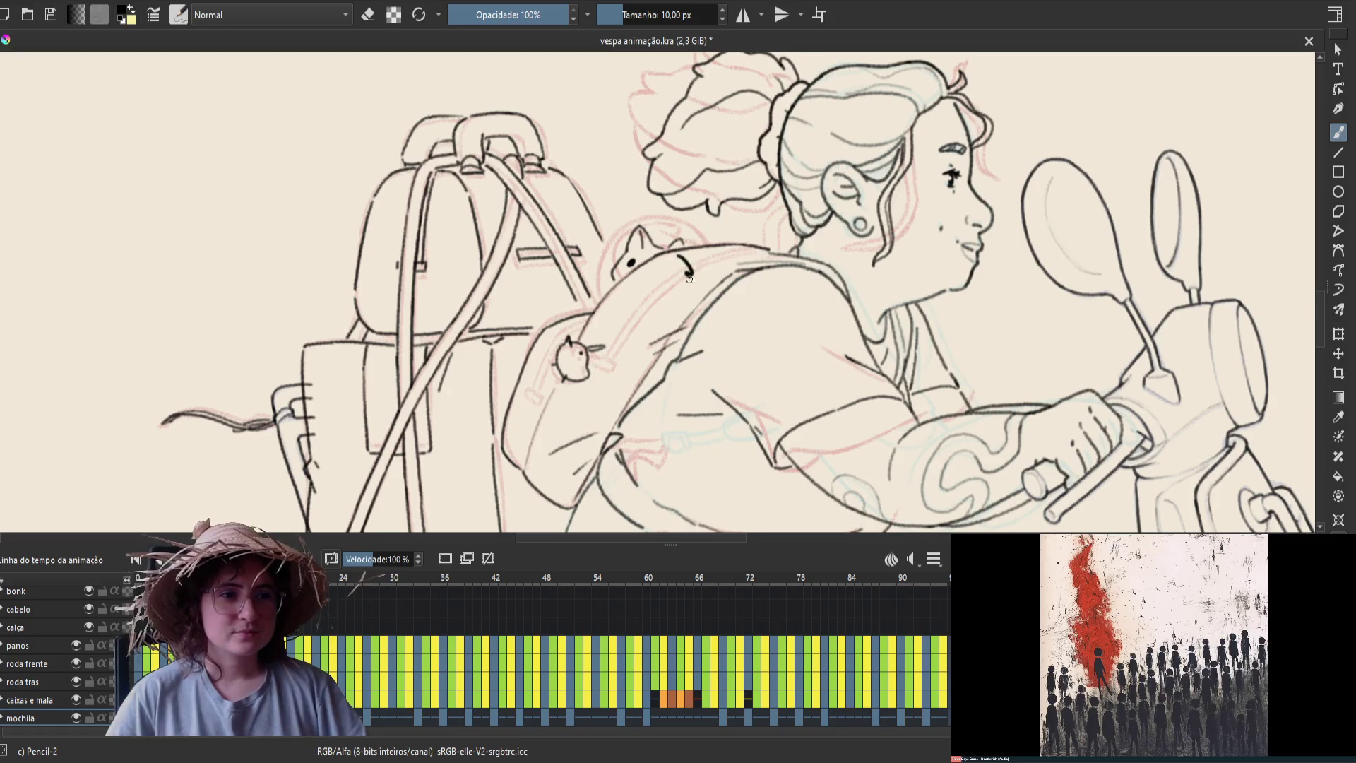
drag(558, 351, 615, 302)
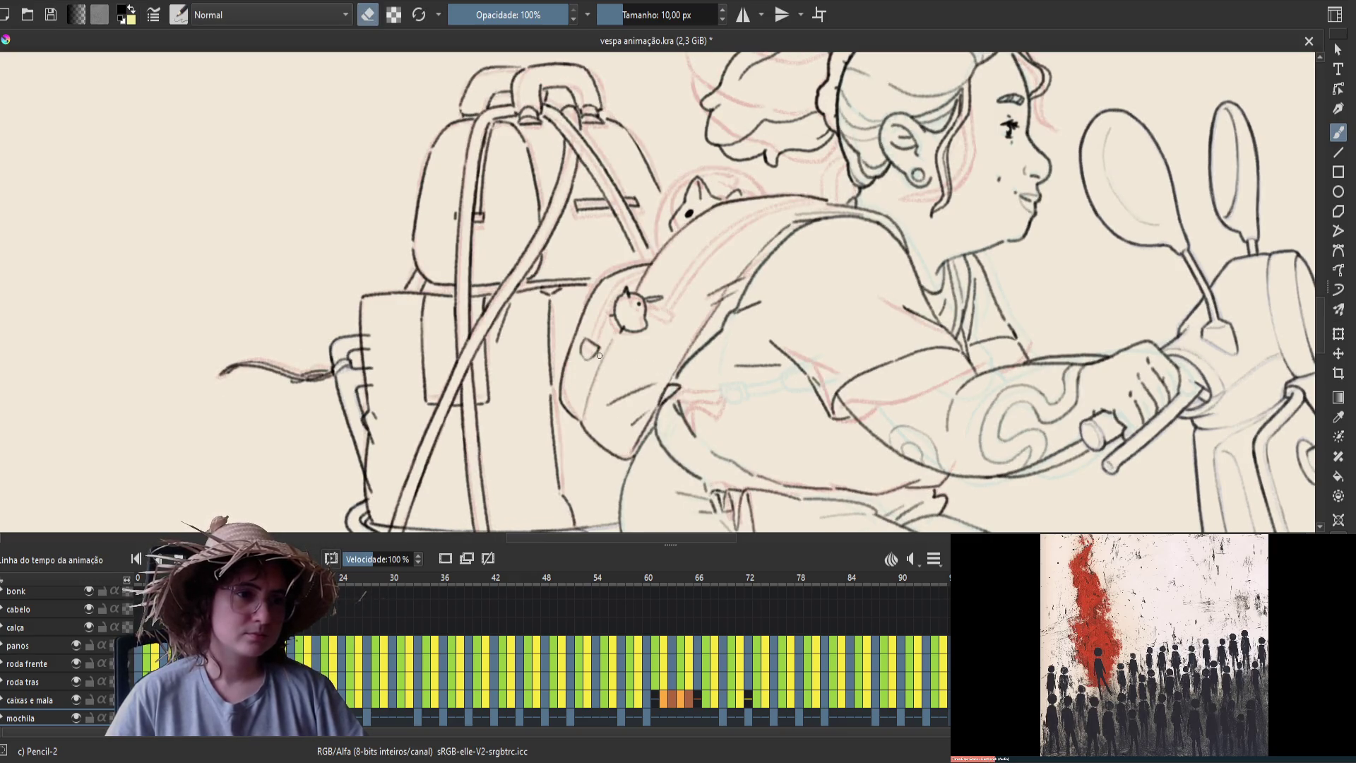
Save the backpack strokes, un-mirror the view, and flip between neighbouring frames with the arrow keys
key(ctrl+s)
key(m)
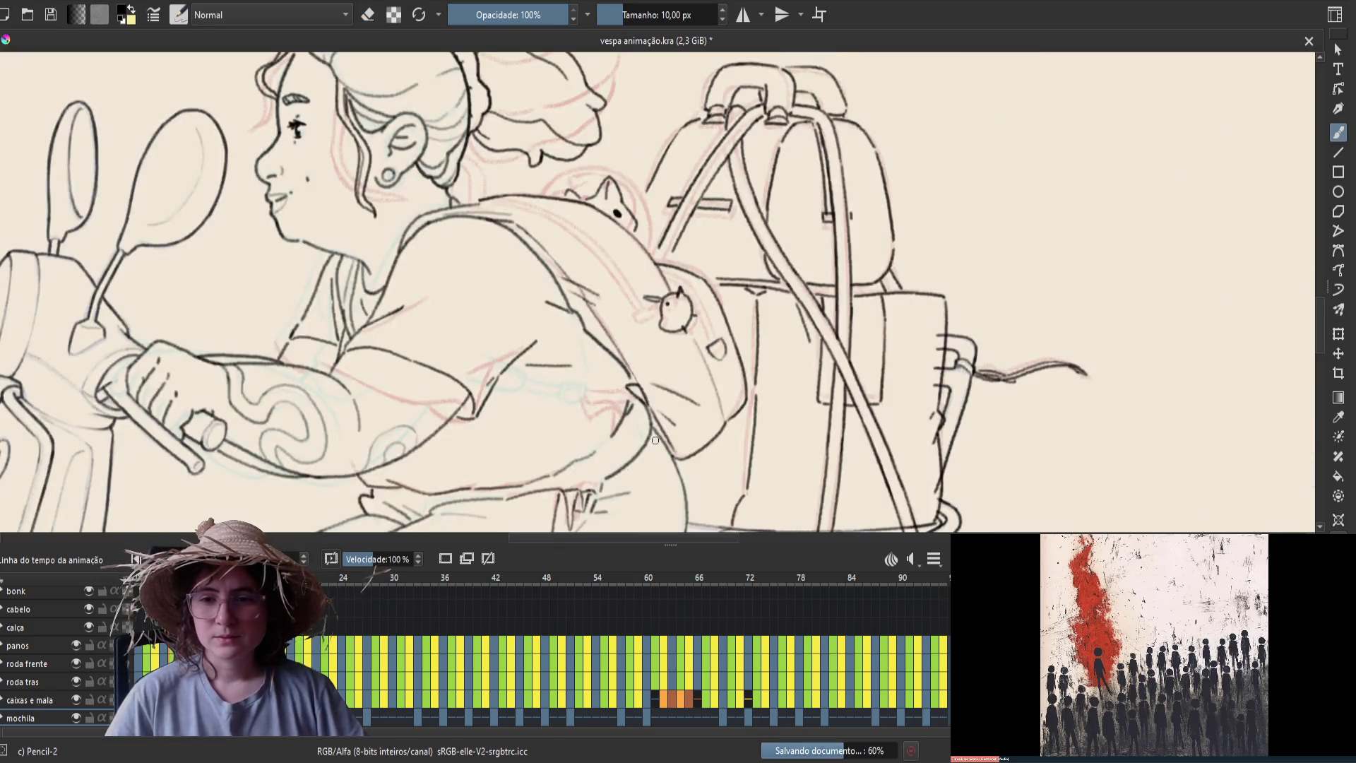
key(Right)
key(Left)
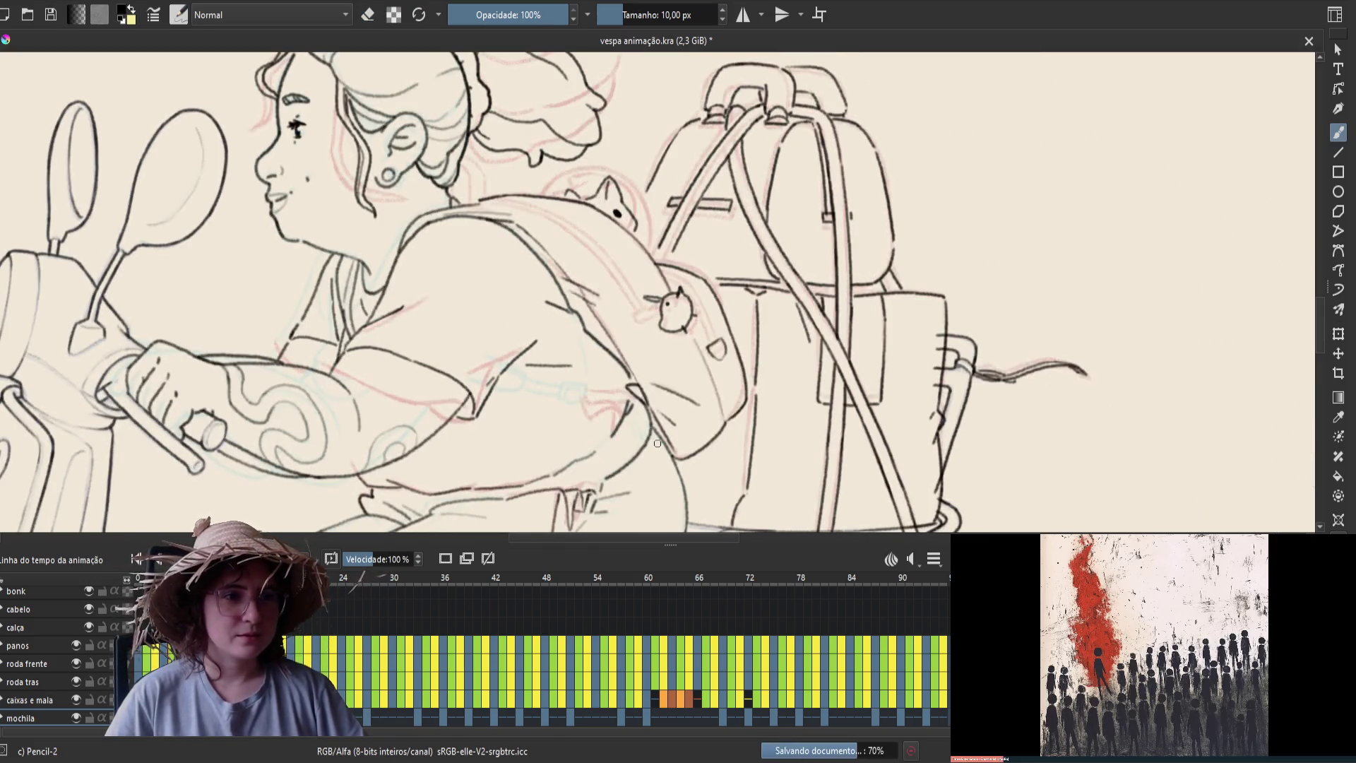
key(Right)
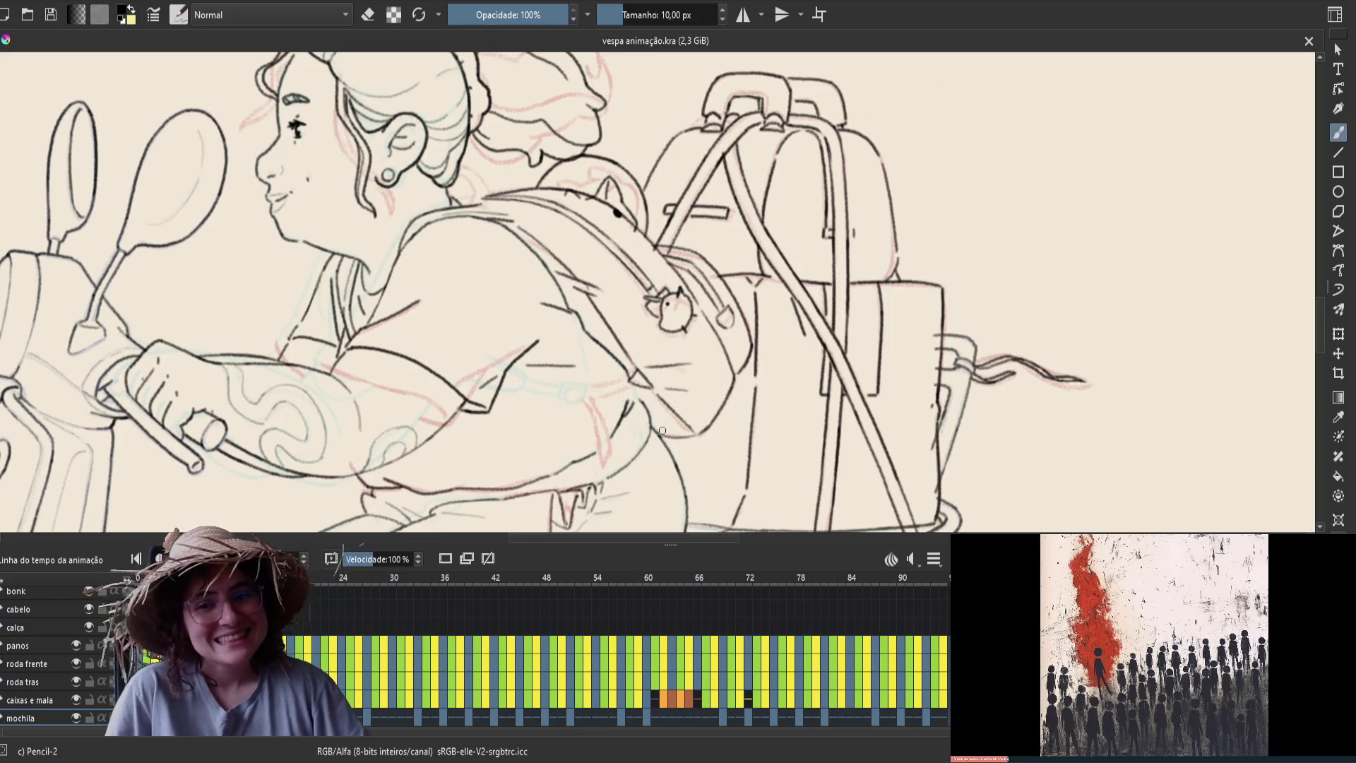
key(Right)
key(Right)
key(Left)
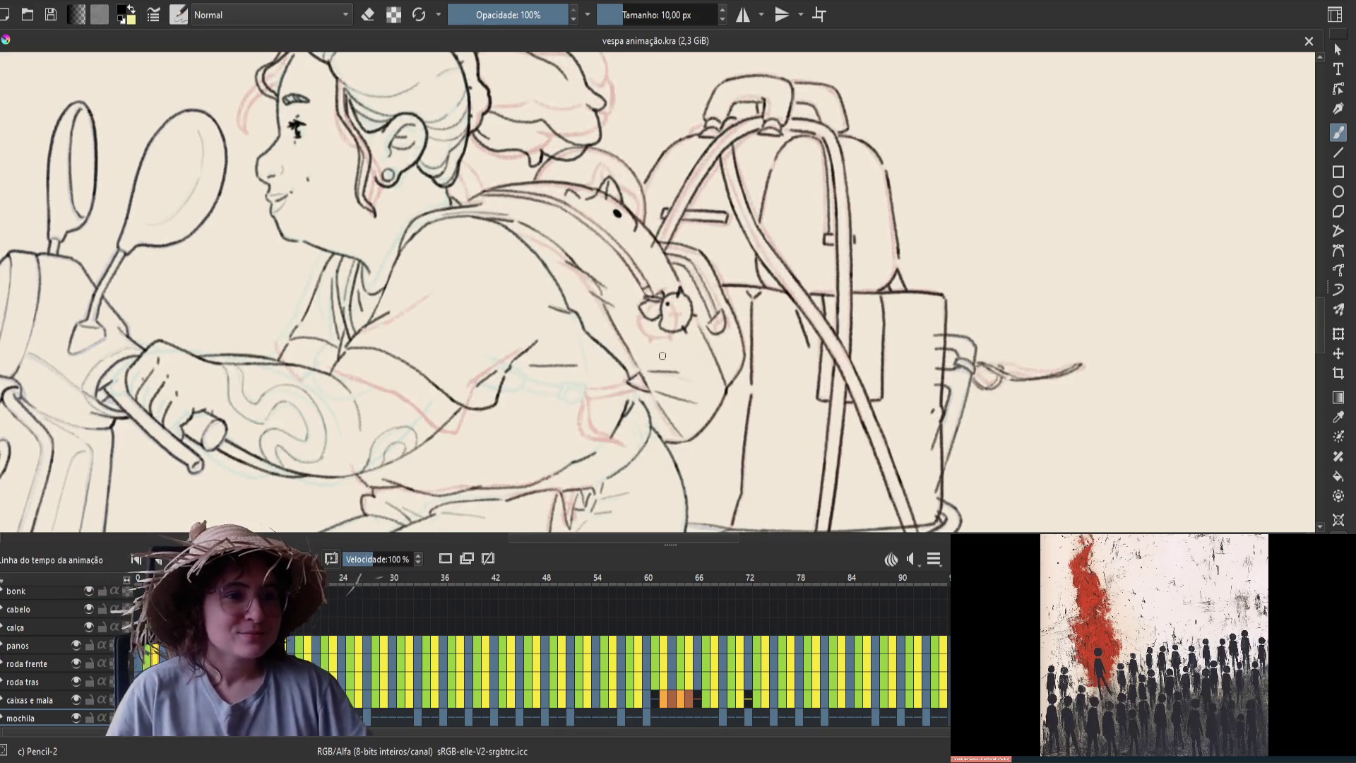
key(Left)
key(Right)
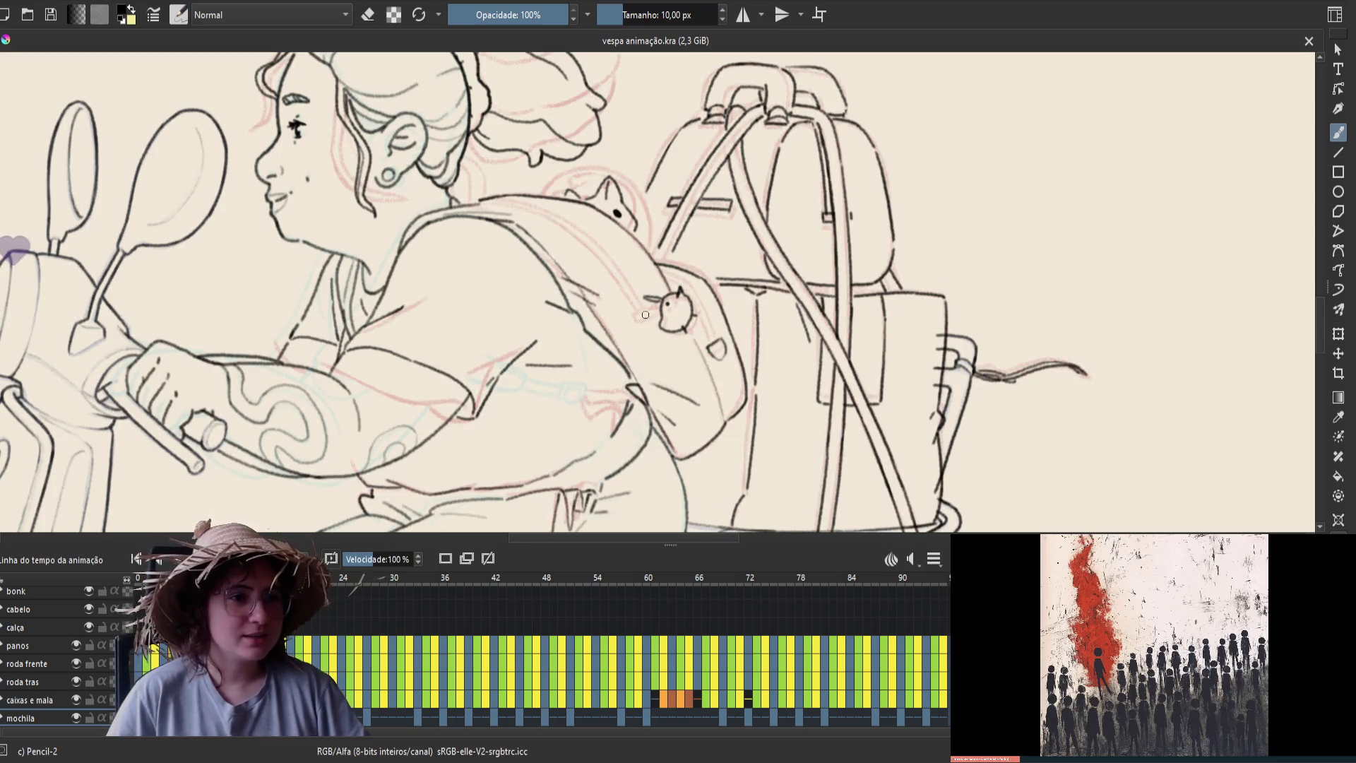
Ink a short dark stroke on the backpack, save, then add a small touch-up beside the lower cat
drag(635, 318, 651, 309)
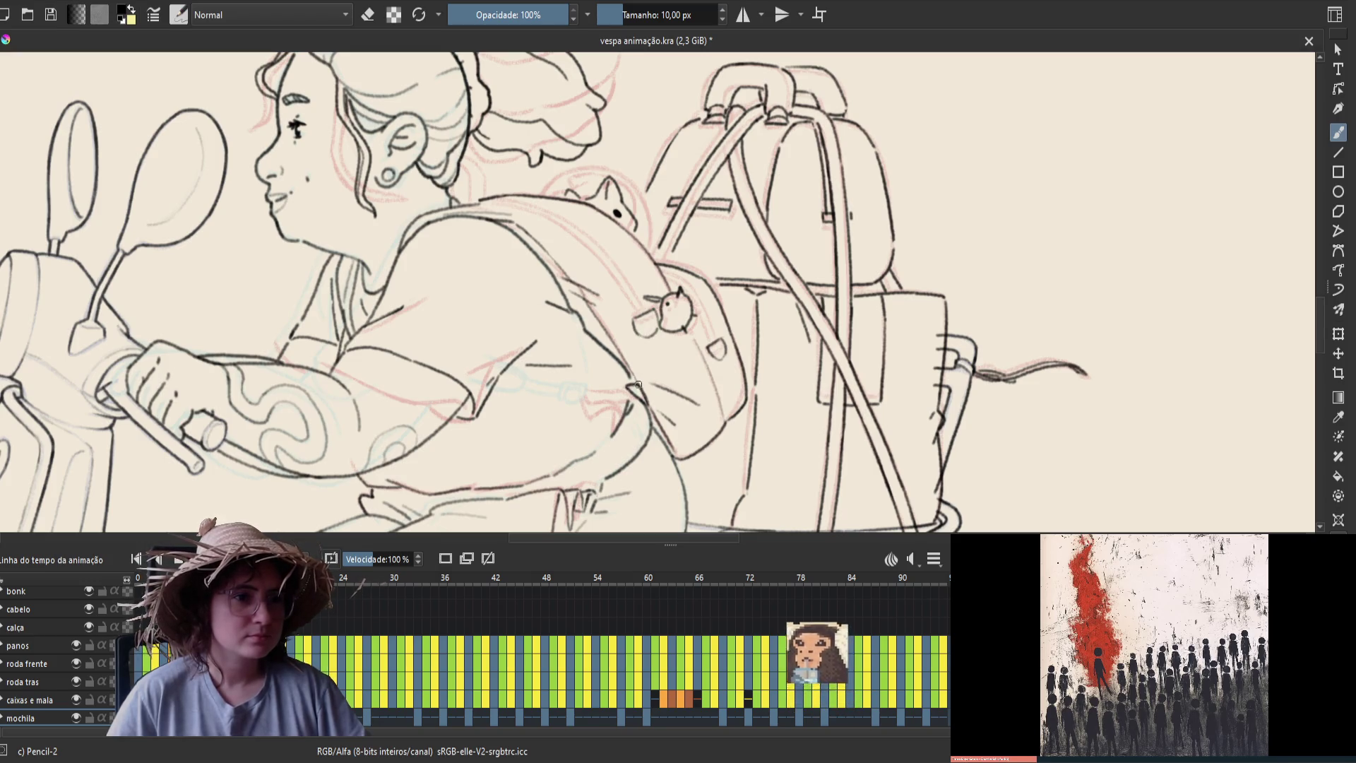
key(ctrl+s)
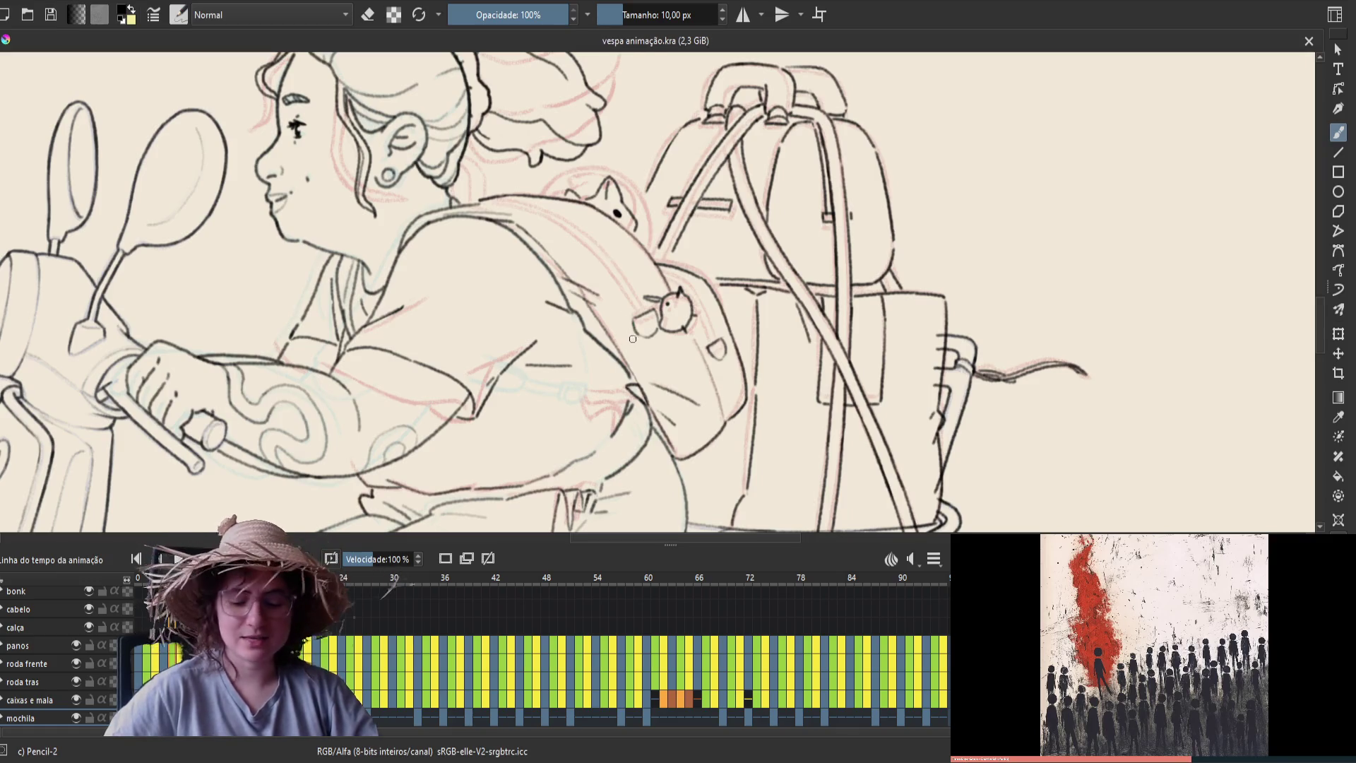
click(630, 322)
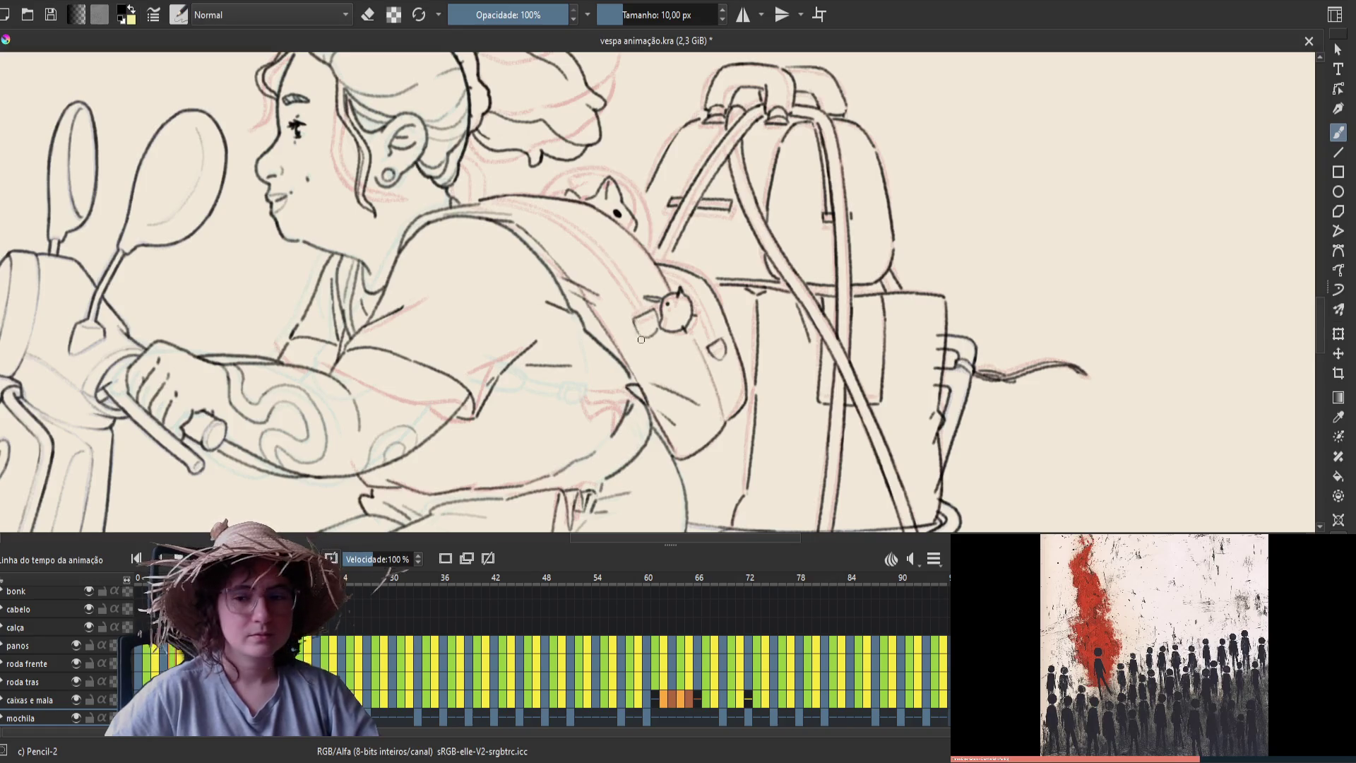
Save, then clean rider and backpack lines using eraser toggles, mirror checks and neighbouring-frame comparison
key(ctrl+s)
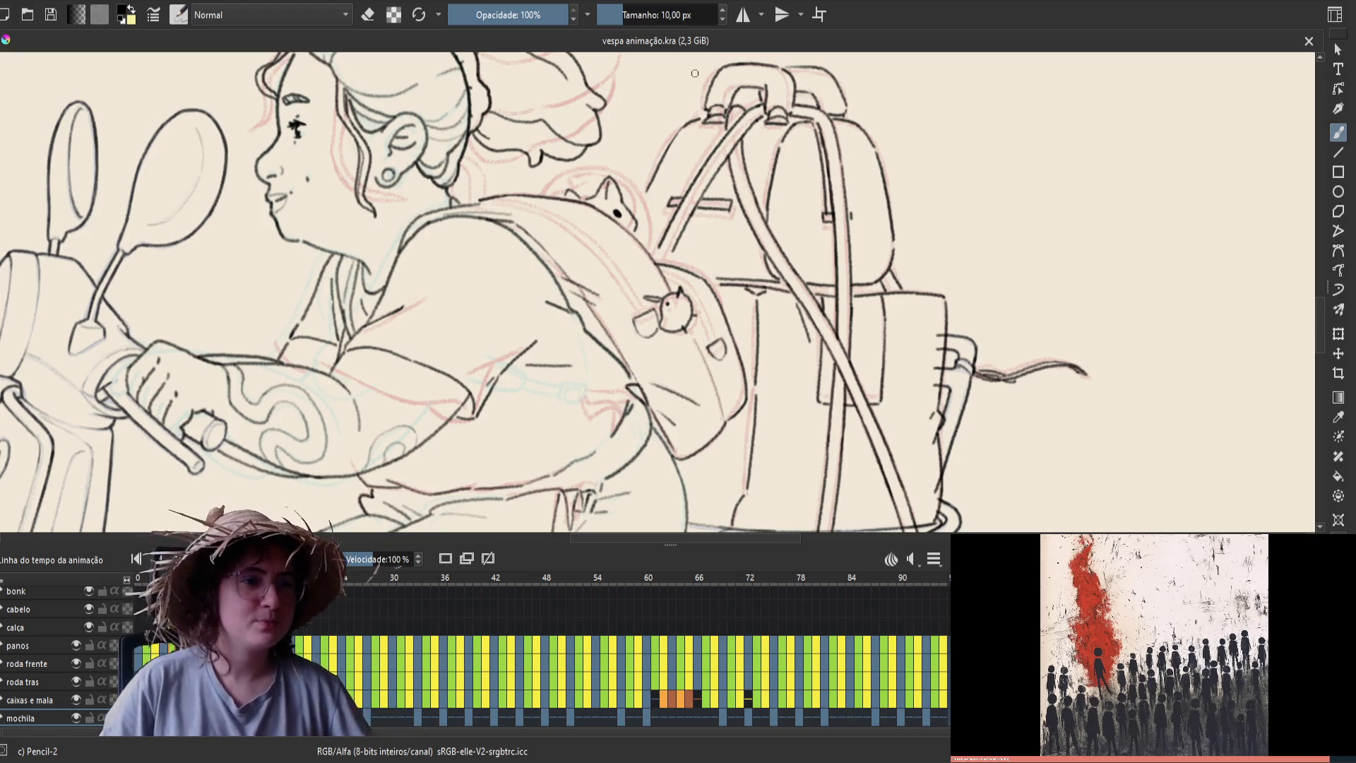
key(m)
key(m)
key(e)
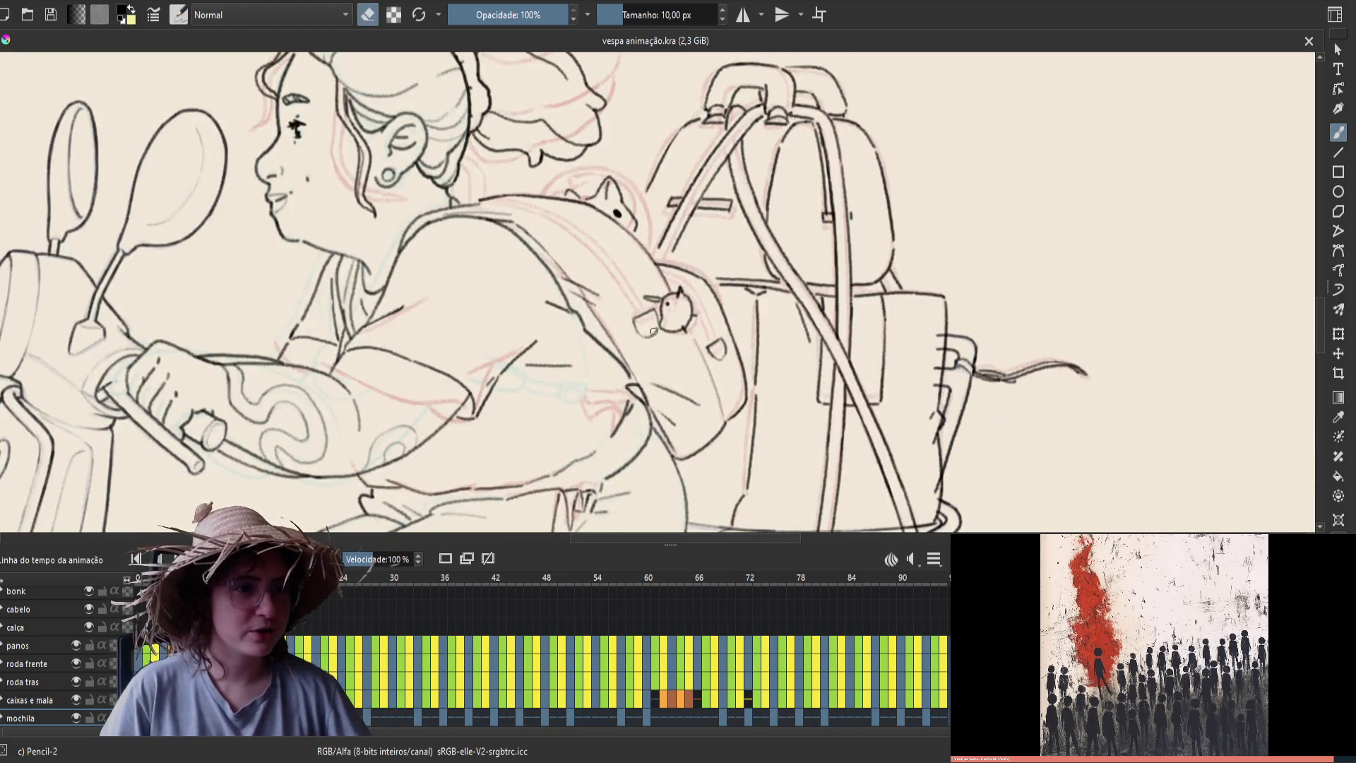
key(e)
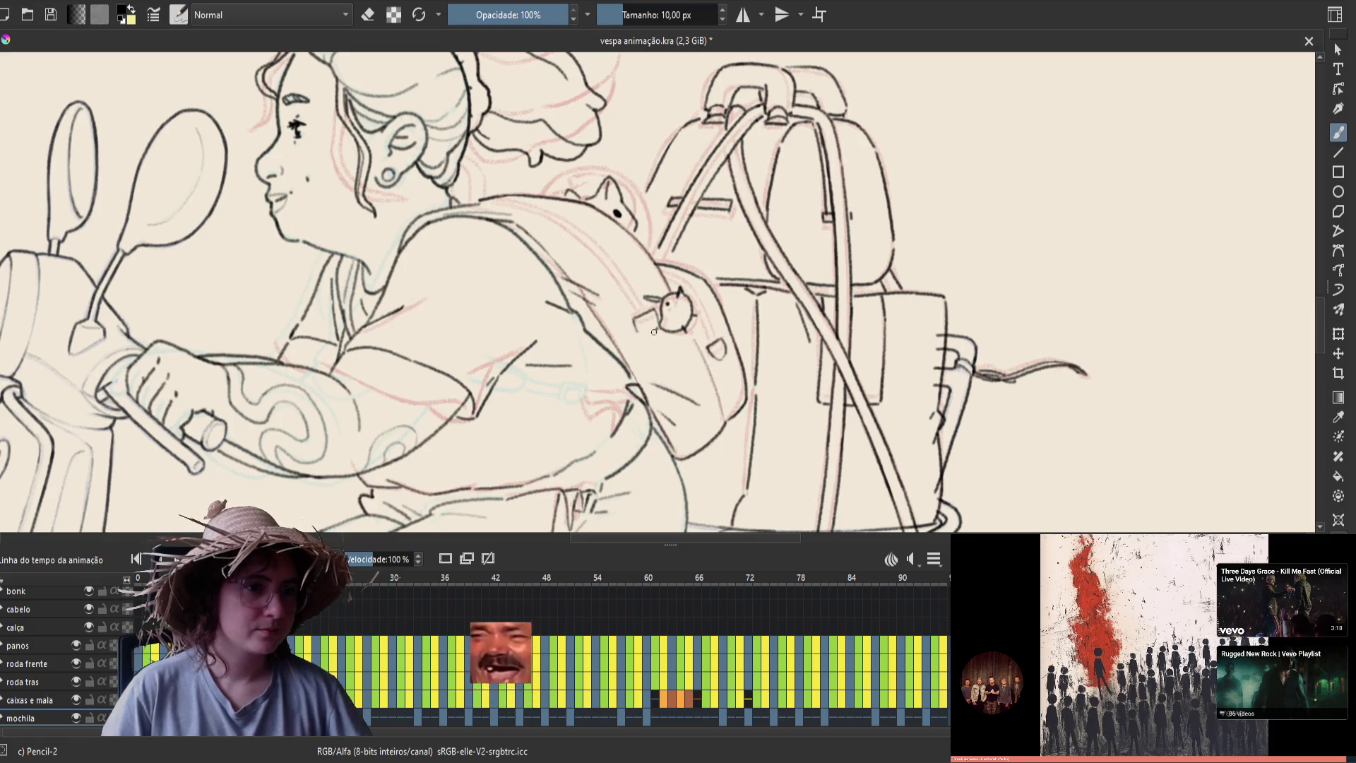
key(period)
key(comma)
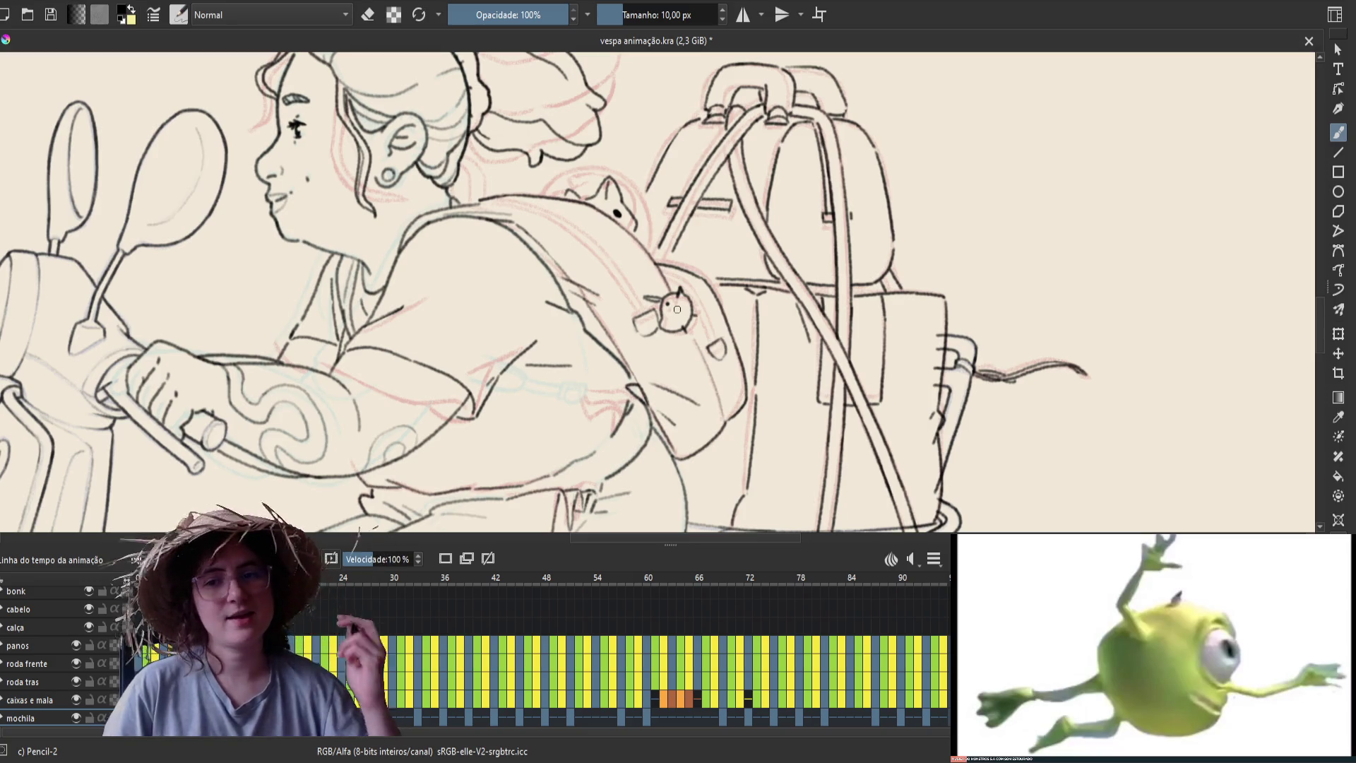
key(m)
key(m)
key(e)
key(e)
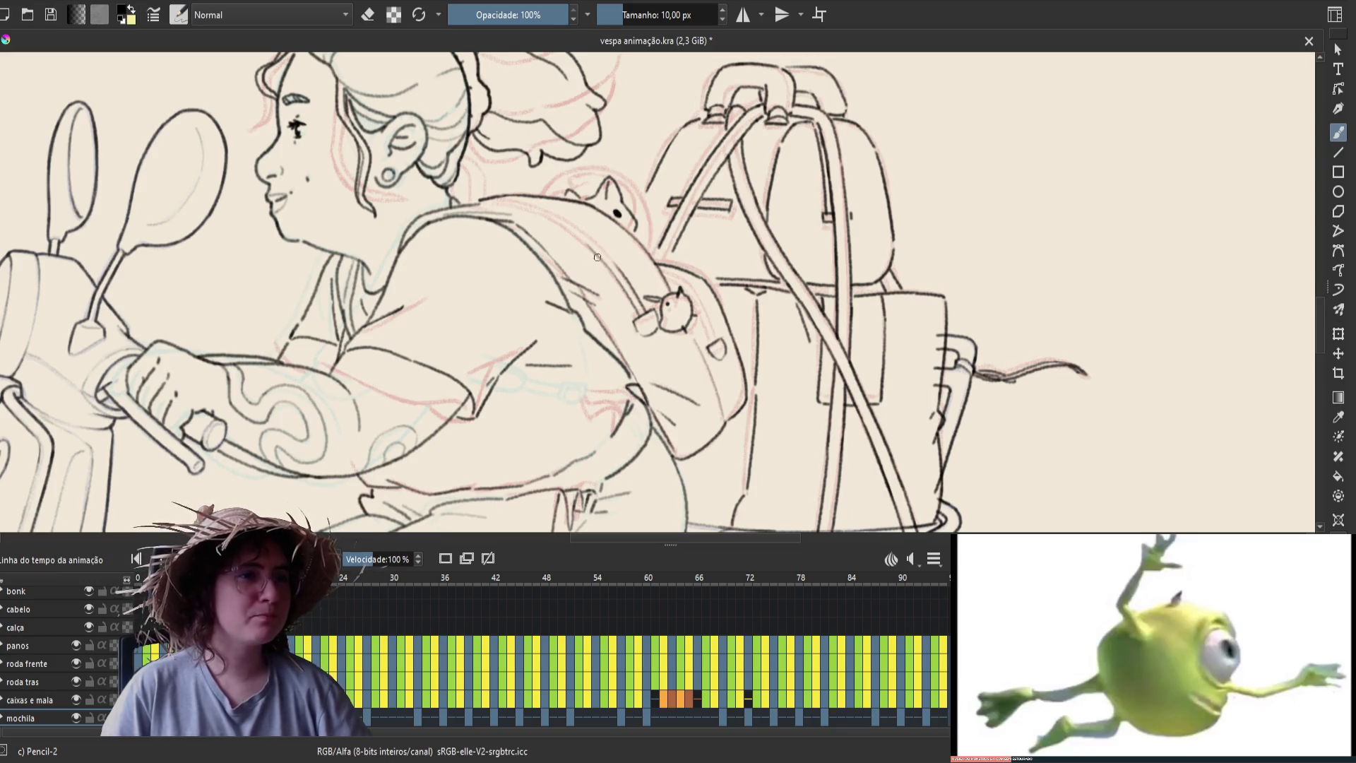
key(e)
key(e)
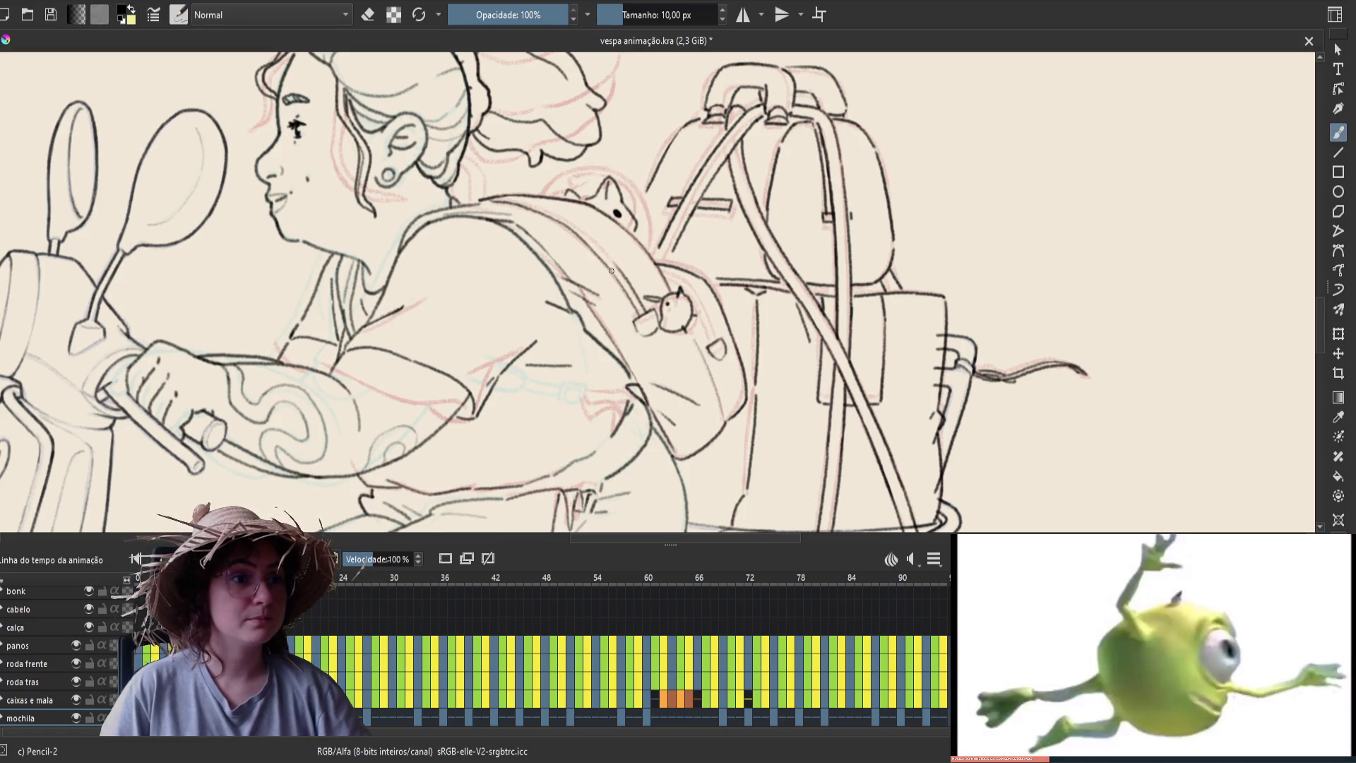
key(m)
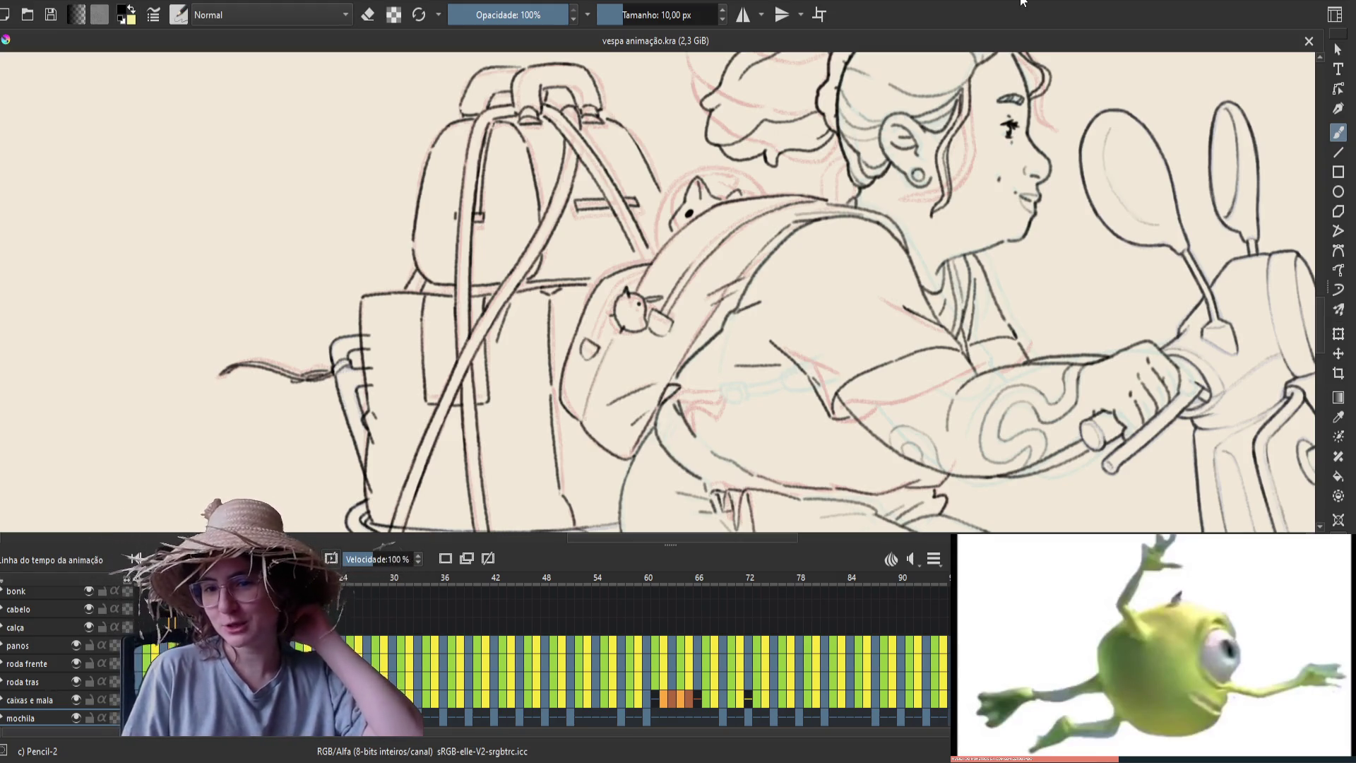
Unmirror the view, pan to the rider and backpack, ink backpack details, mirror-check and save
key(m)
drag(590, 220, 714, 275)
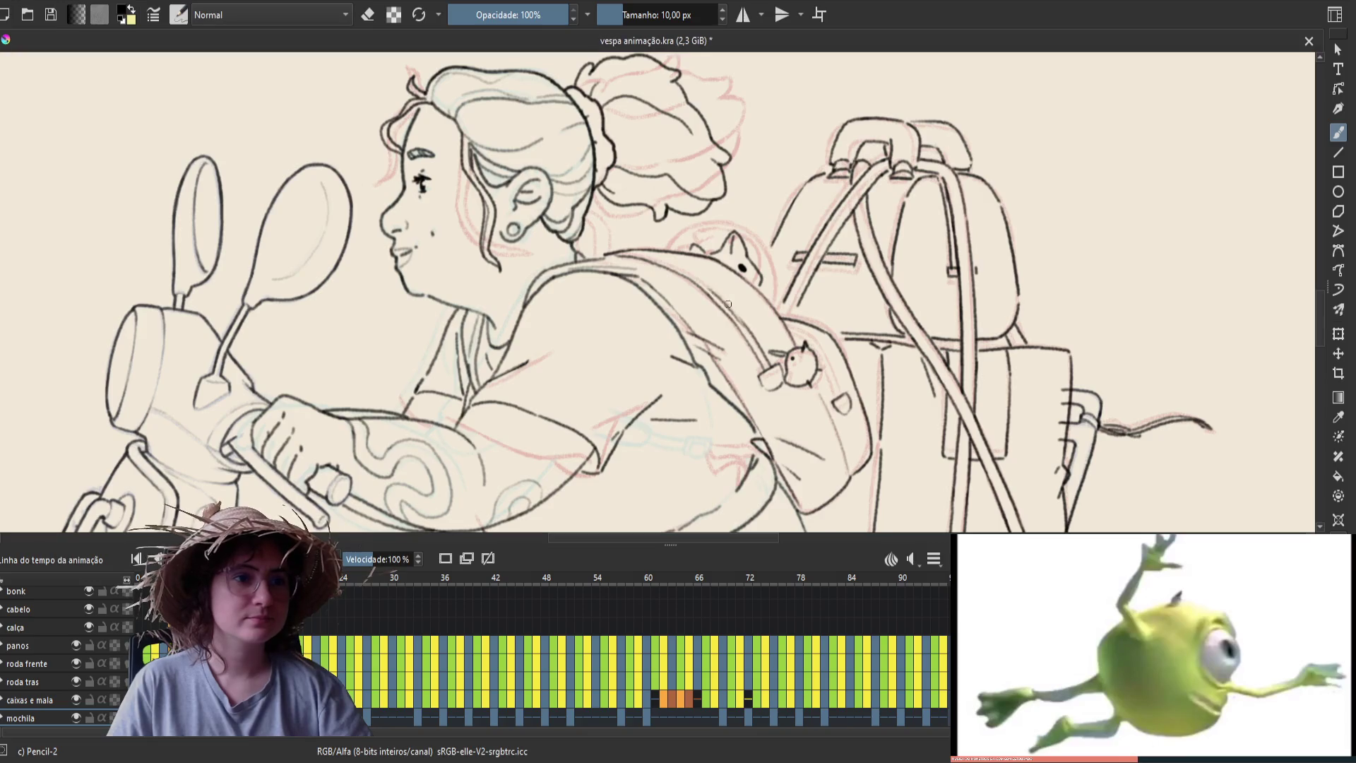
key(e)
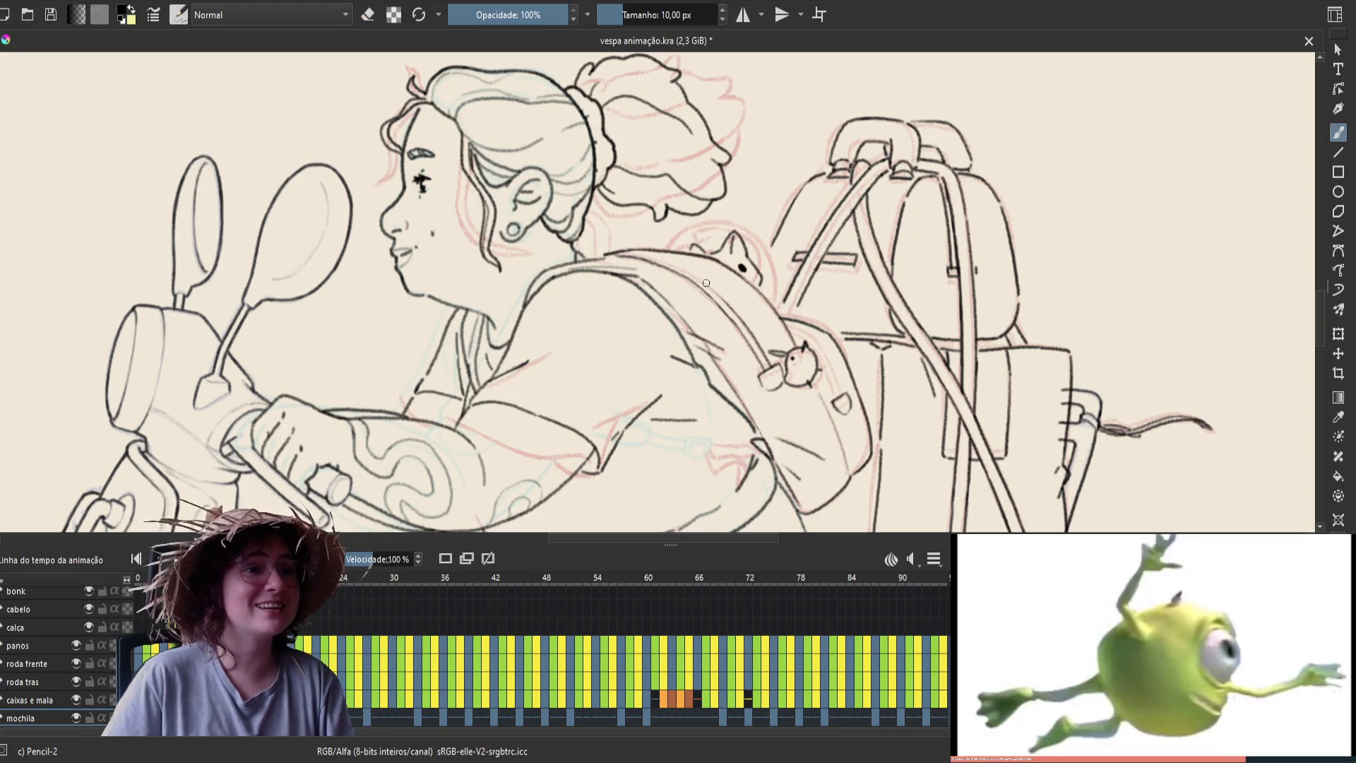
key(m)
key(ctrl+s)
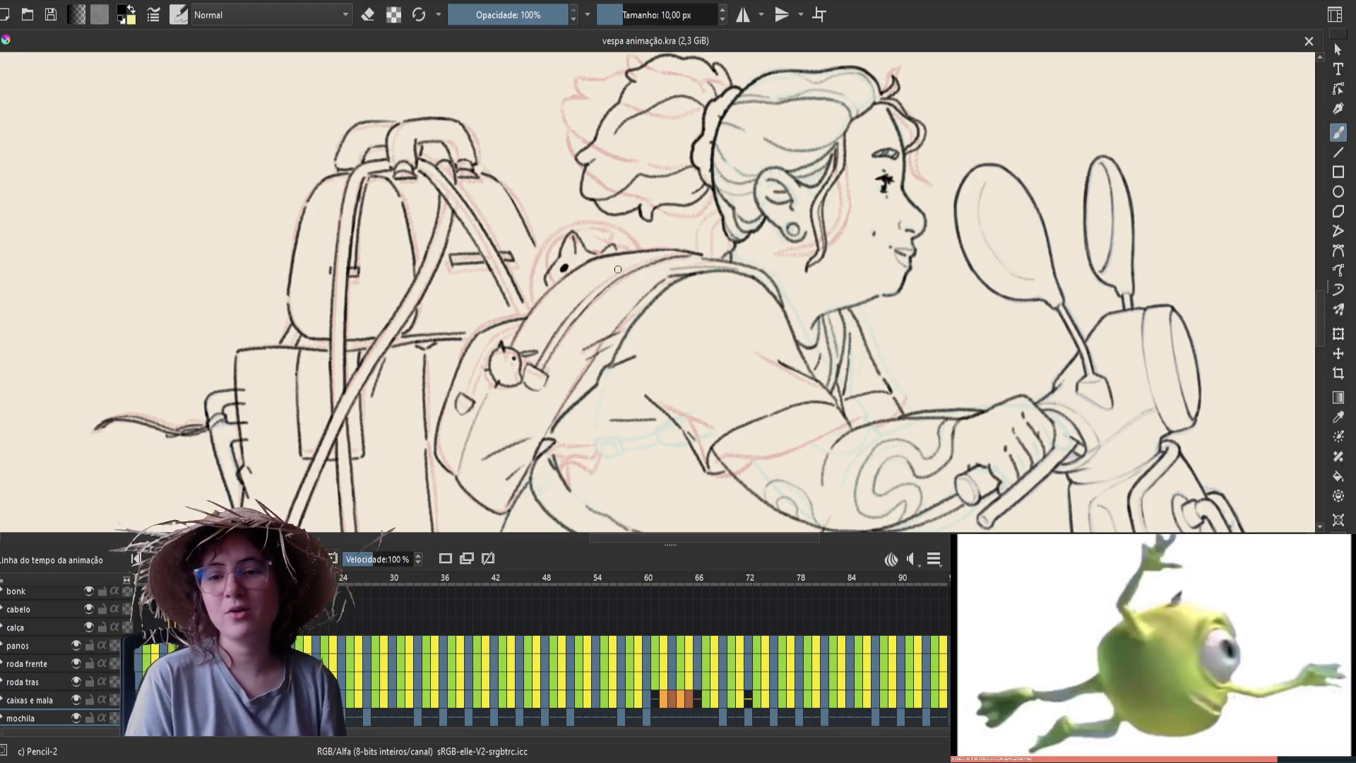
key(m)
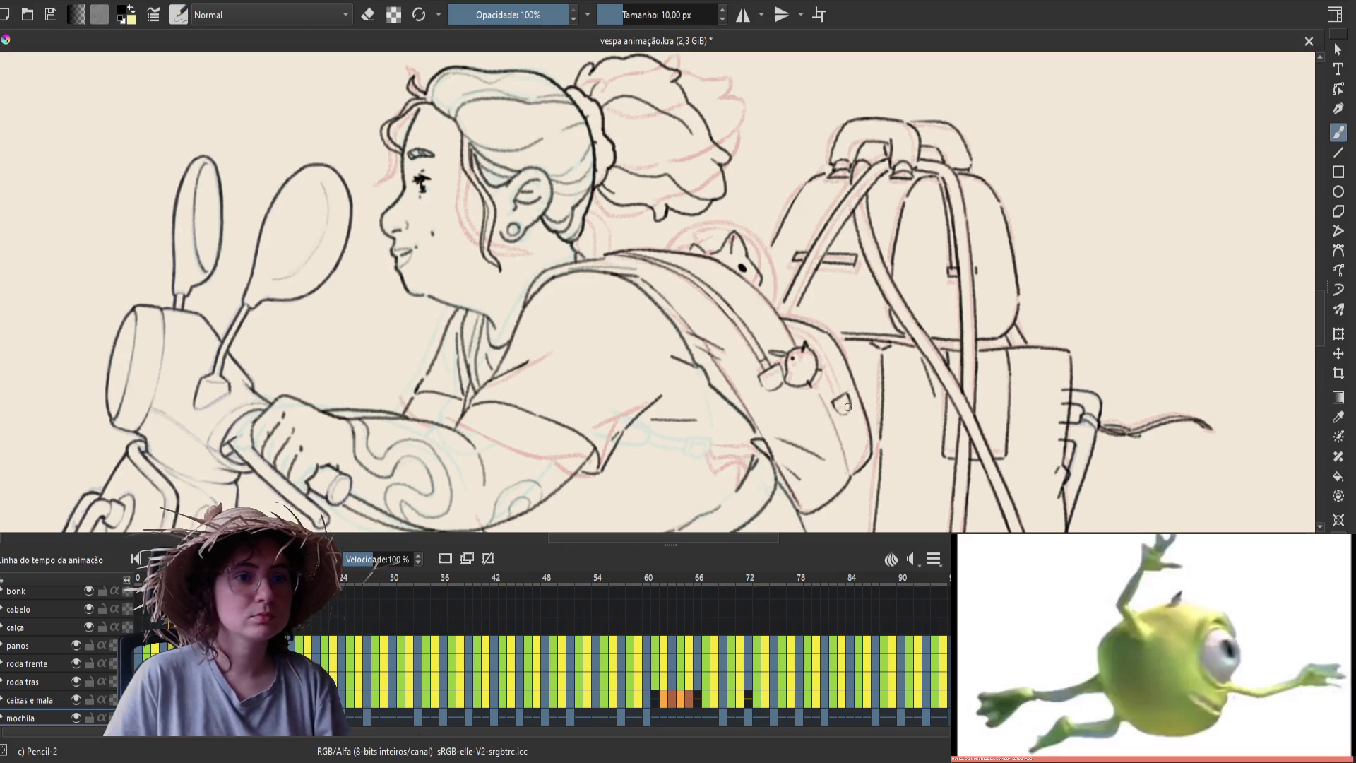
key(ctrl+s)
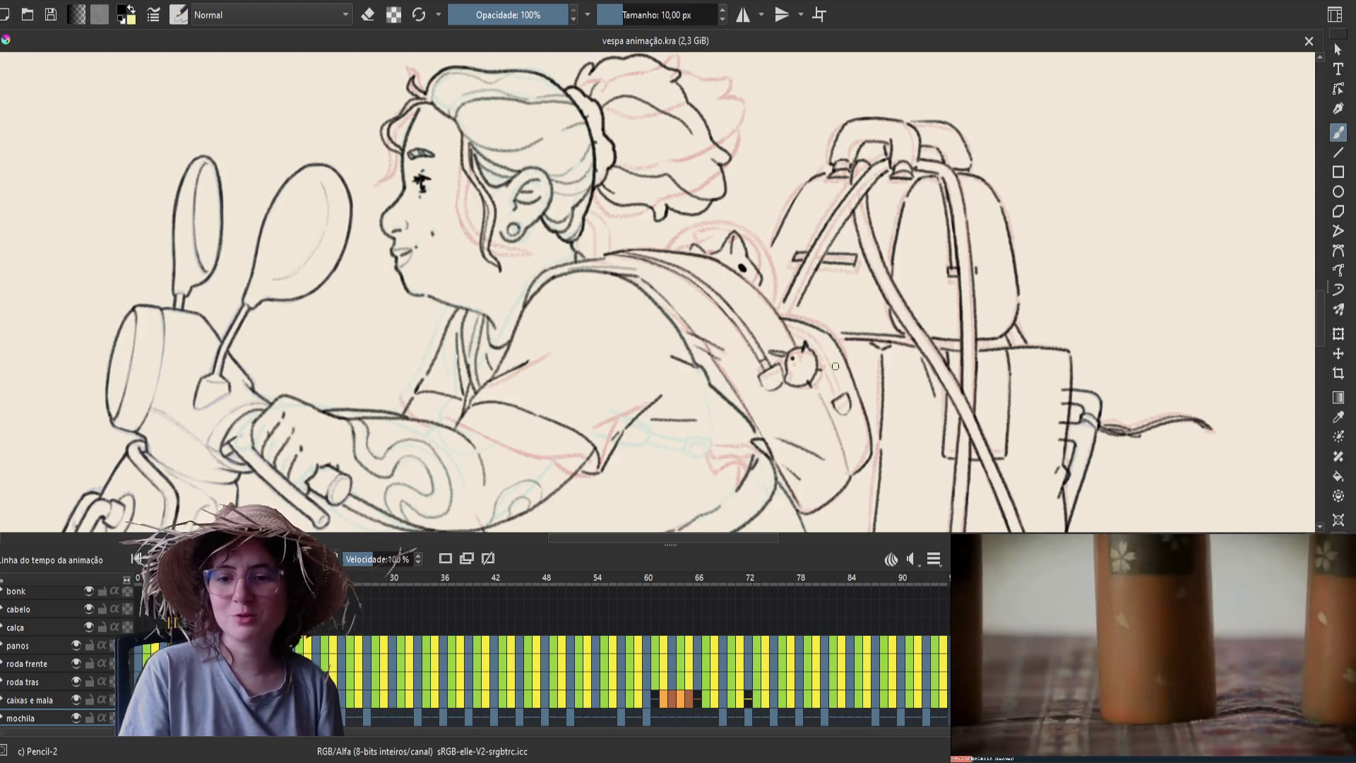
Compare with the next frame, erase a stray backpack line, save, and mirror the canvas so the rider faces right
key(space)
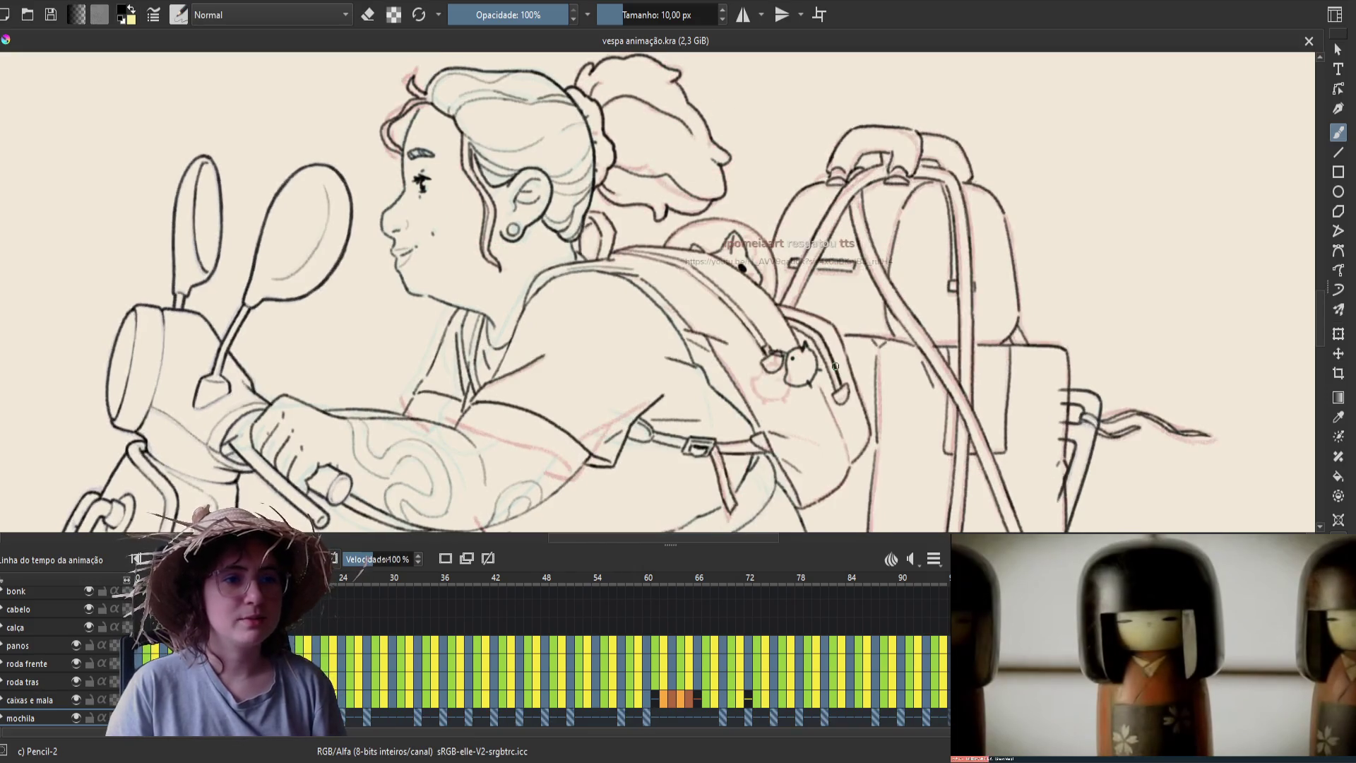
key(e)
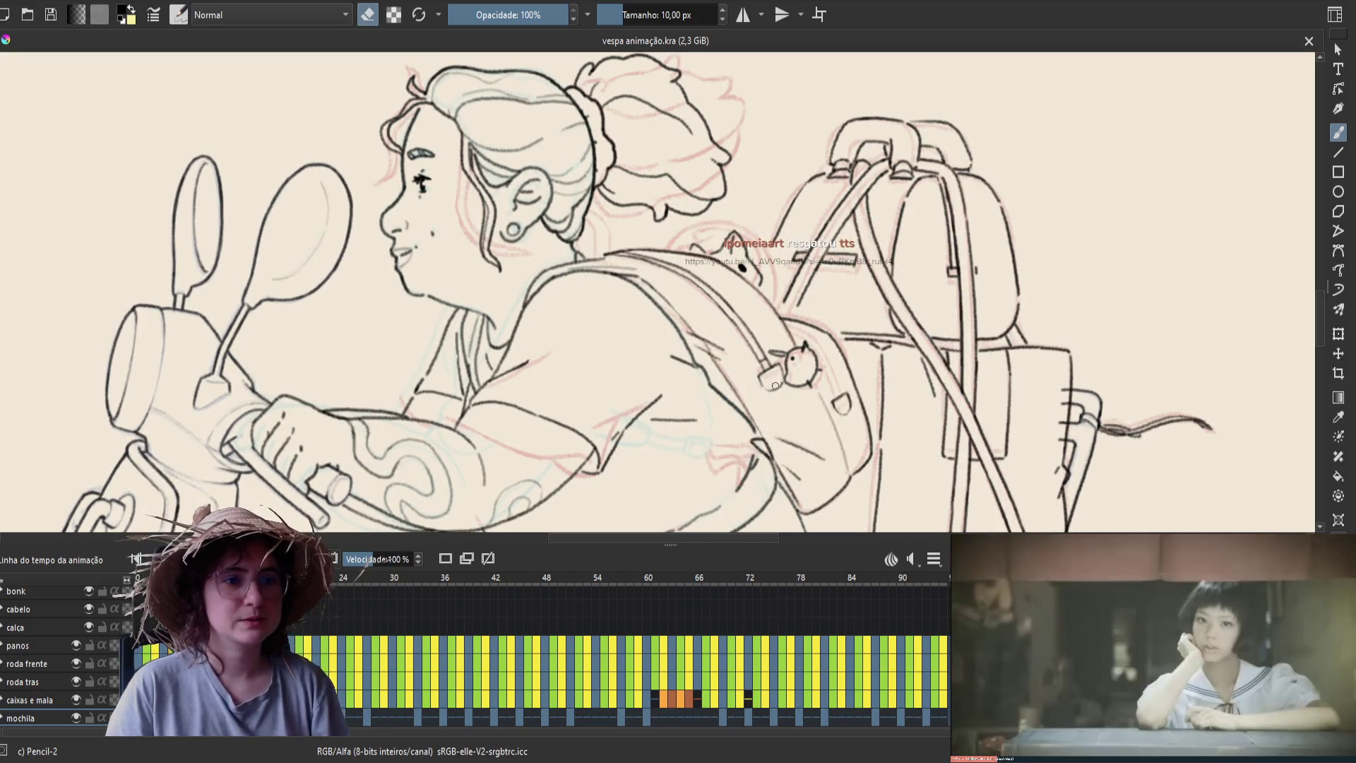
drag(767, 391, 779, 369)
key(e)
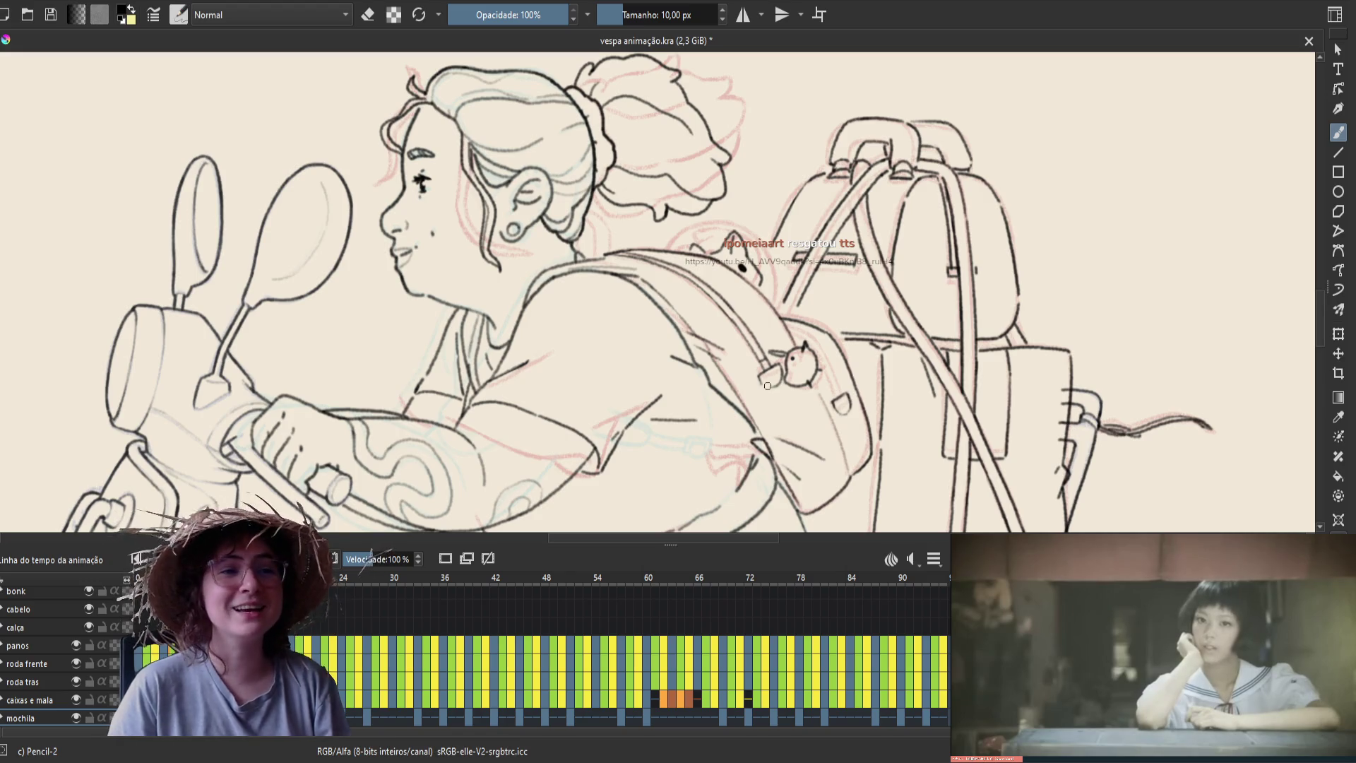
key(e)
key(e)
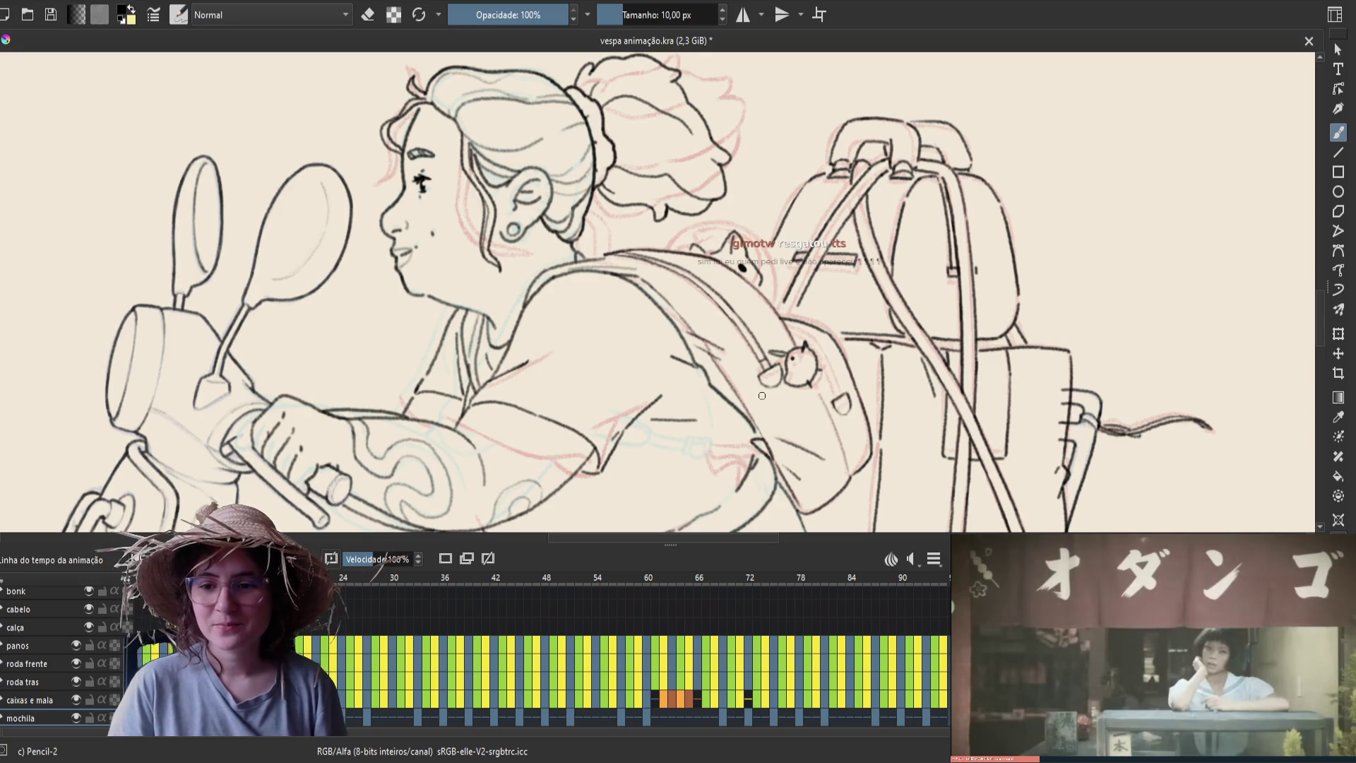
key(ctrl+s)
key(e)
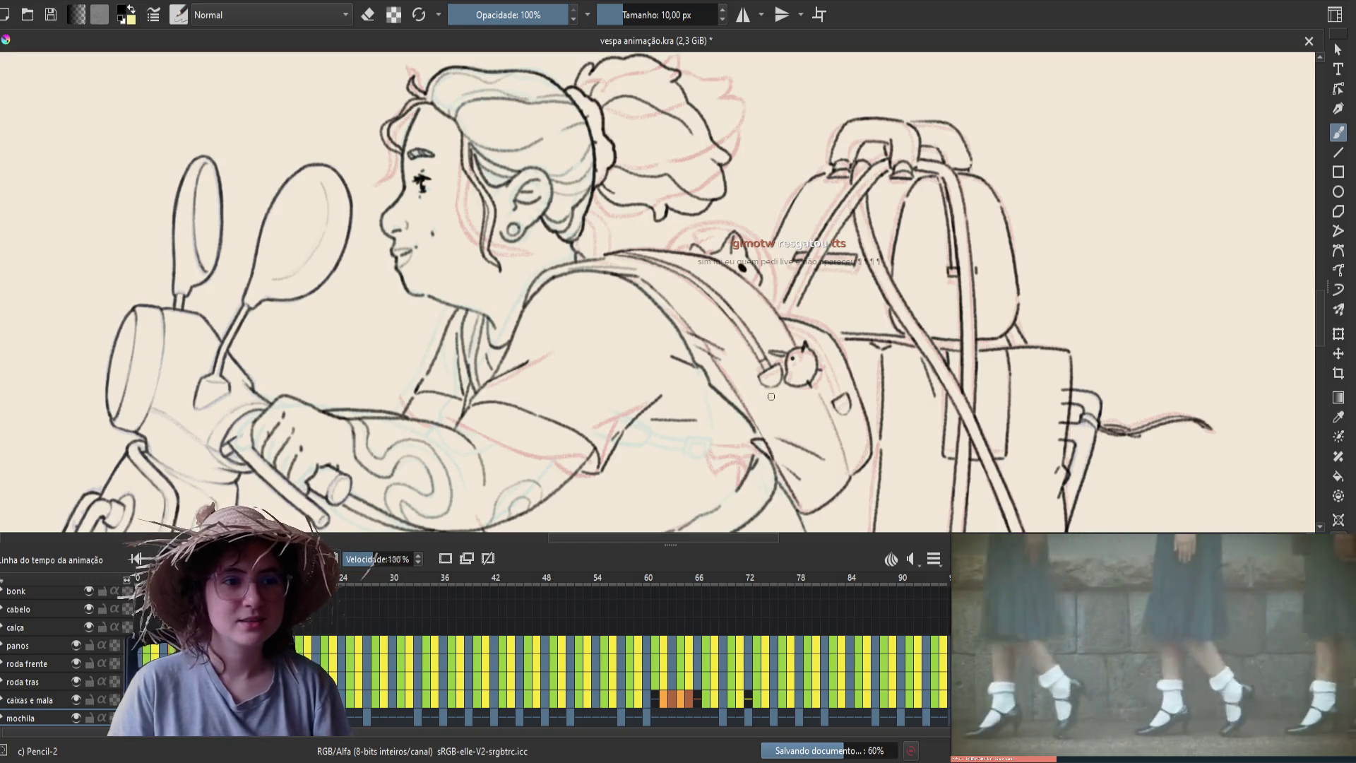
key(e)
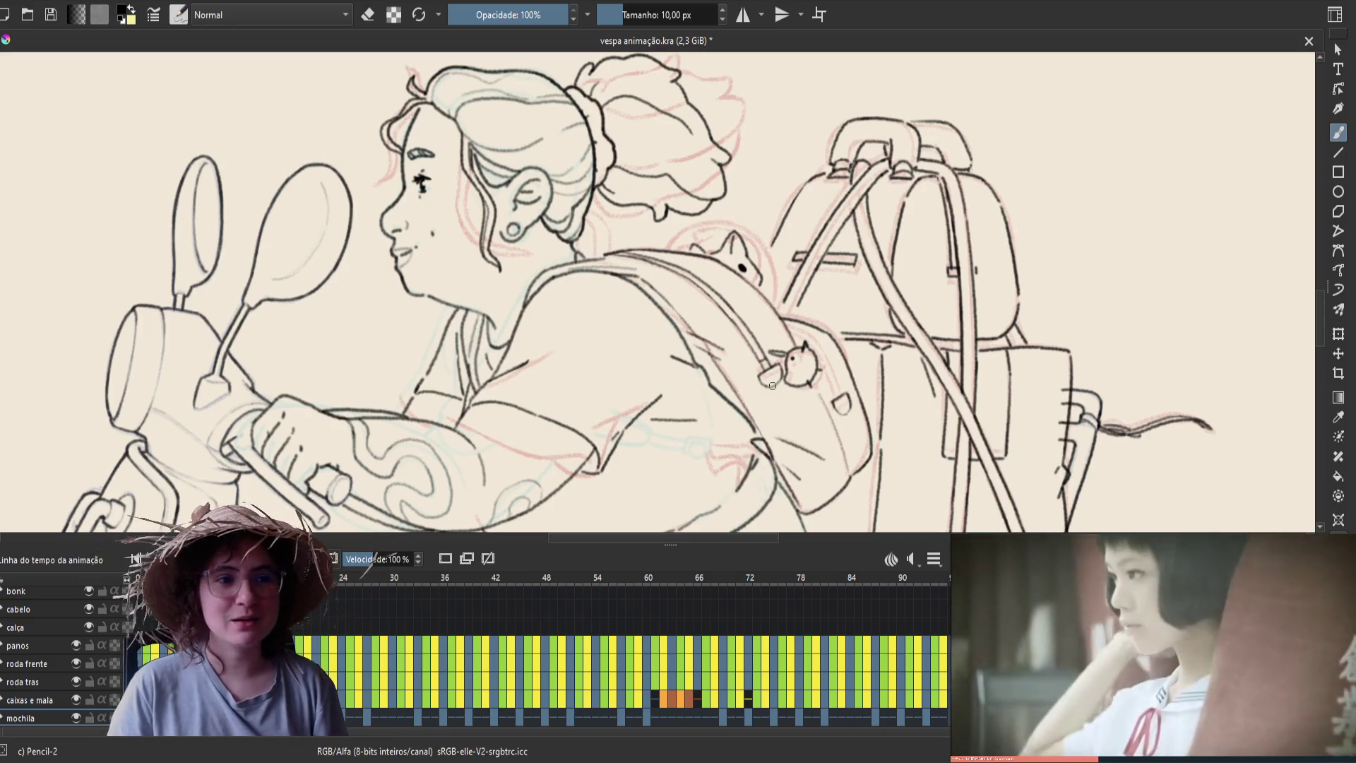
key(m)
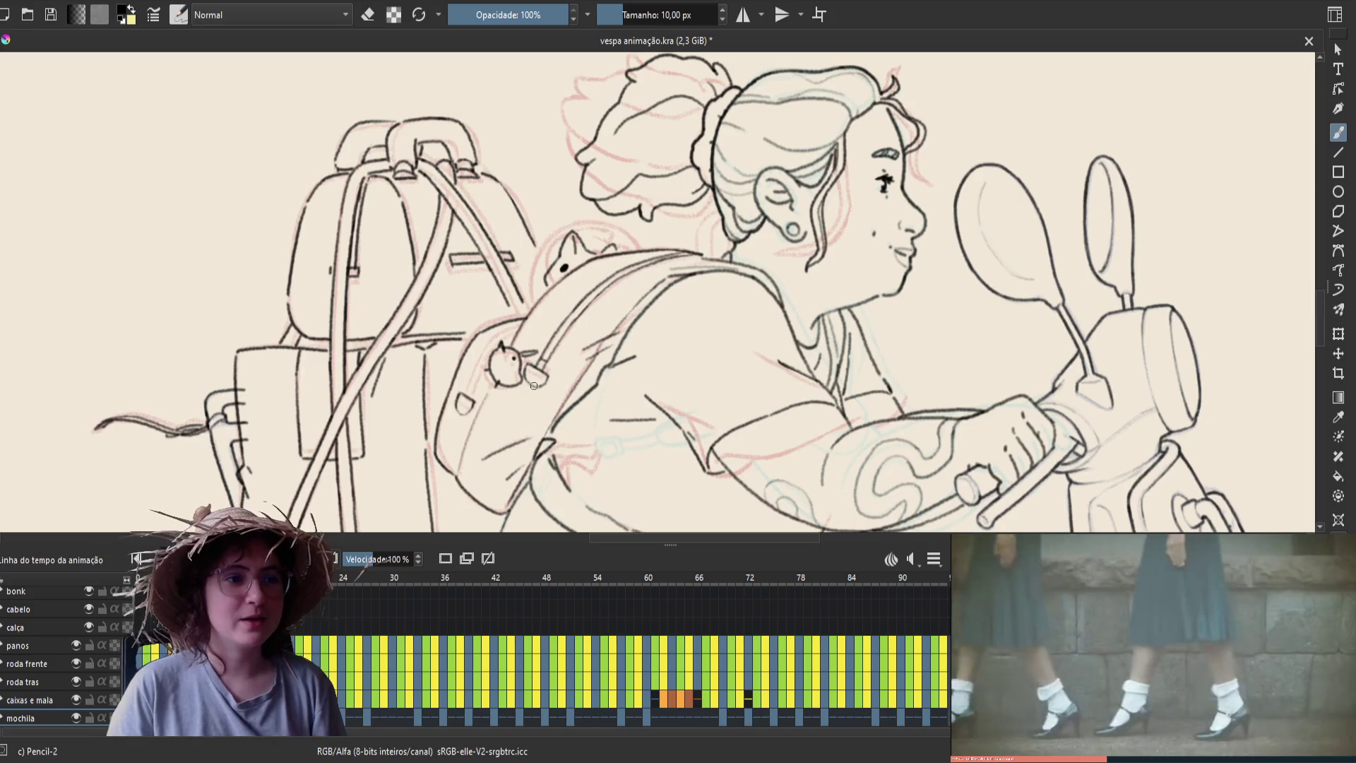
Advance two frames and refine that frame's sleeve and backpack lines with the eraser
key(period)
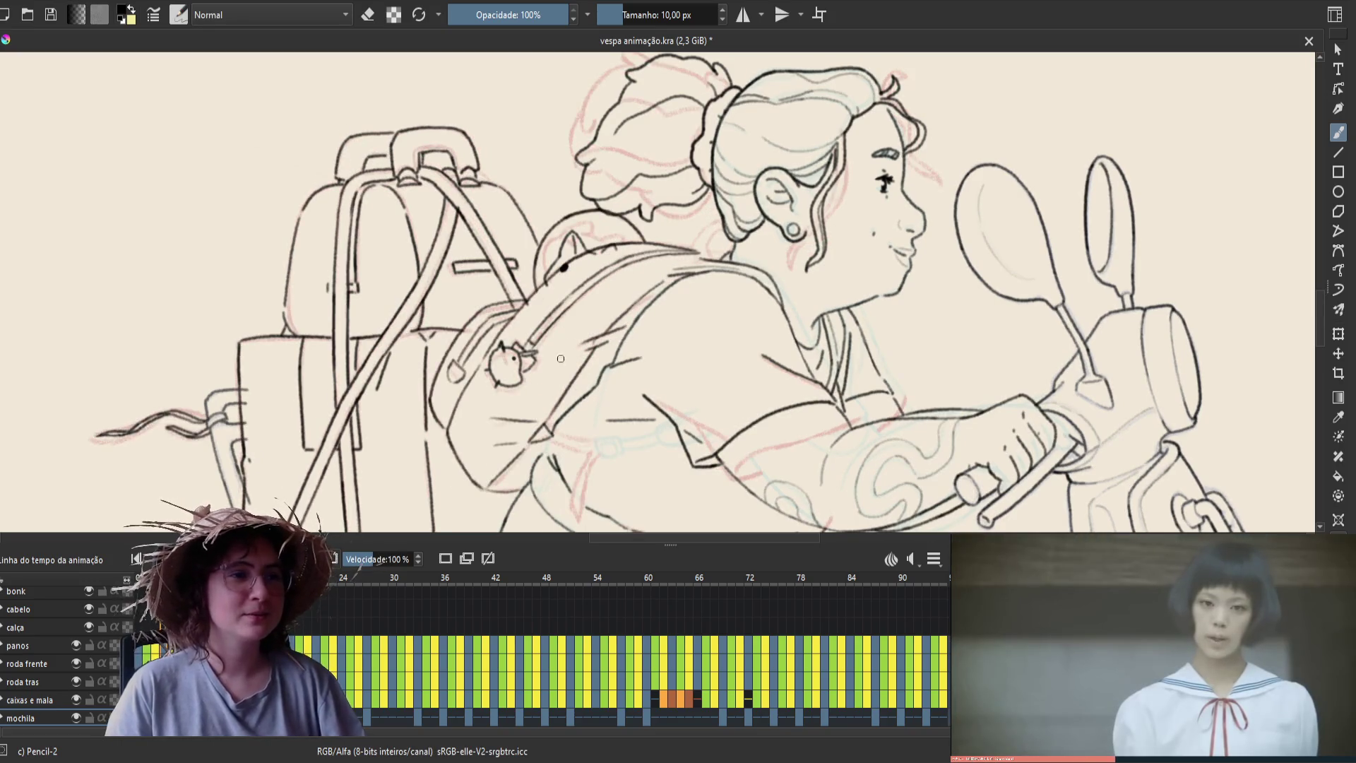
key(period)
key(period)
key(e)
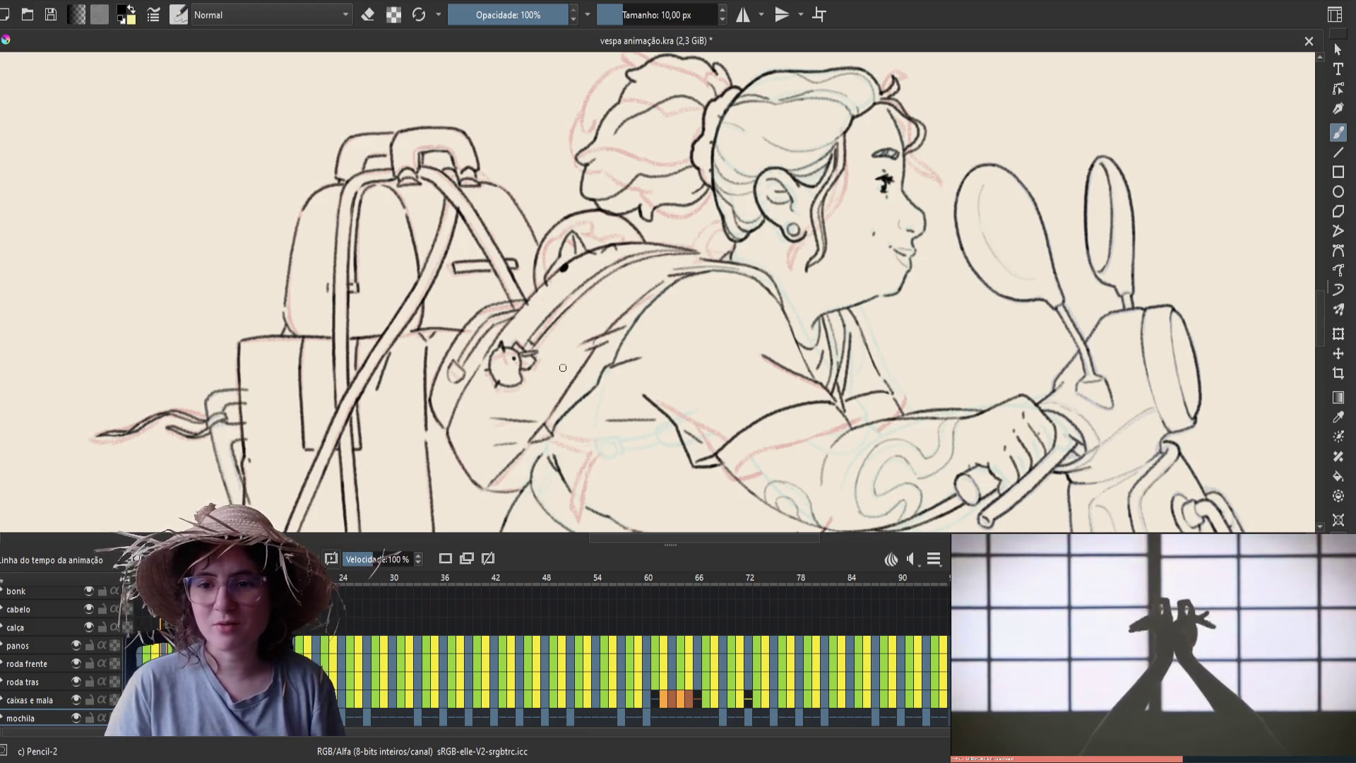
key(period)
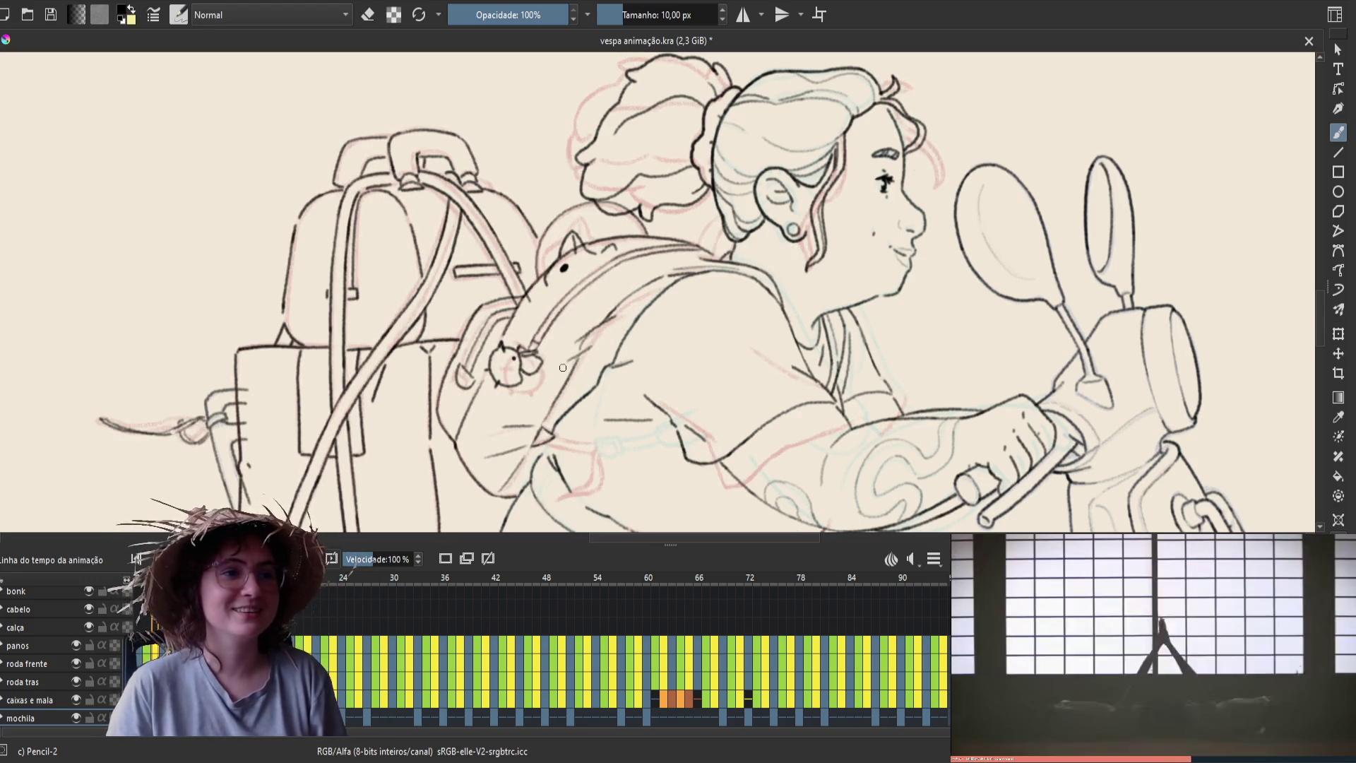
key(period)
key(period)
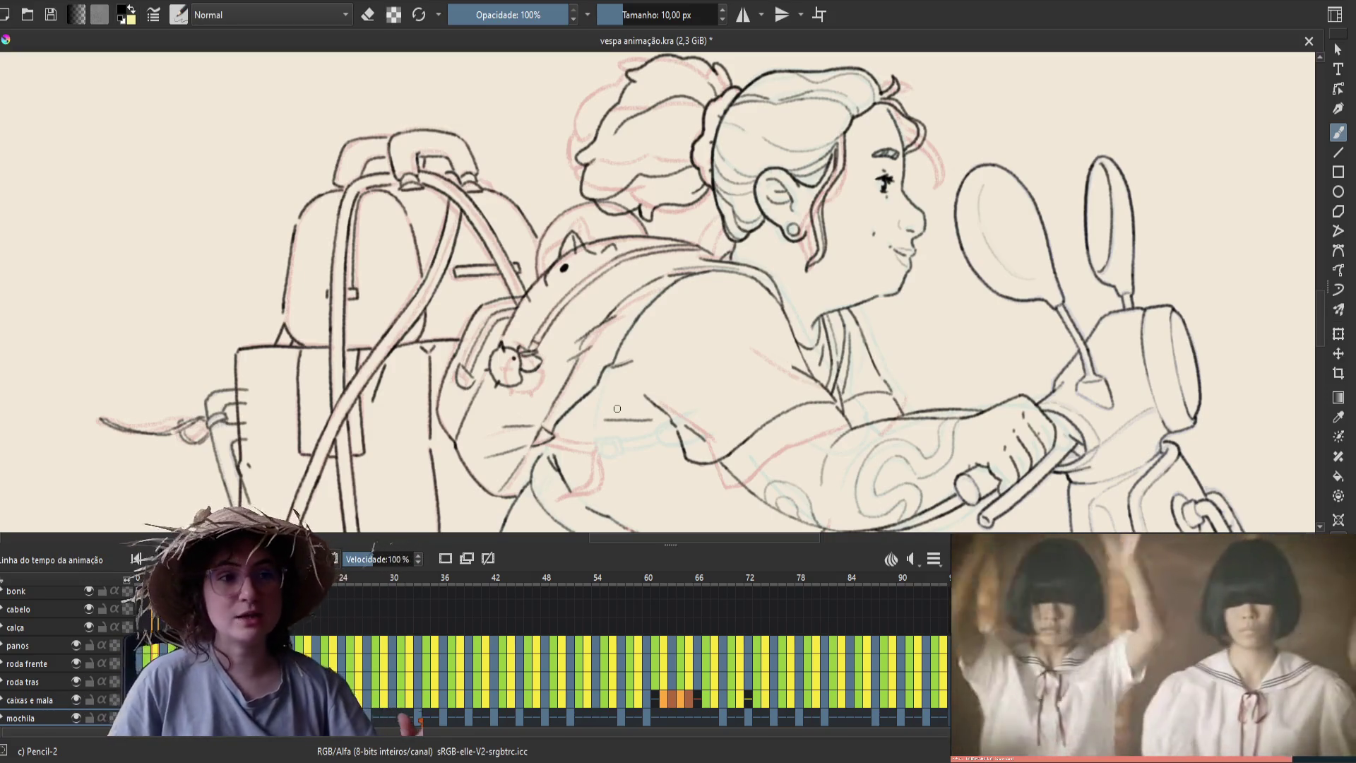
Flip back and forth between neighbouring frames to compare the lines, then move on and save
key(period)
key(comma)
key(period)
key(comma)
key(period)
key(comma)
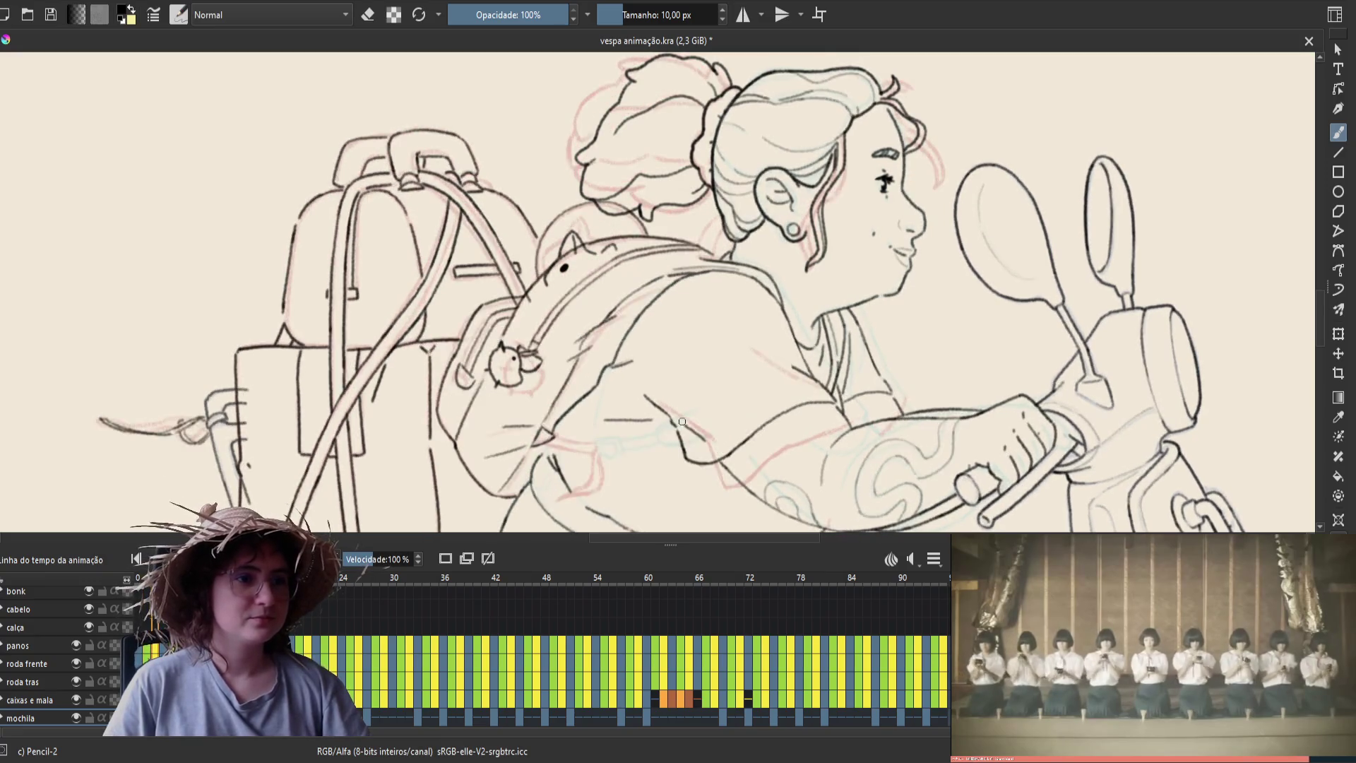
key(period)
key(period)
key(comma)
key(comma)
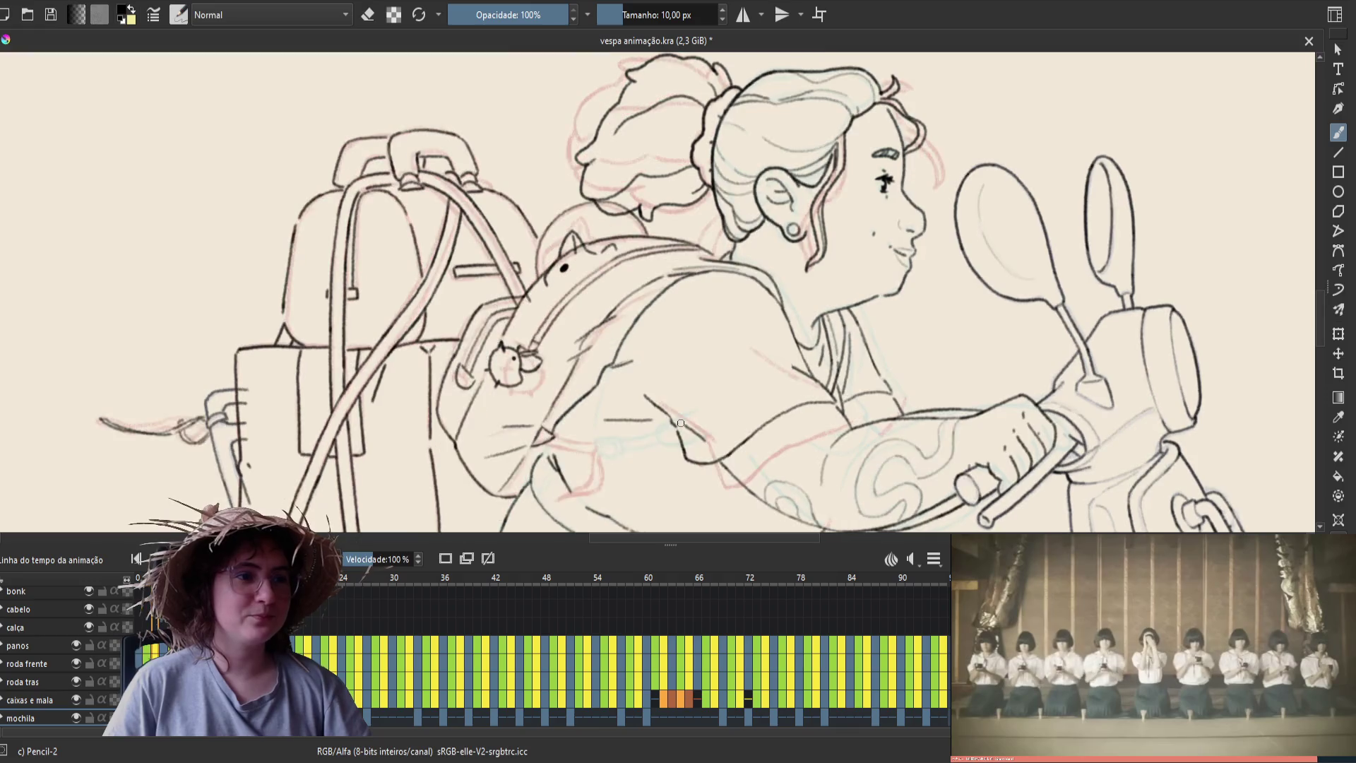
key(period)
key(period)
key(period)
key(period)
key(period)
key(period)
key(period)
key(period)
key(period)
key(period)
key(period)
key(period)
key(period)
key(period)
key(period)
key(period)
key(period)
key(period)
key(period)
key(period)
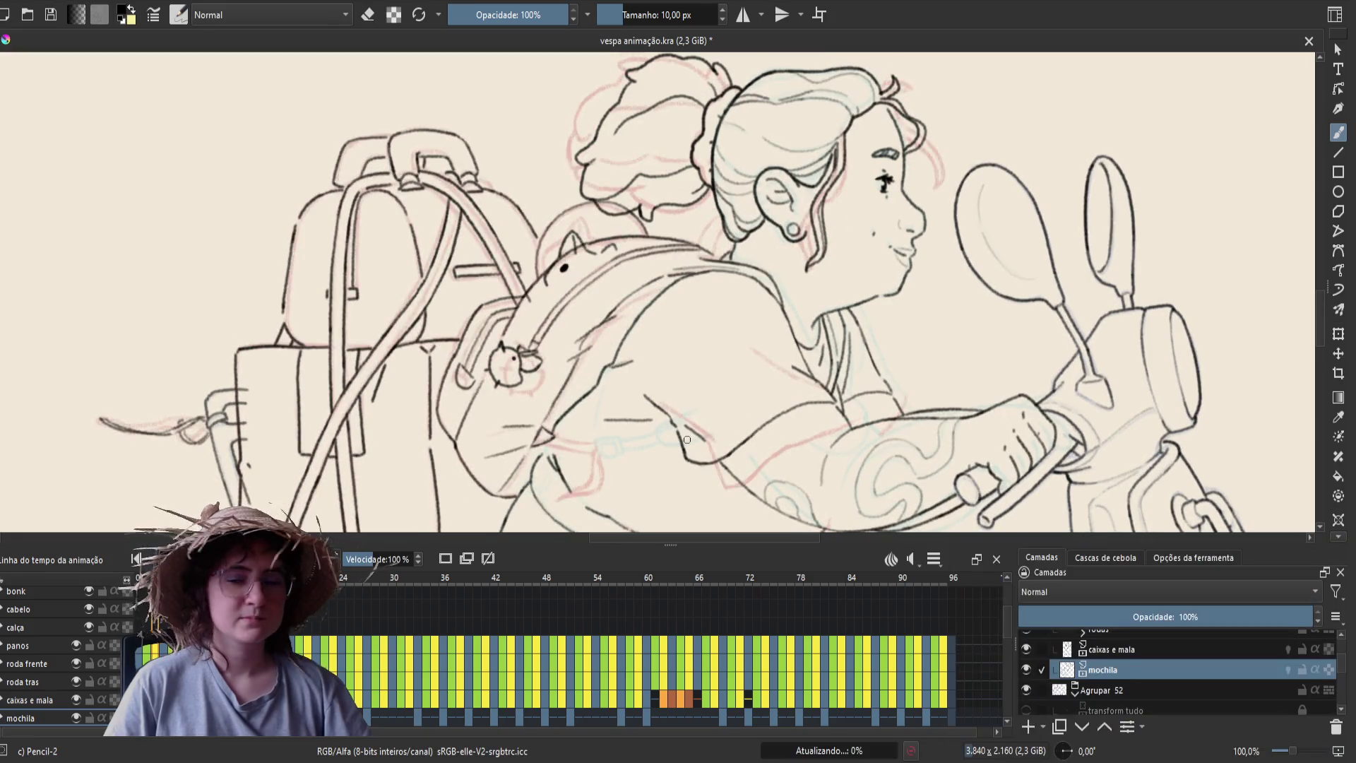
key(ctrl+s)
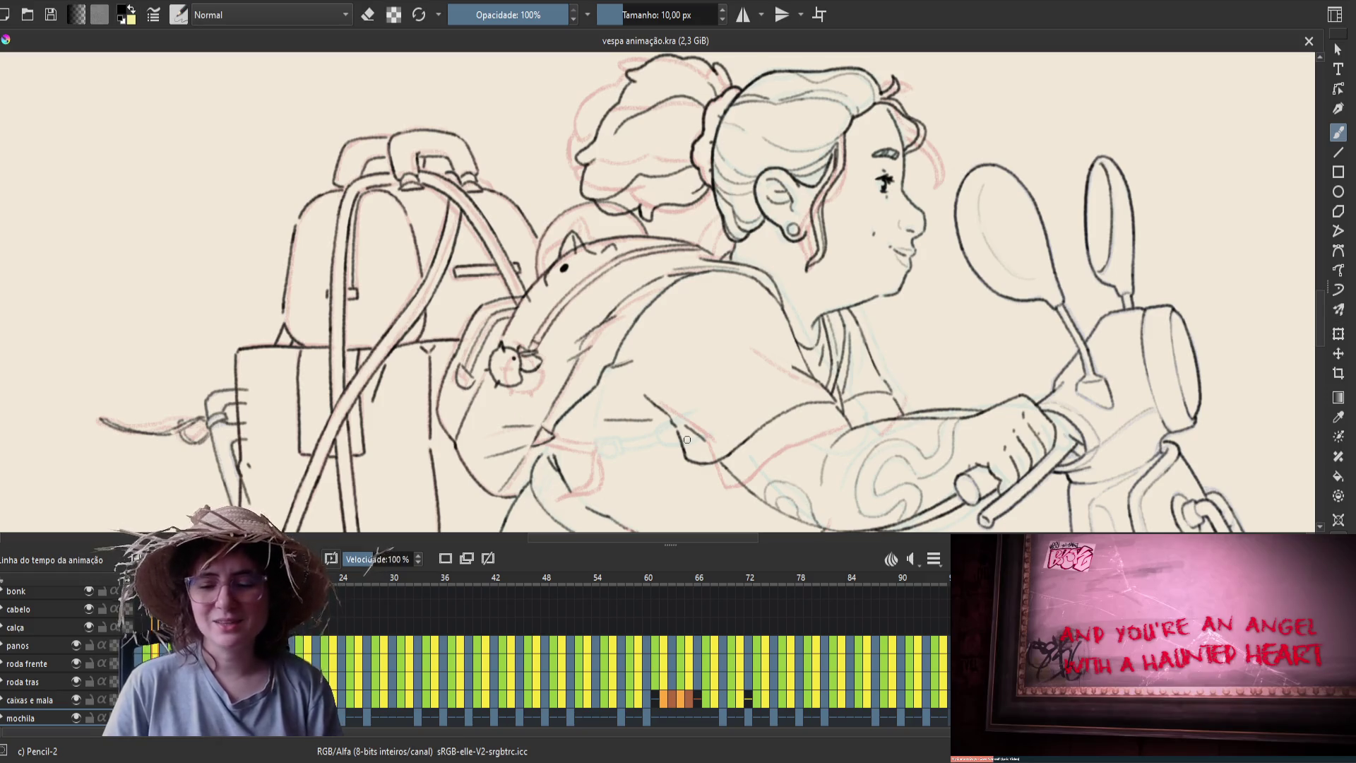
Mirror the canvas view back with M so the rider faces left
key(m)
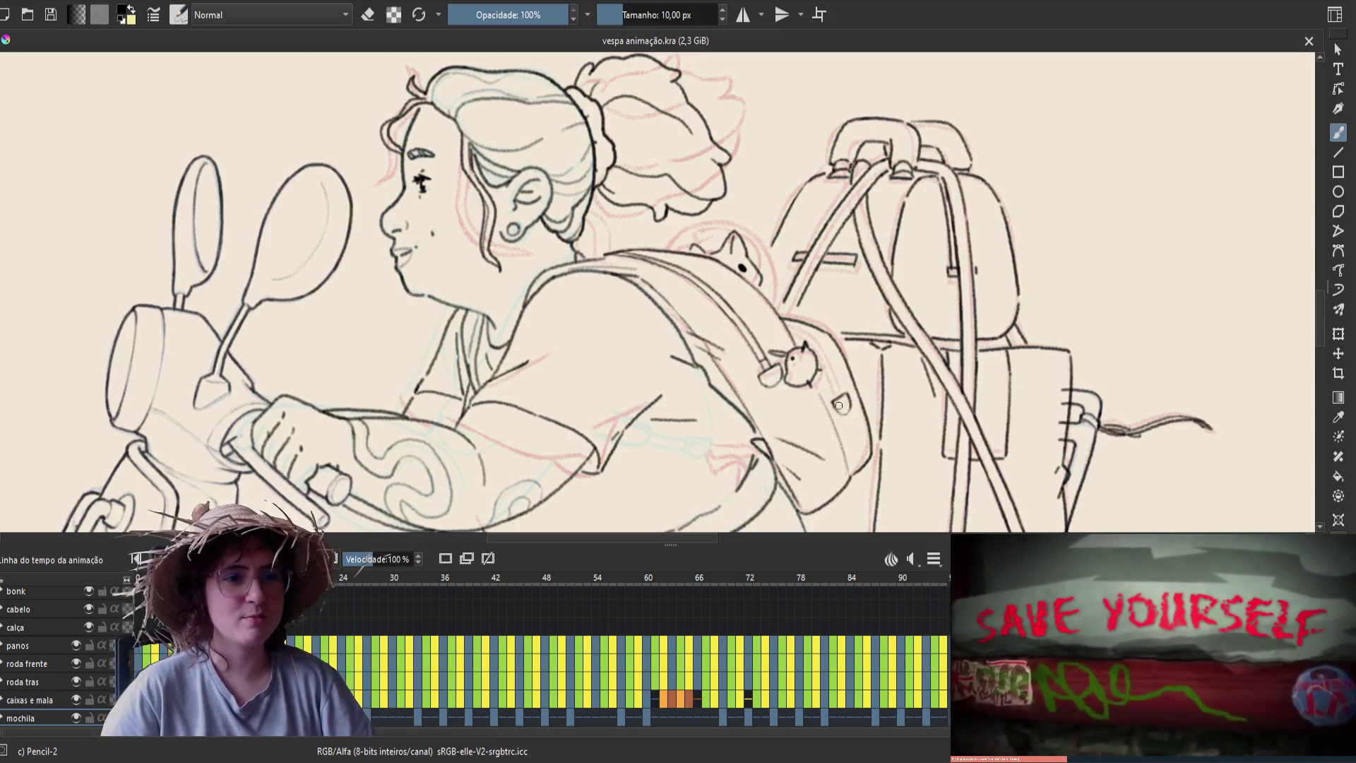
Step a frame ahead, erase small backpack touch-ups and save the file
key(e)
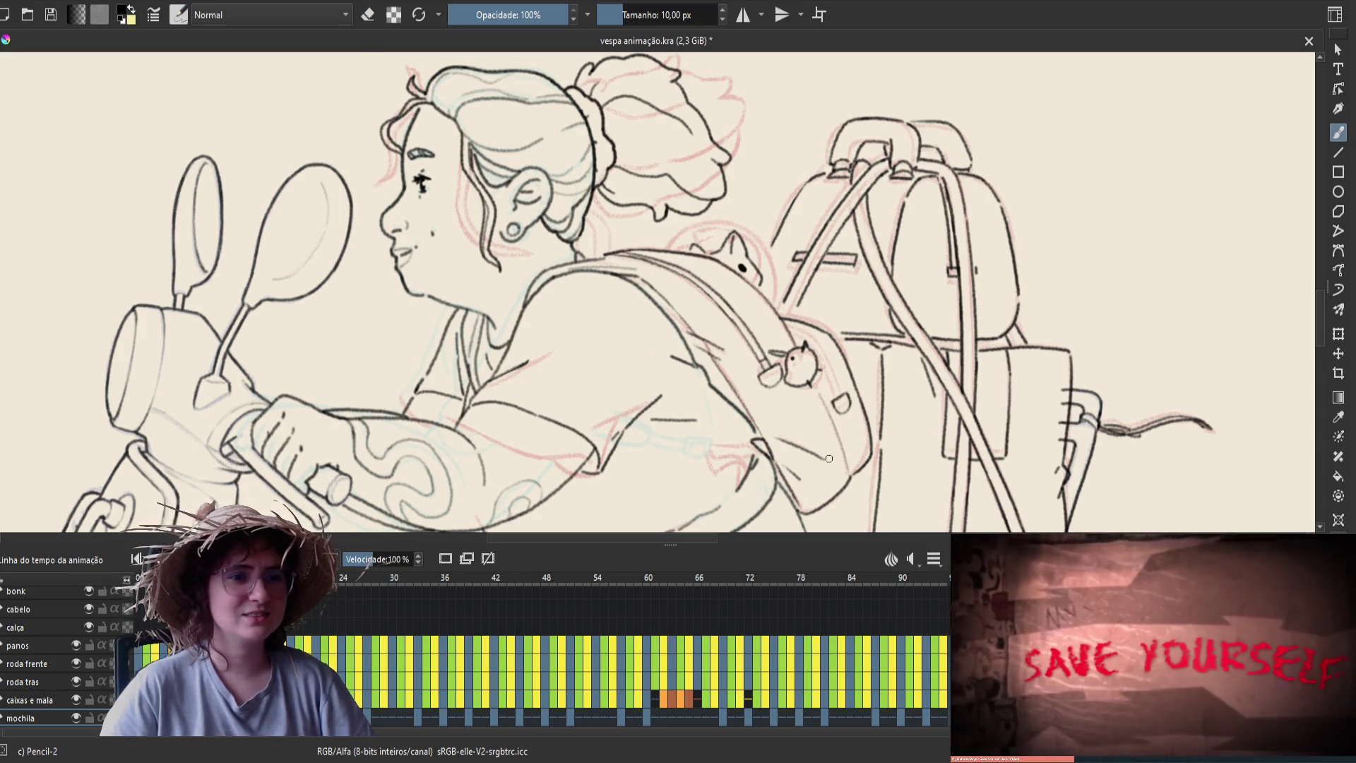
key(Right)
key(Right)
key(Right)
key(Right)
key(Right)
key(Right)
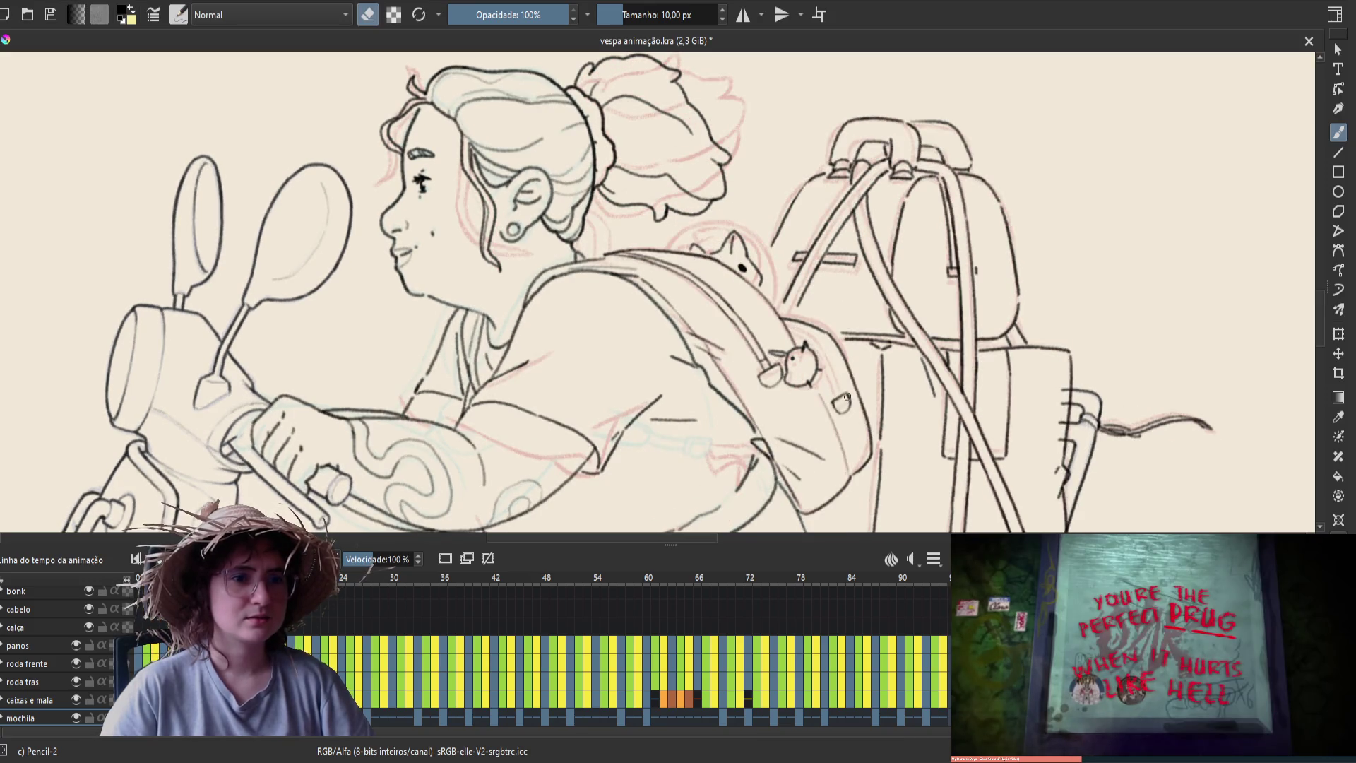
key(e)
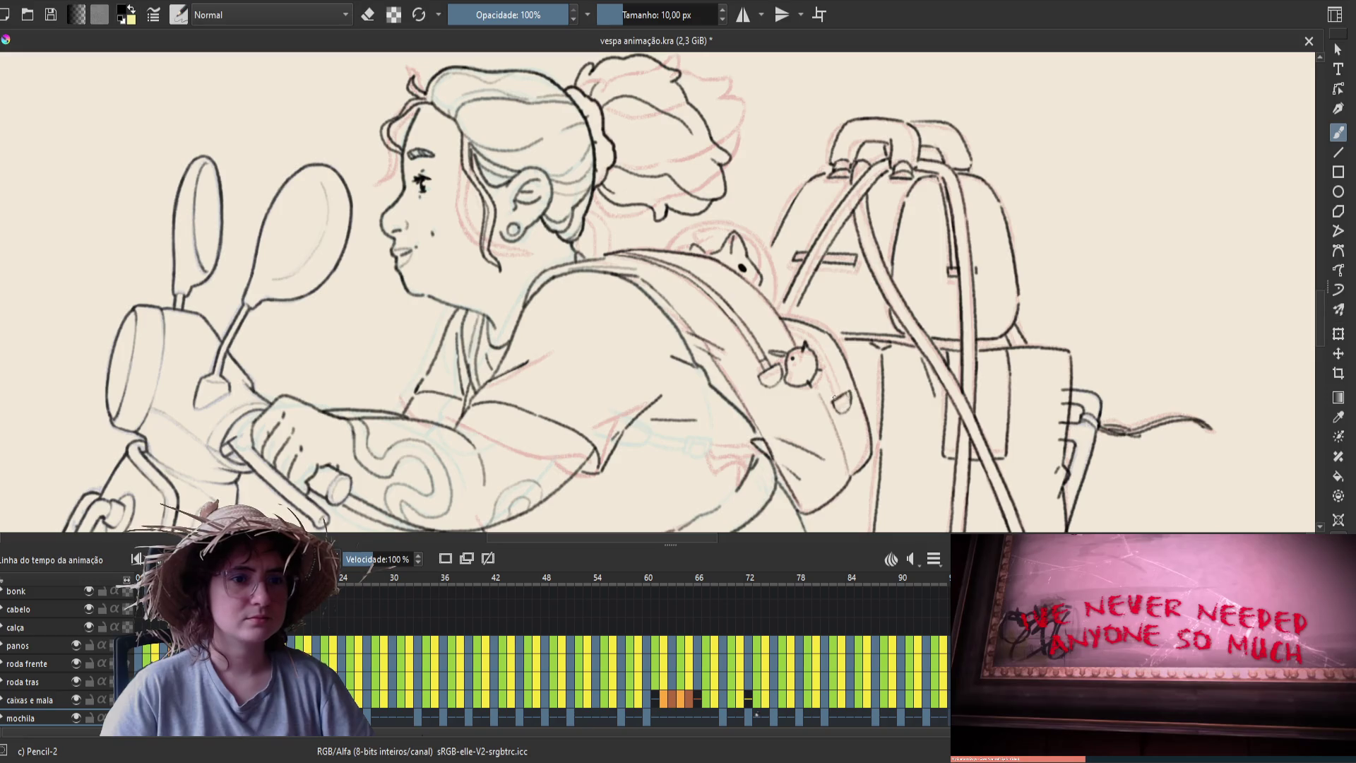
key(e)
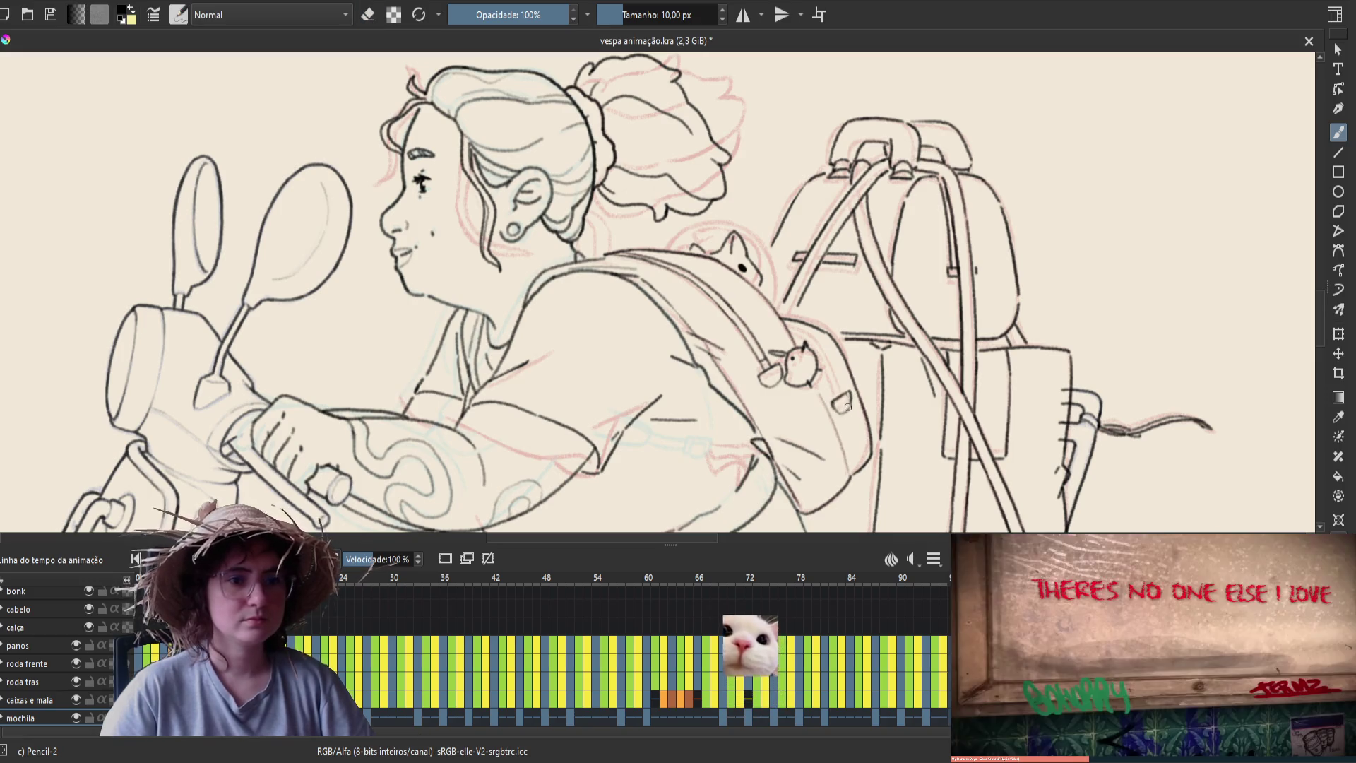
key(ctrl+s)
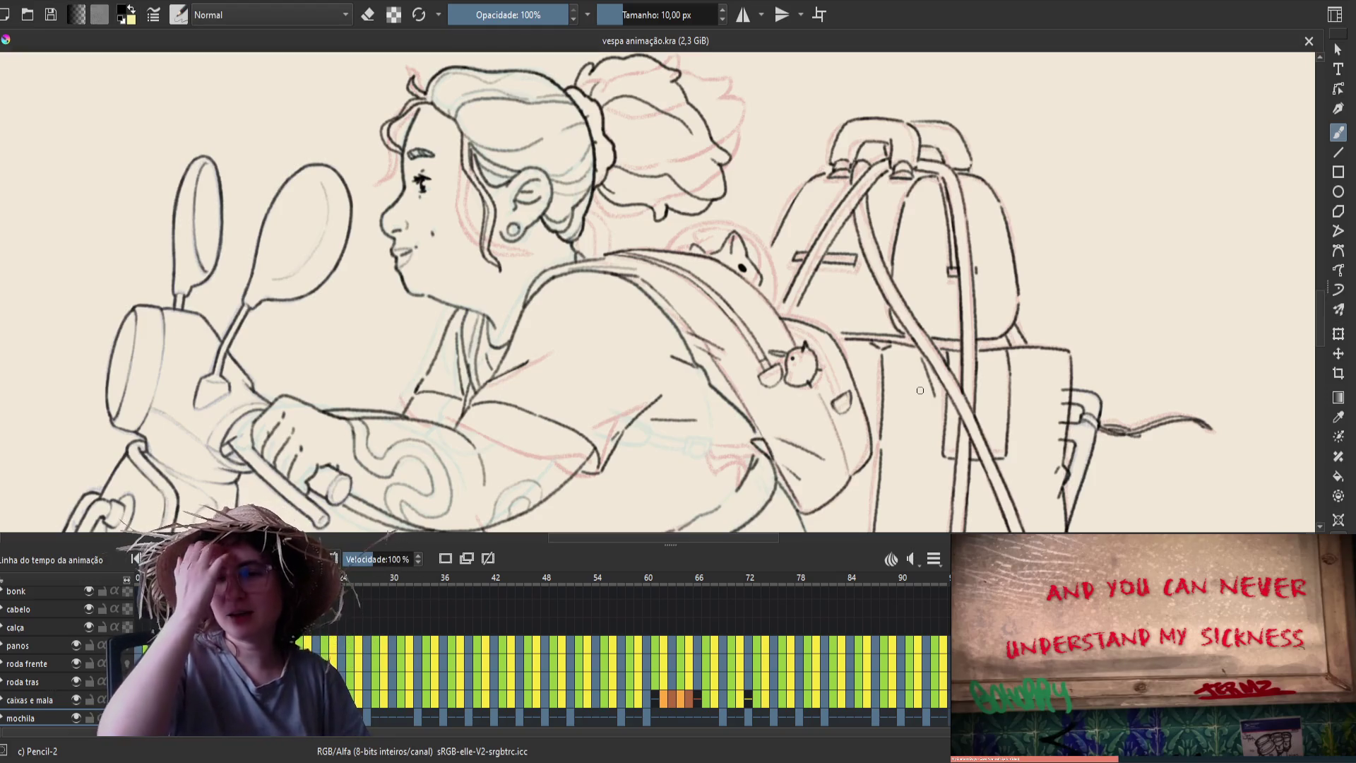
Make another quick erasure, mirror the canvas view and advance to the next frame
key(e)
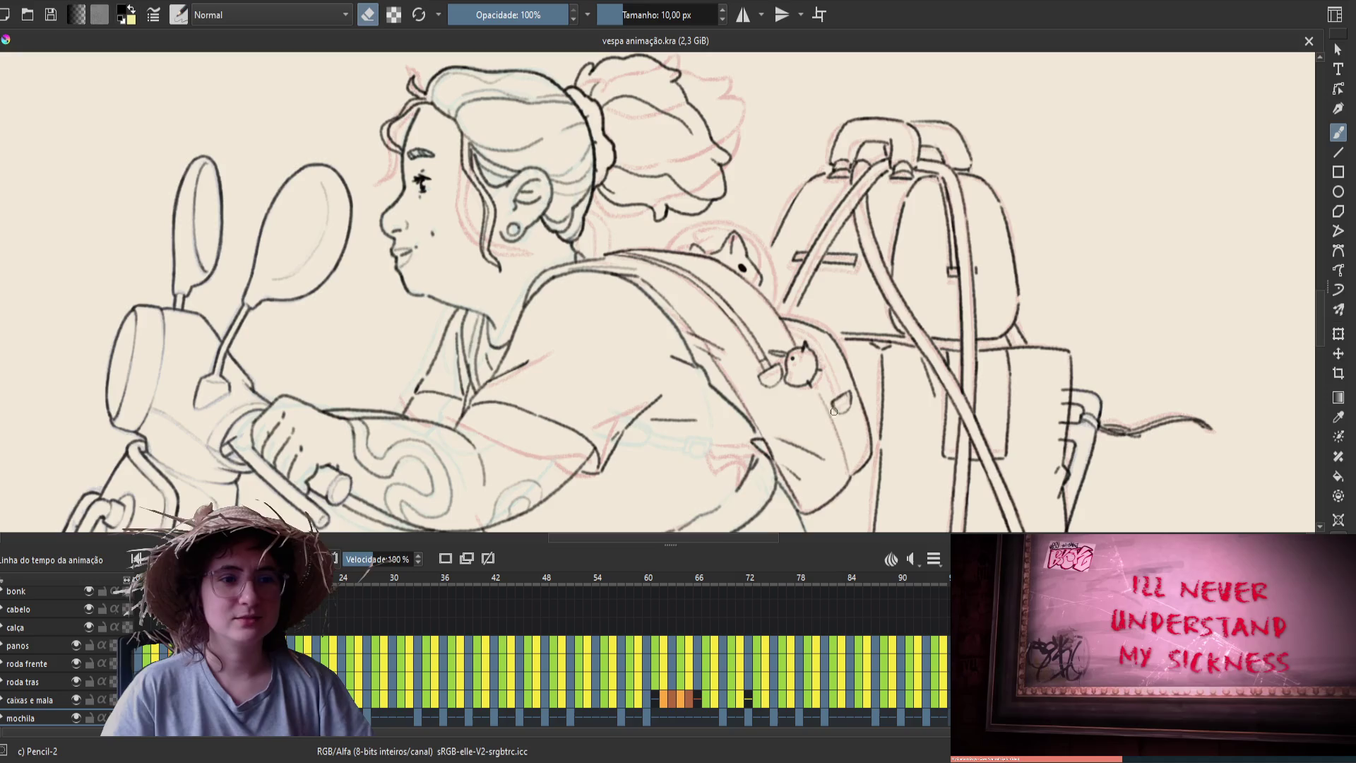
key(e)
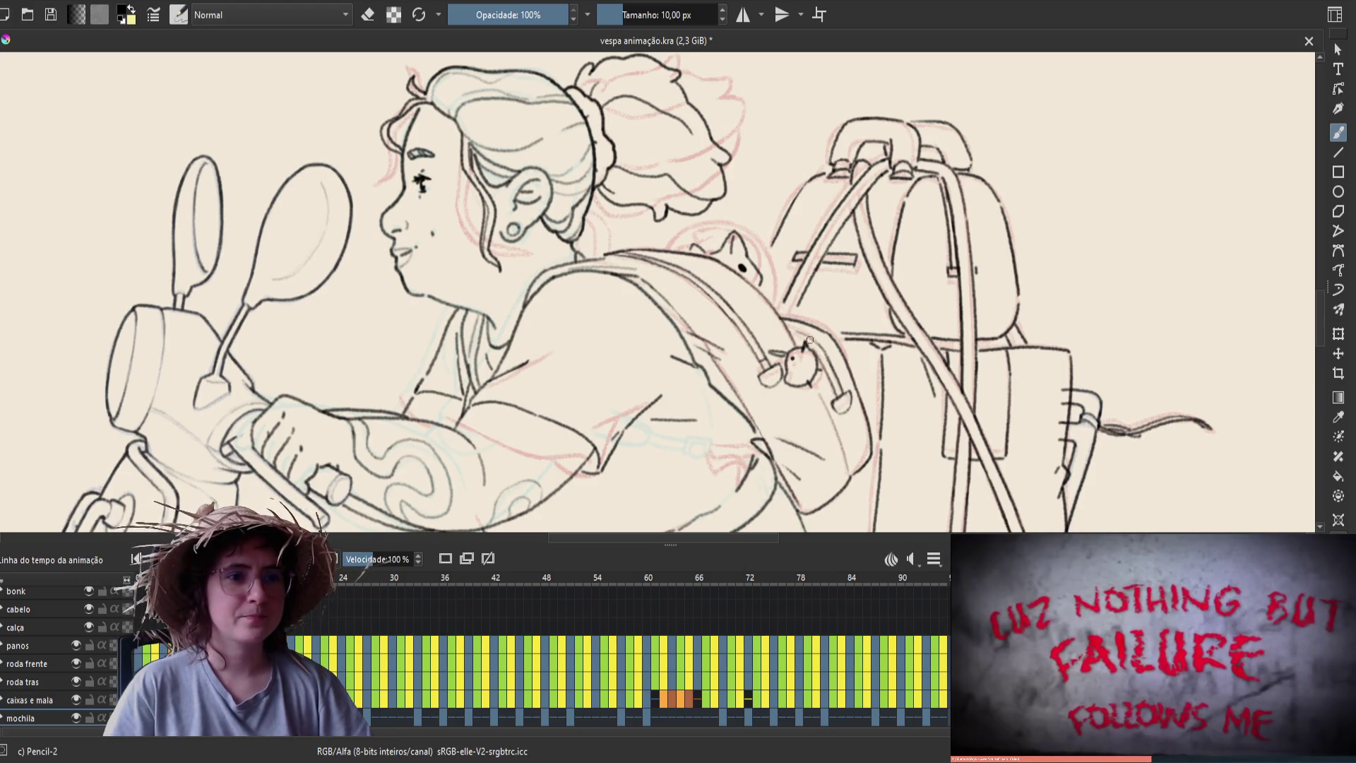
key(m)
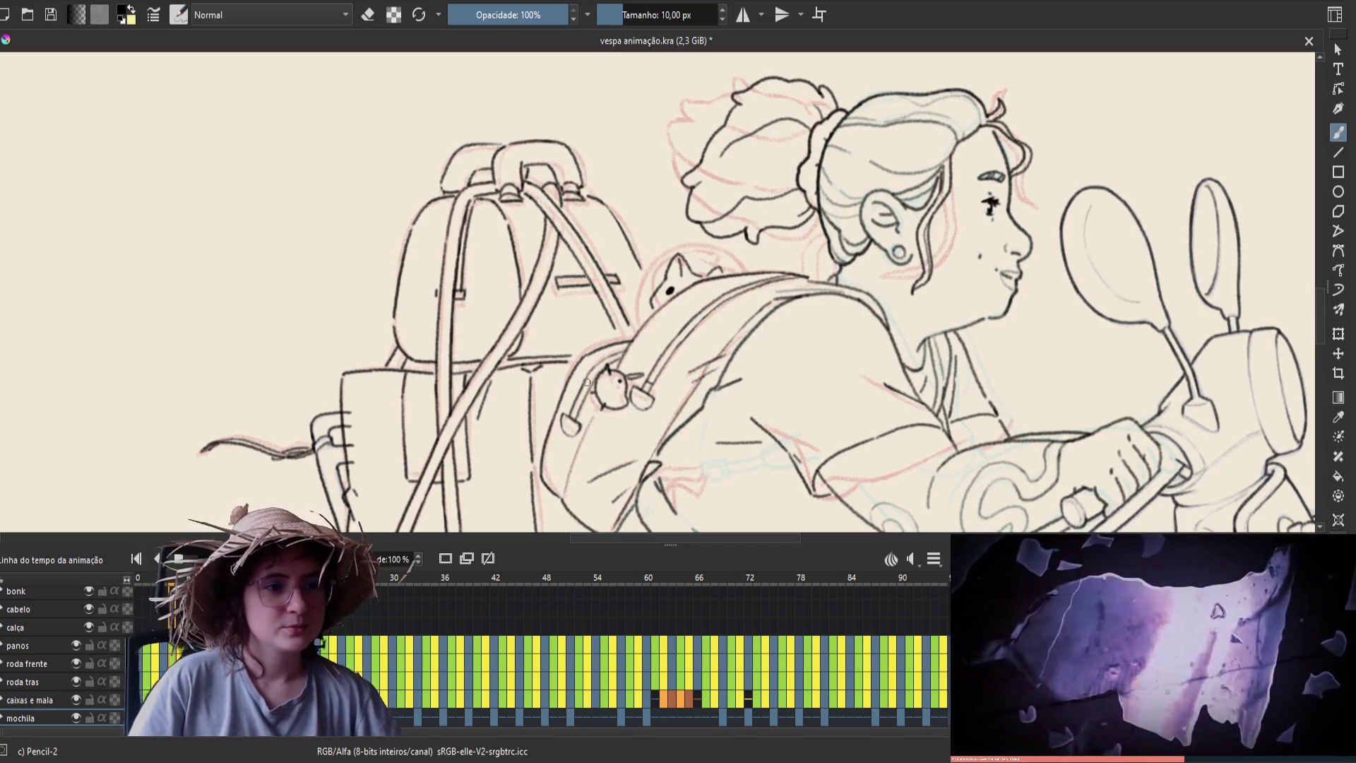
key(Right)
Advance a frame, erase a small fix, save, and play back the animation
key(Right)
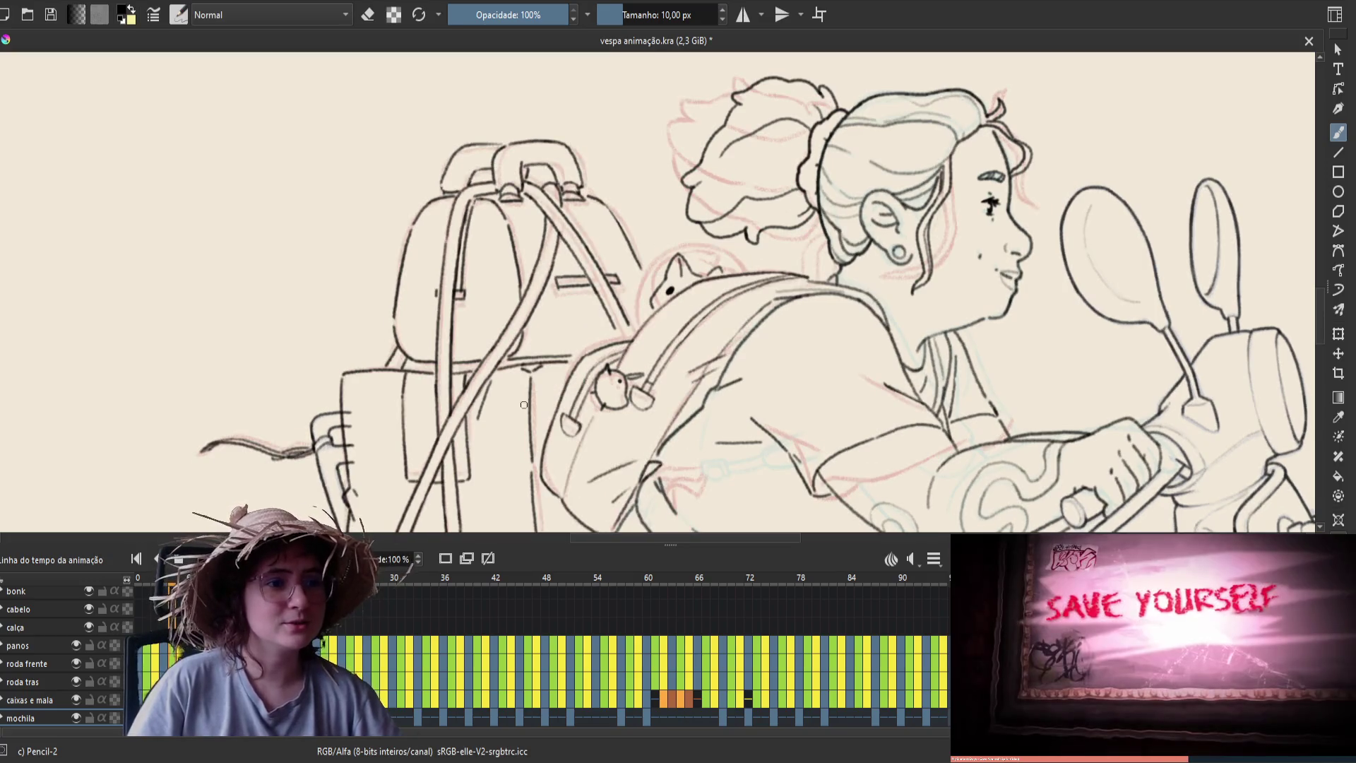
key(Right)
key(e)
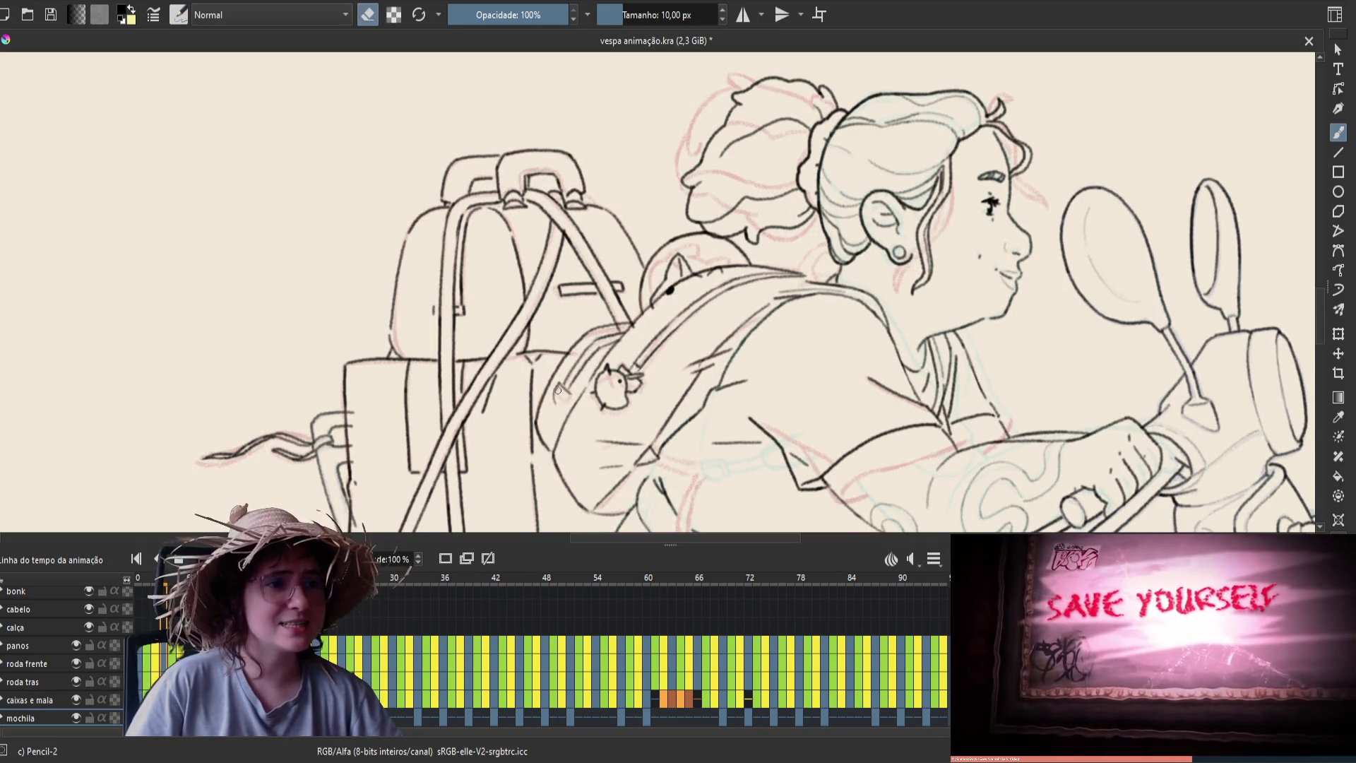
key(e)
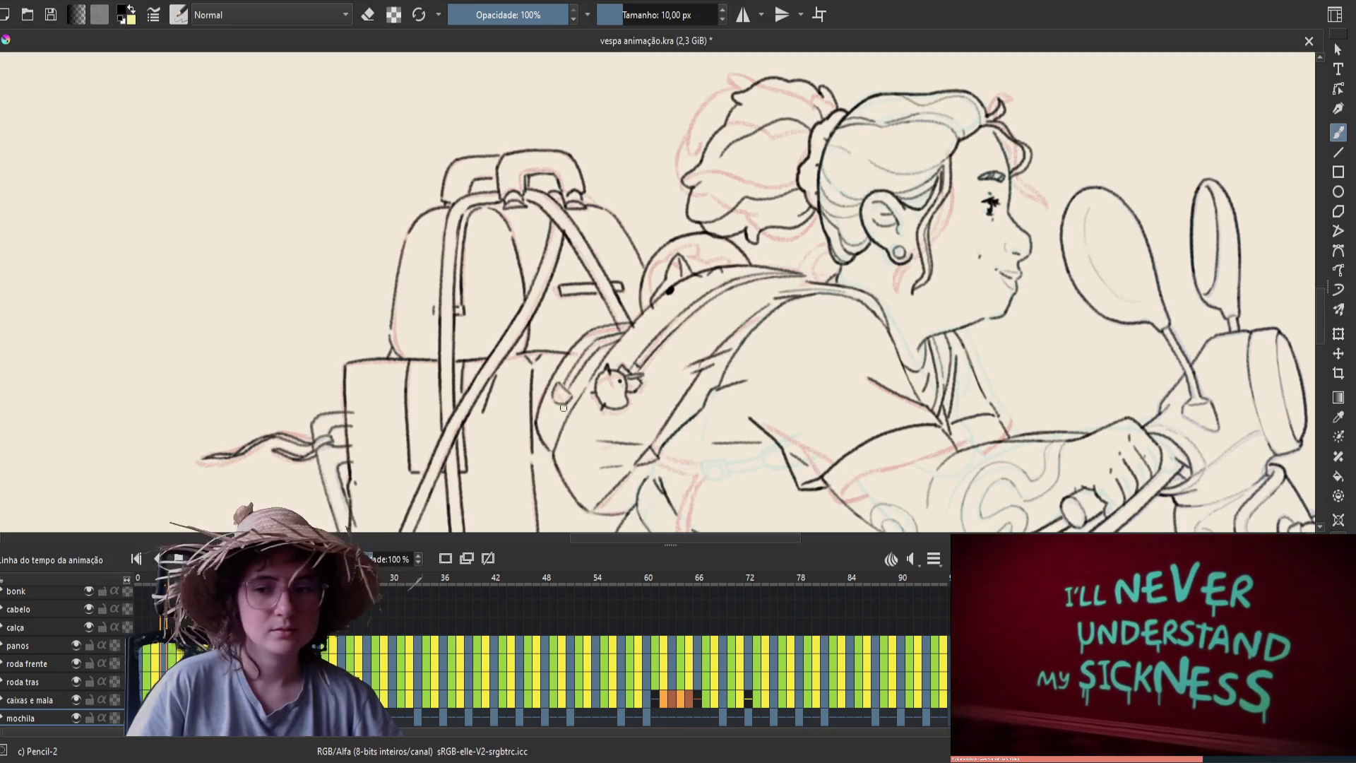
key(ctrl+s)
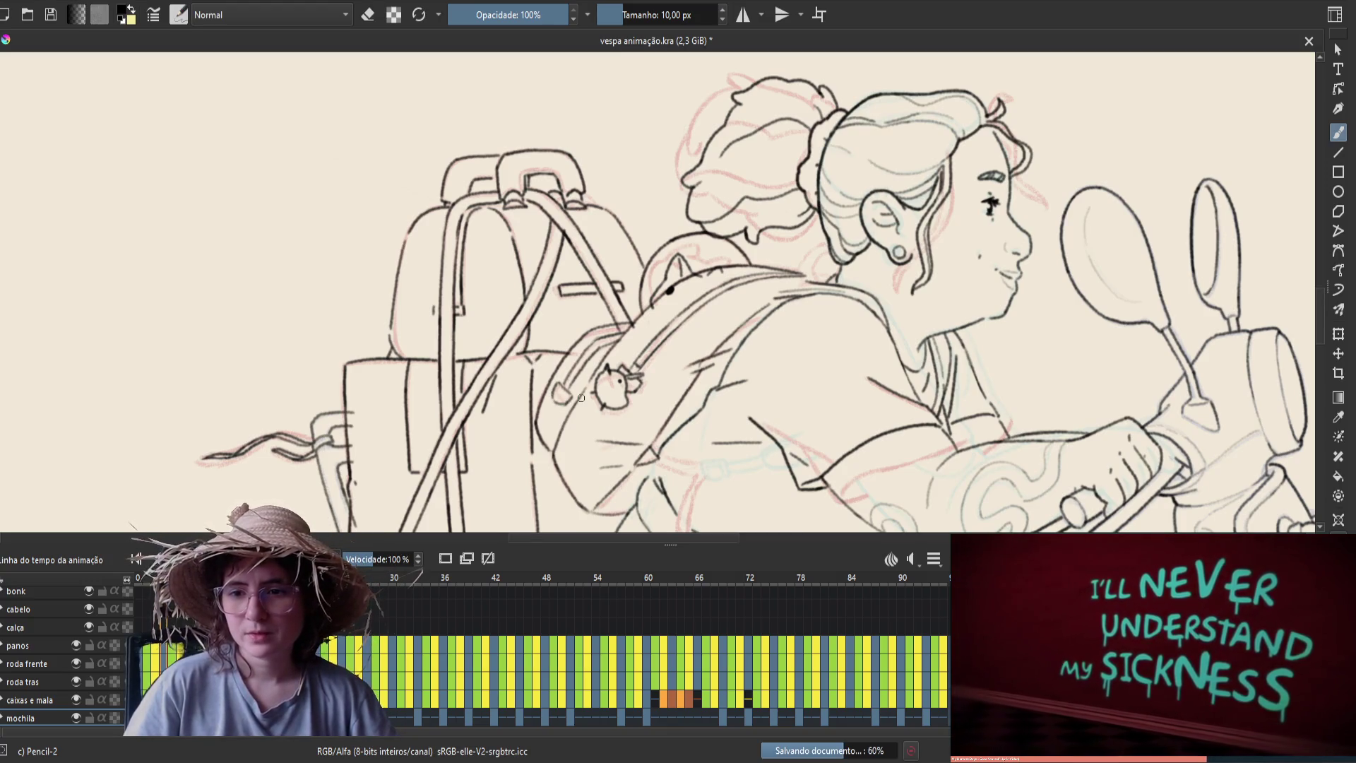
key(space)
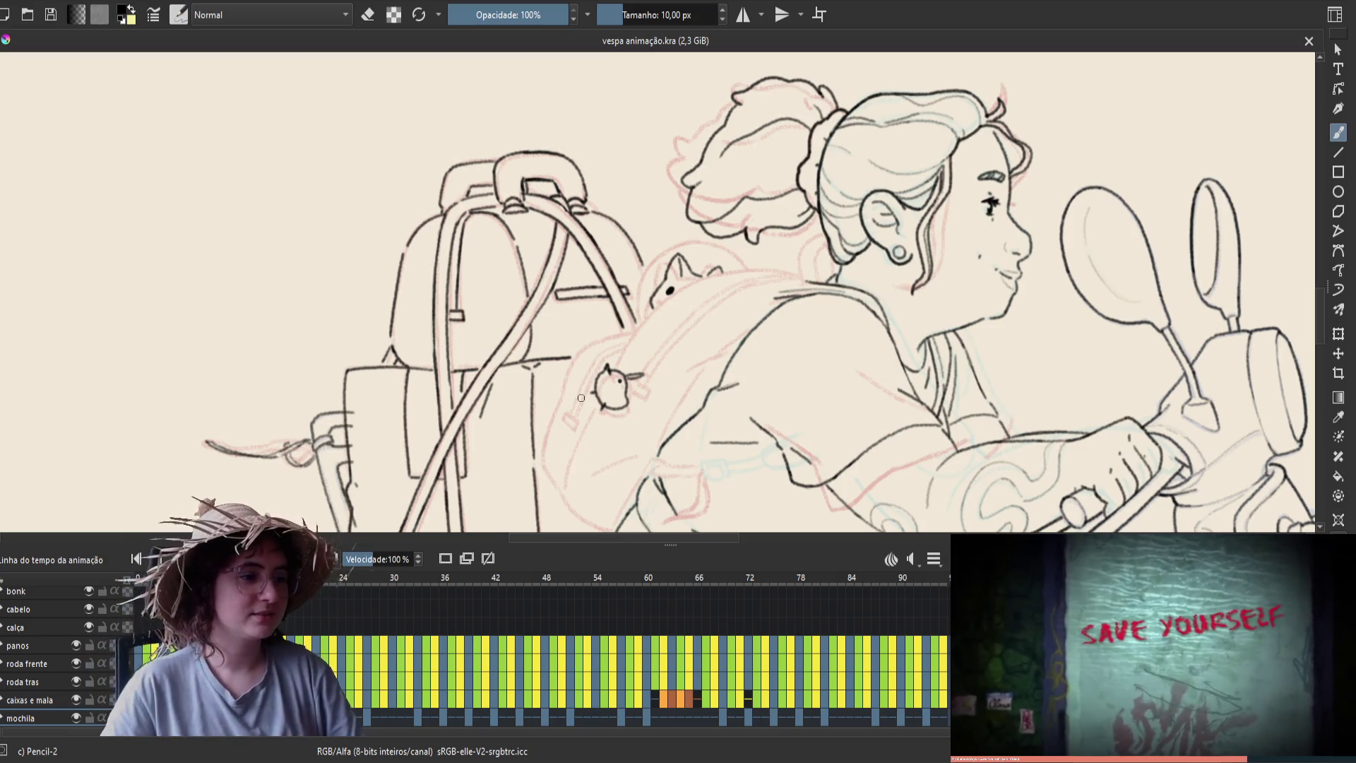
Step forward through the remaining frames to the end of the timeline with onion skins showing
key(Right)
key(Right)
key(Right)
key(Right)
key(Right)
key(Right)
key(Right)
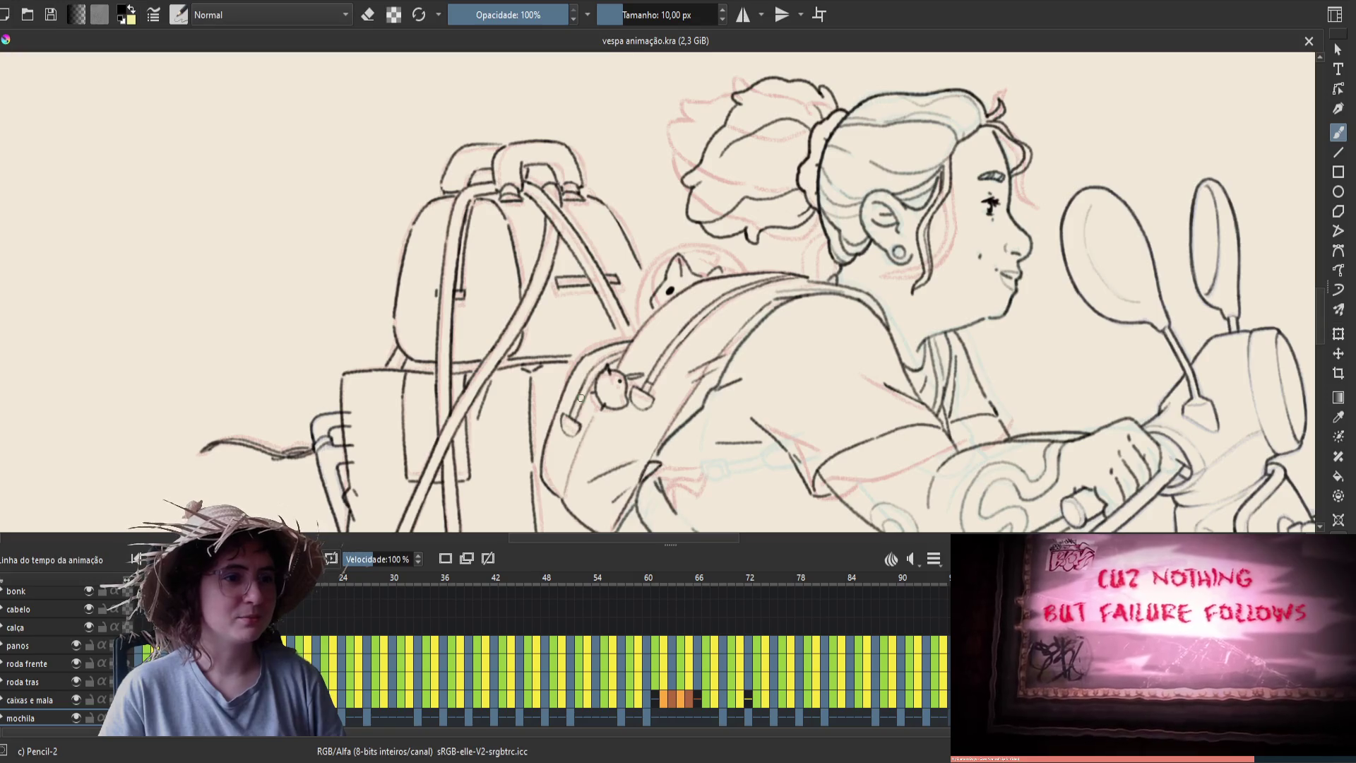
key(Right)
key(Right)
key(Right)
key(Right)
key(Right)
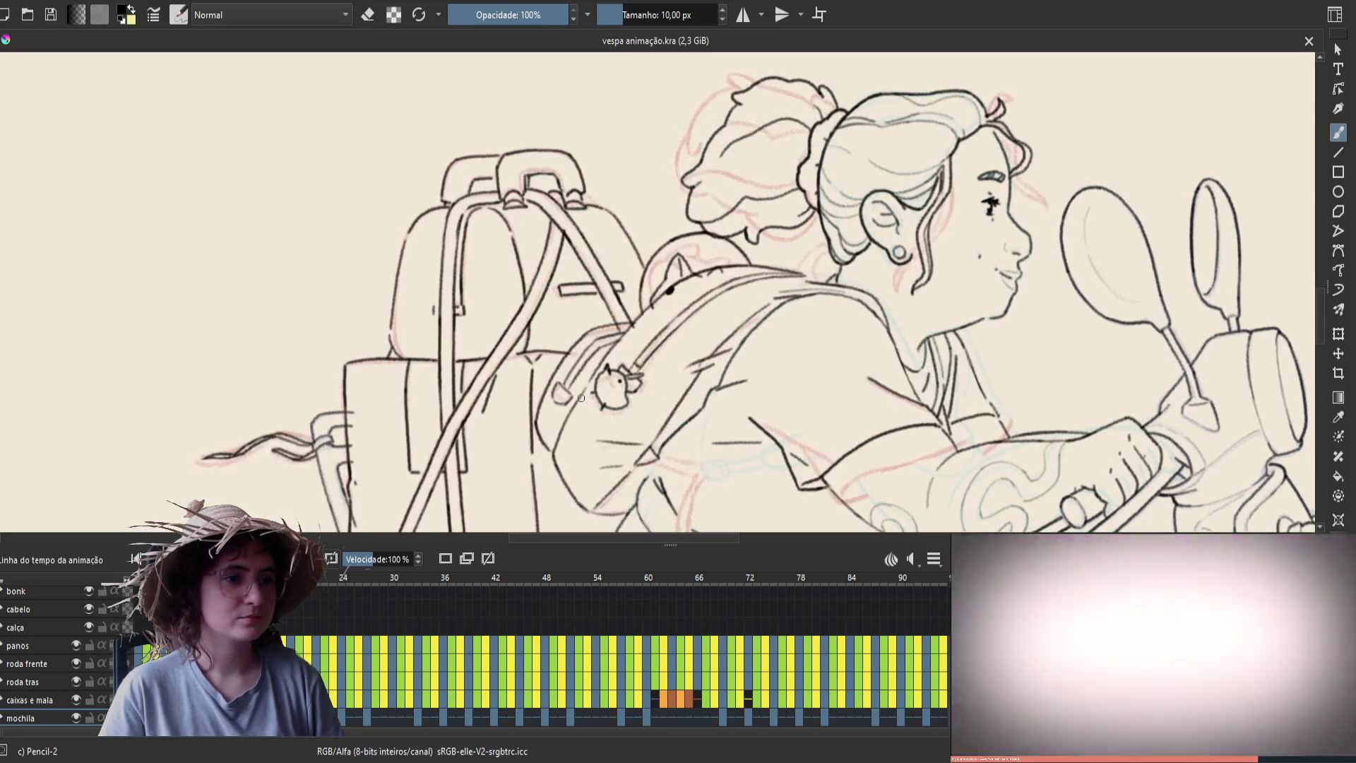
key(Right)
key(Right)
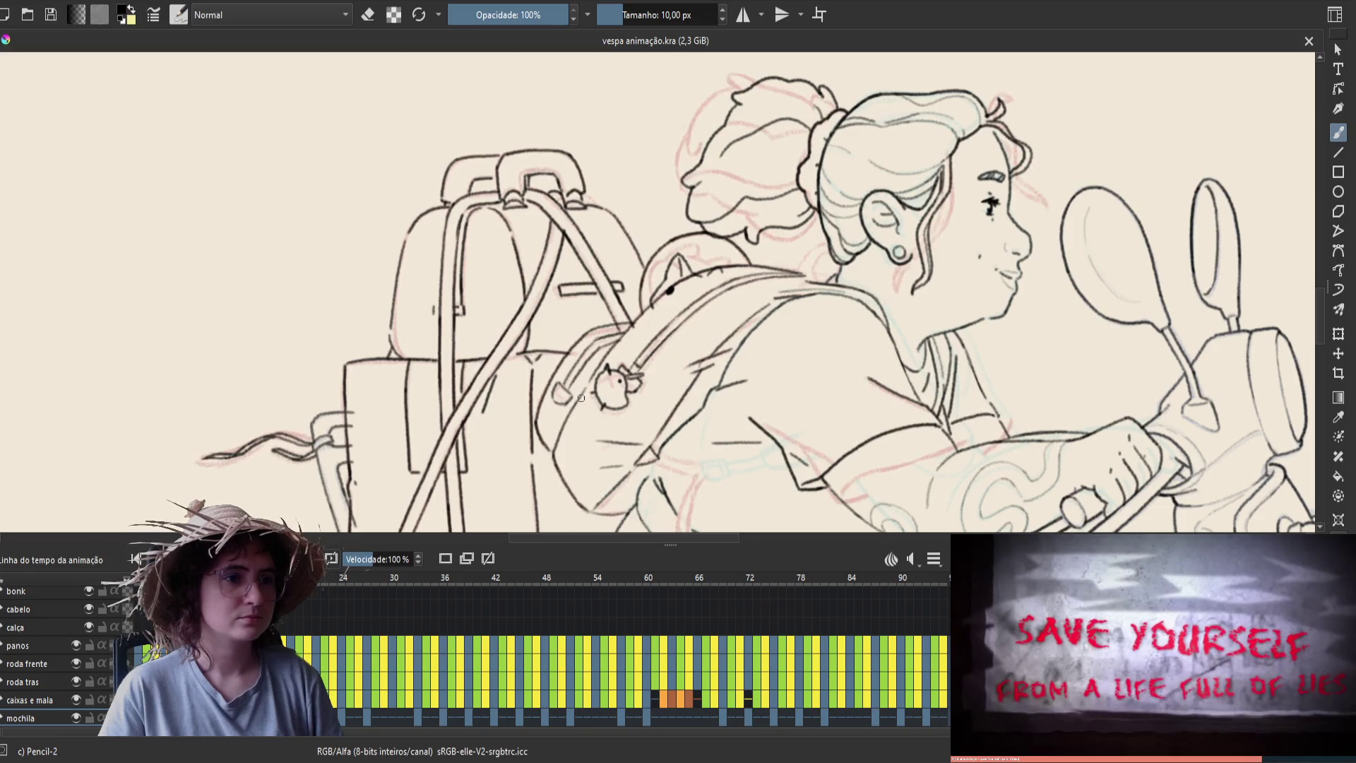
key(Right)
key(Right)
key(Right)
key(Right)
key(Right)
key(Right)
key(Right)
key(Right)
key(Right)
key(Right)
key(Right)
key(Right)
key(Right)
key(Right)
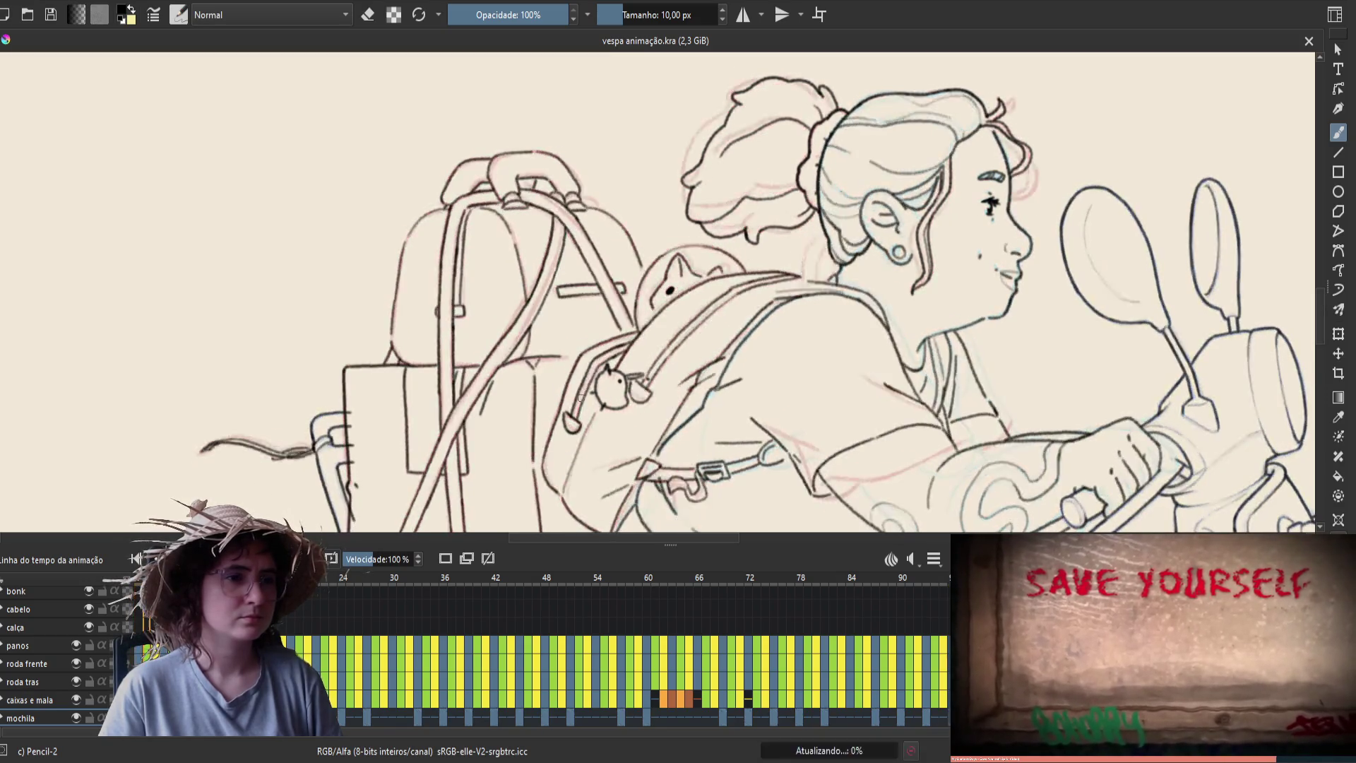
key(Right)
key(Right)
key(Right)
key(Right)
key(Right)
key(Right)
key(Right)
key(Right)
key(Right)
key(Right)
key(Right)
key(Right)
key(Right)
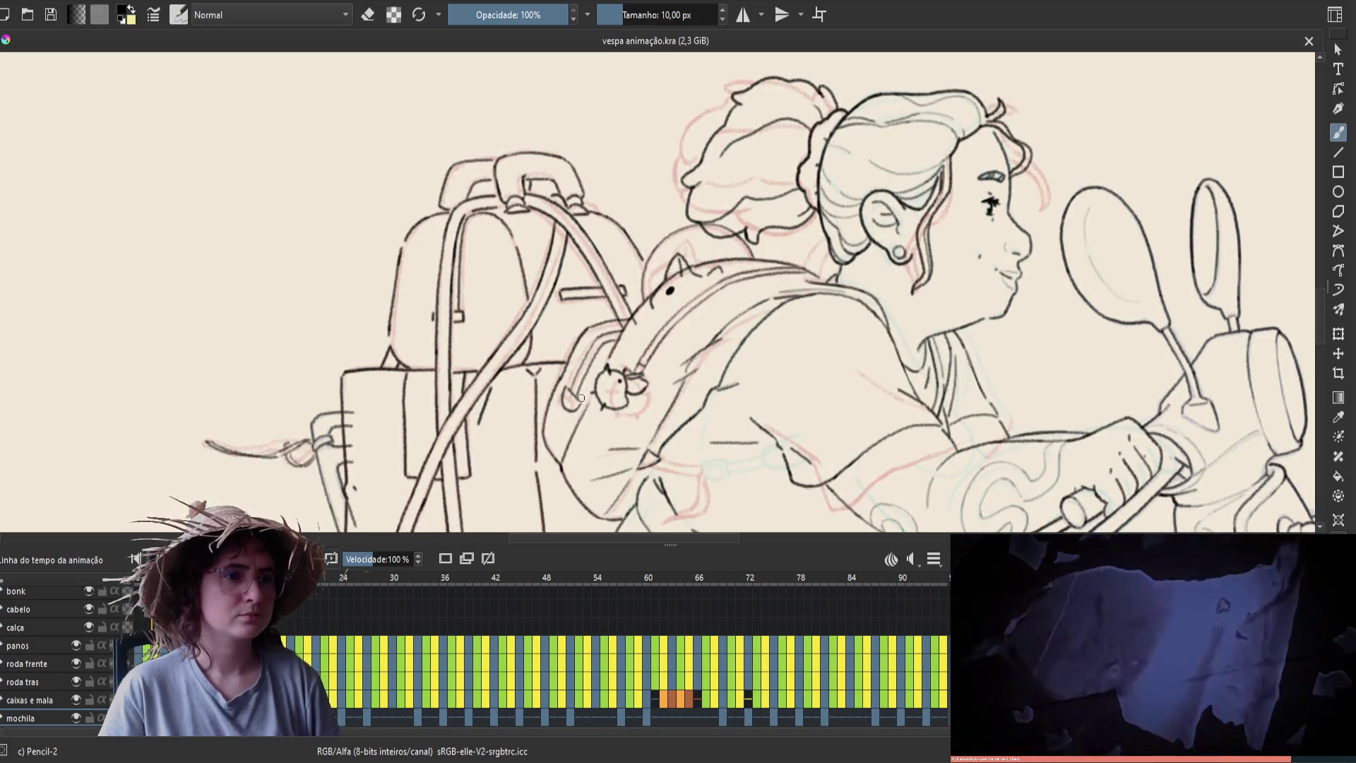
Erase a stray mark, play the animation back, save, and flip between neighbouring frames
key(e)
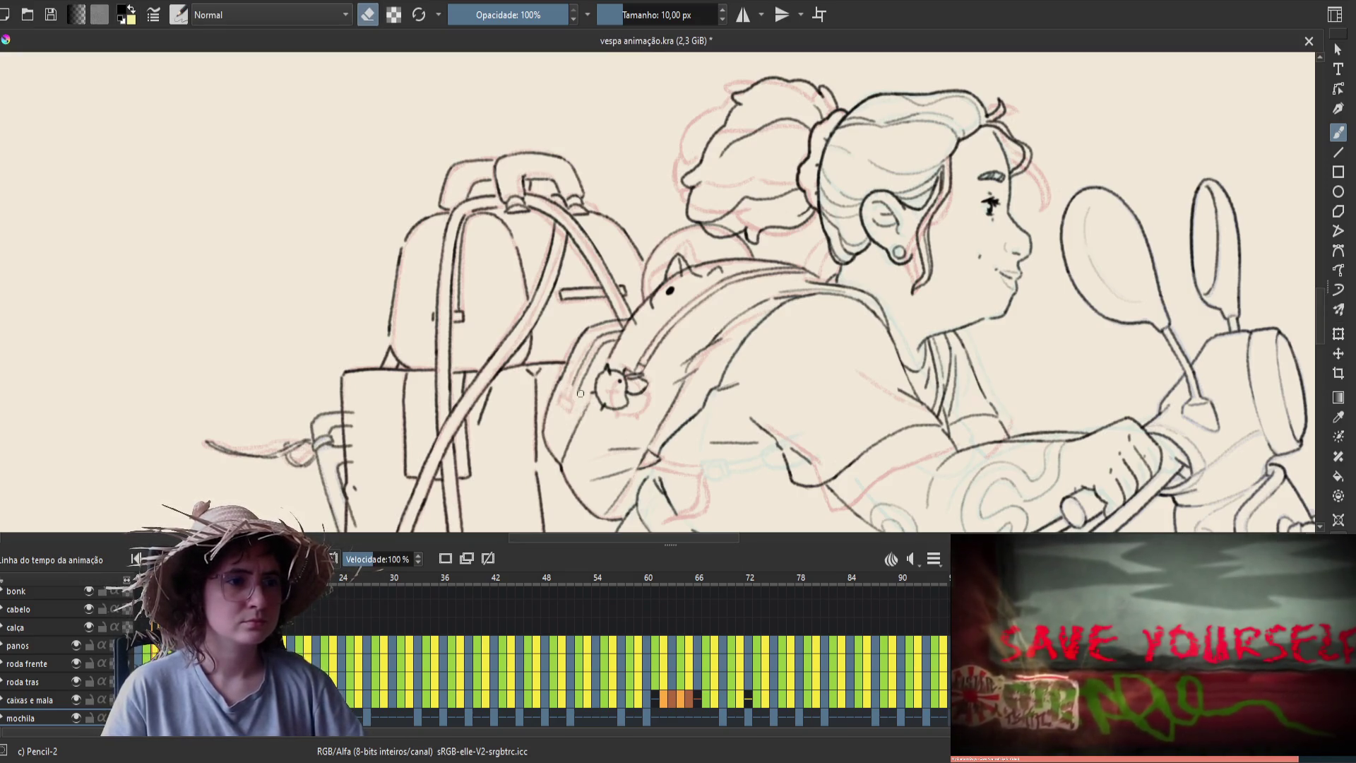
key(e)
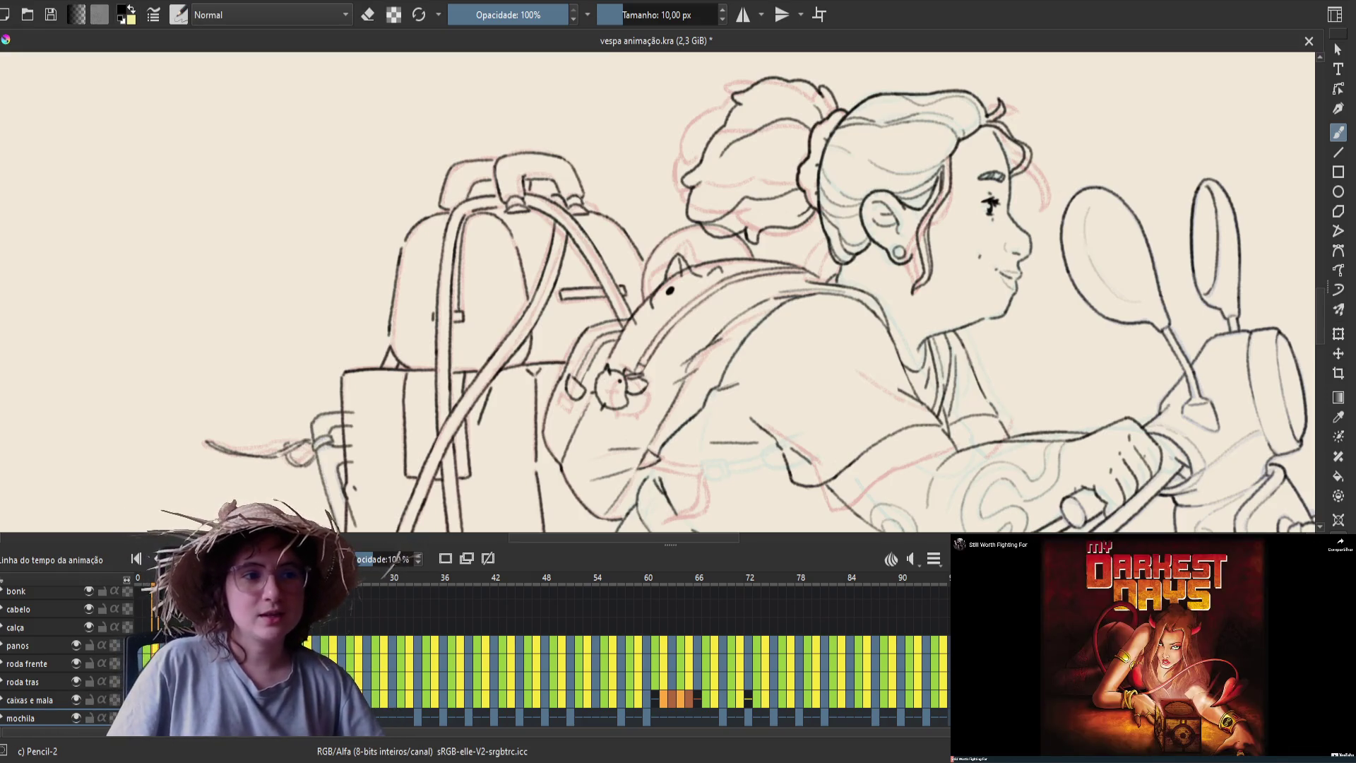
key(space)
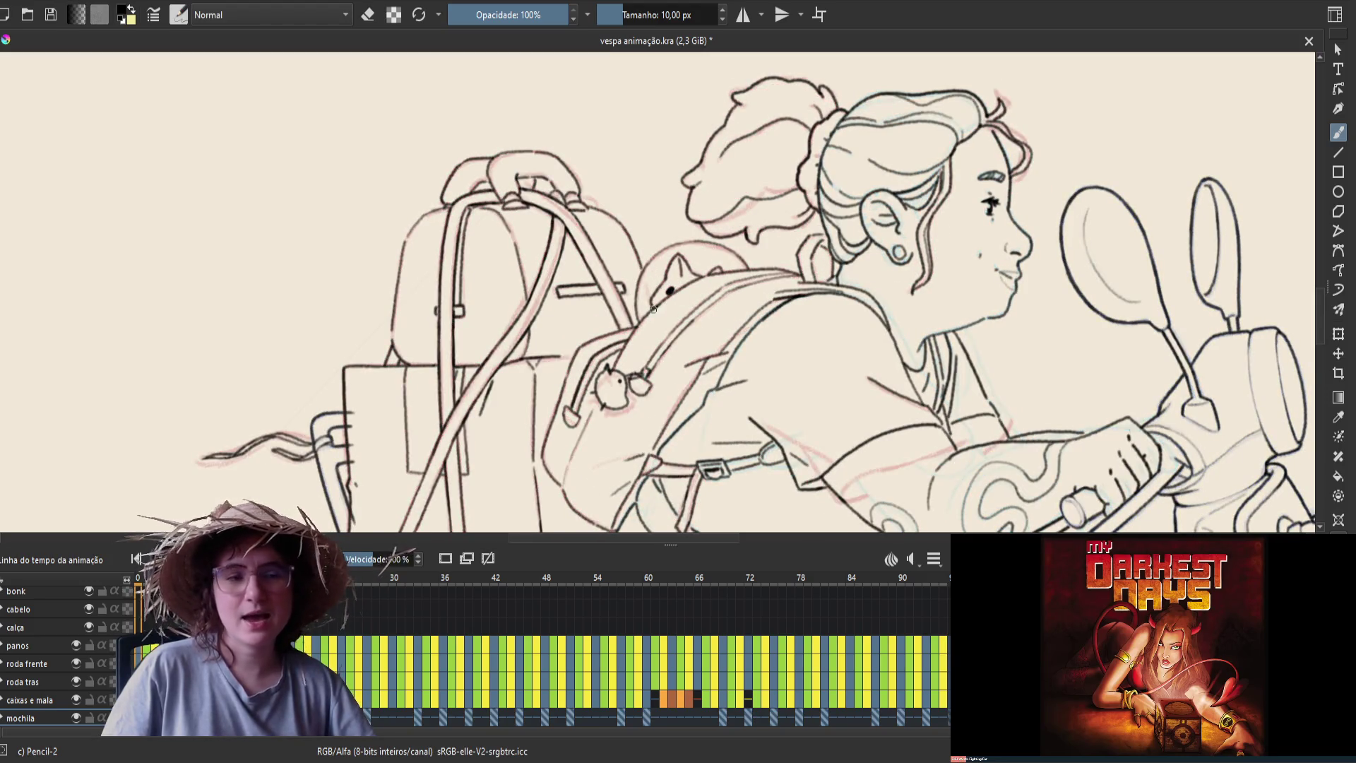
key(ctrl+s)
key(period)
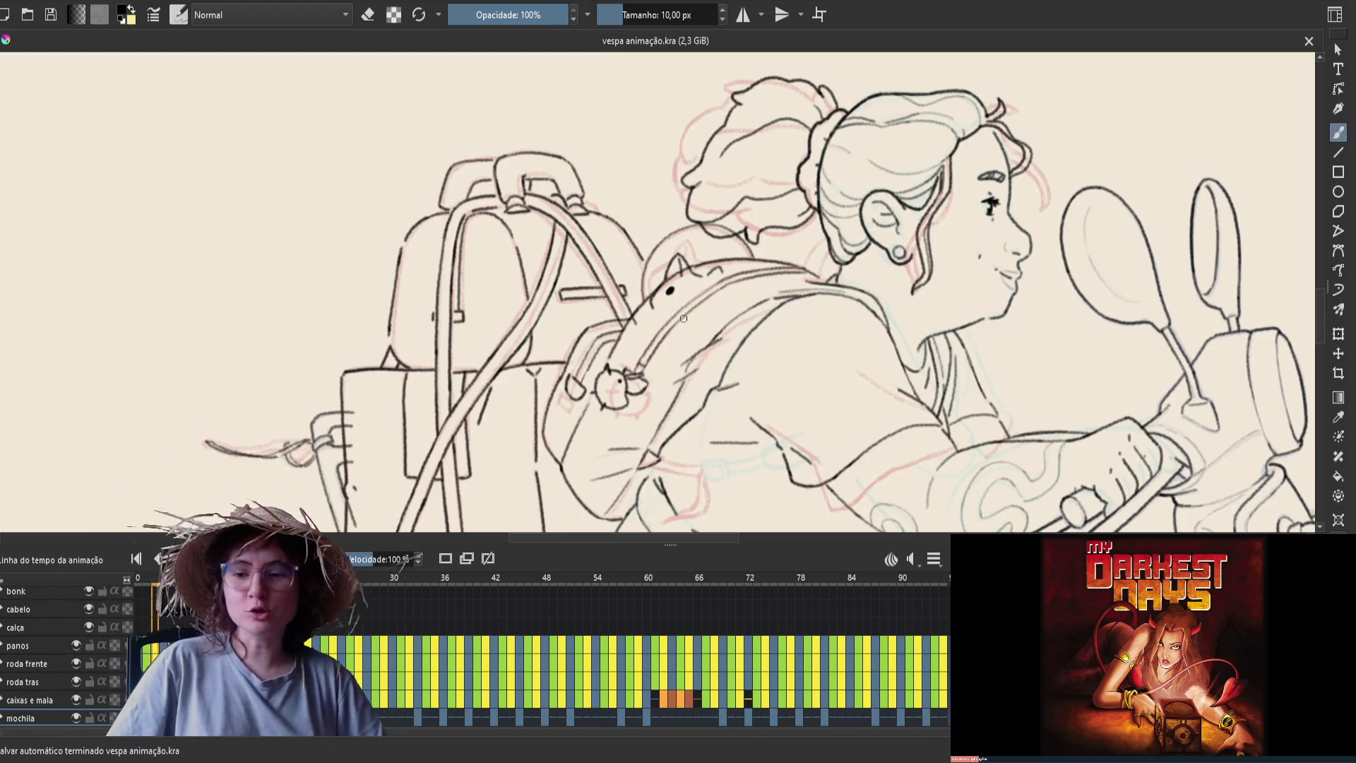
key(comma)
Compare neighbouring frames, erase a stray mark on the backpack lineart, recheck and save
key(period)
key(comma)
key(period)
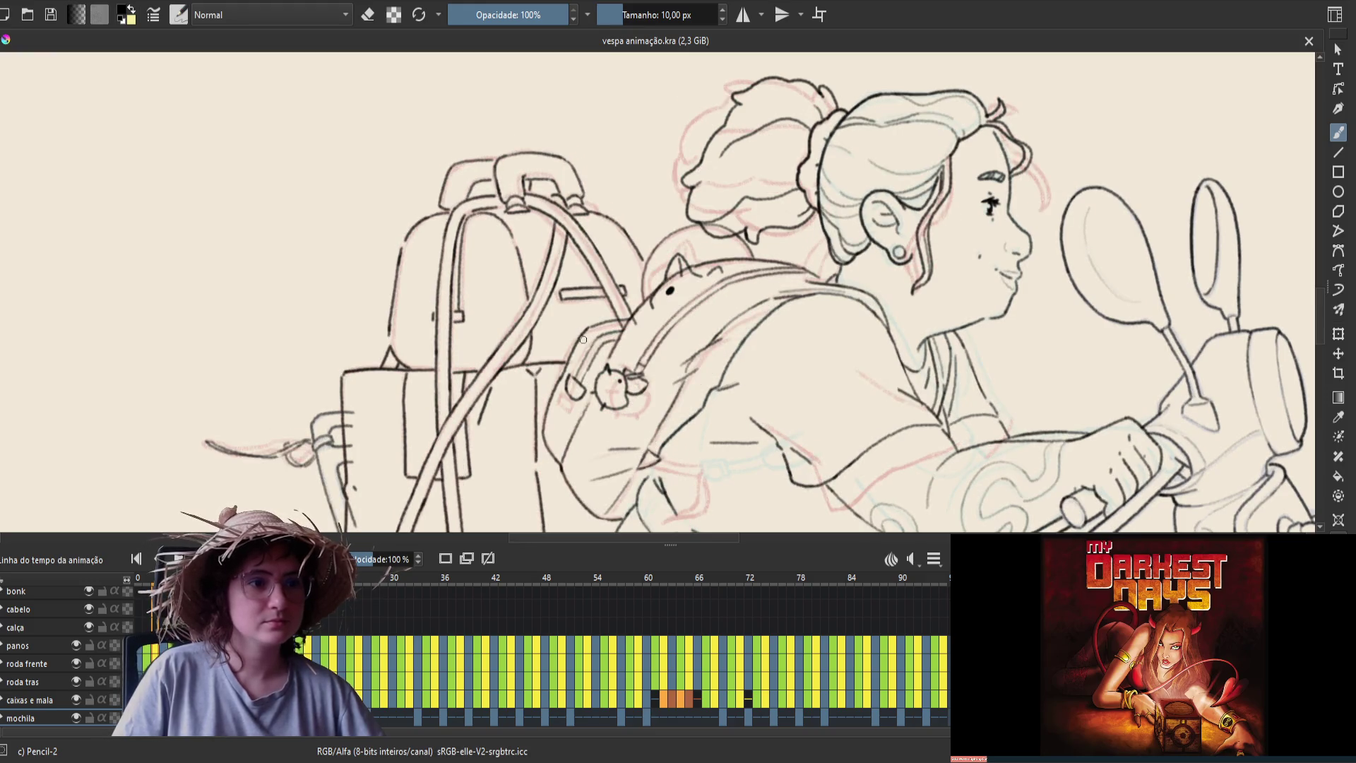
key(comma)
key(comma)
key(e)
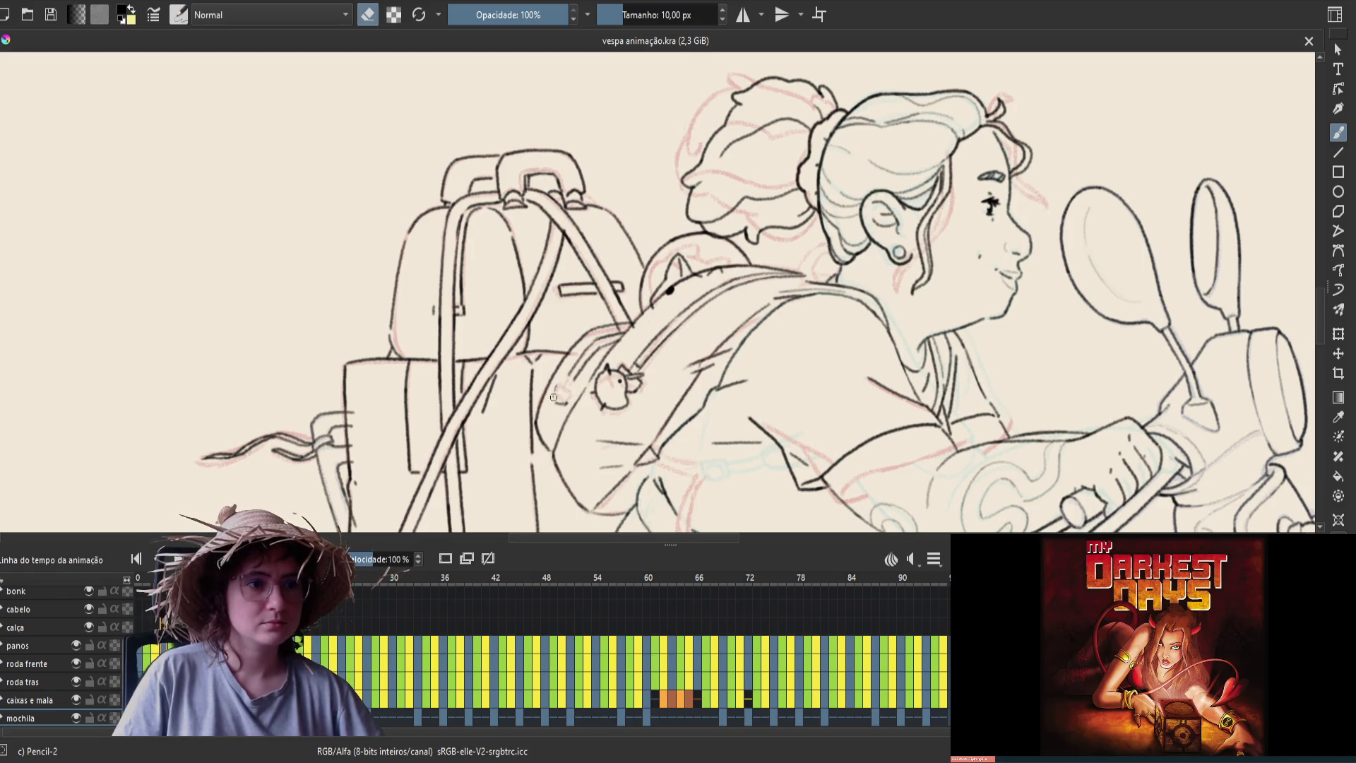
drag(559, 411, 574, 385)
key(e)
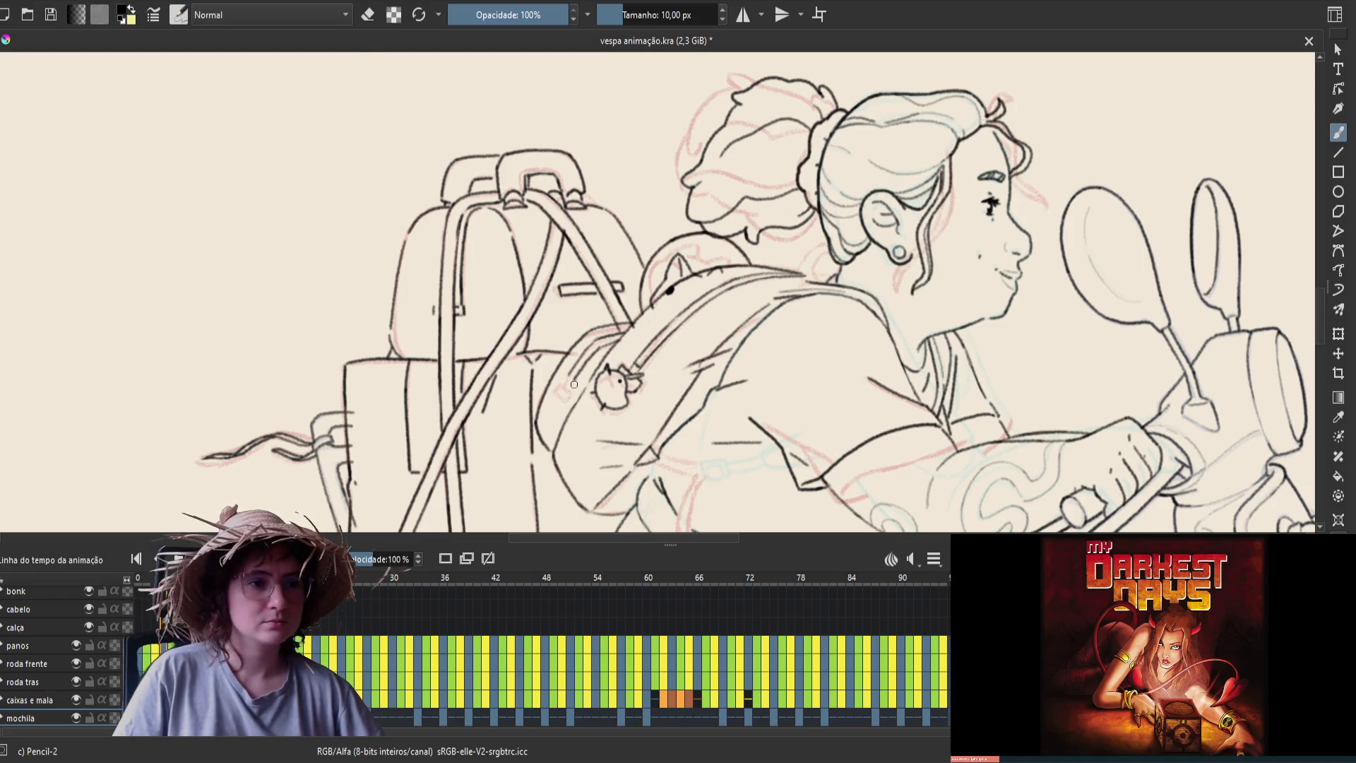
key(comma)
key(period)
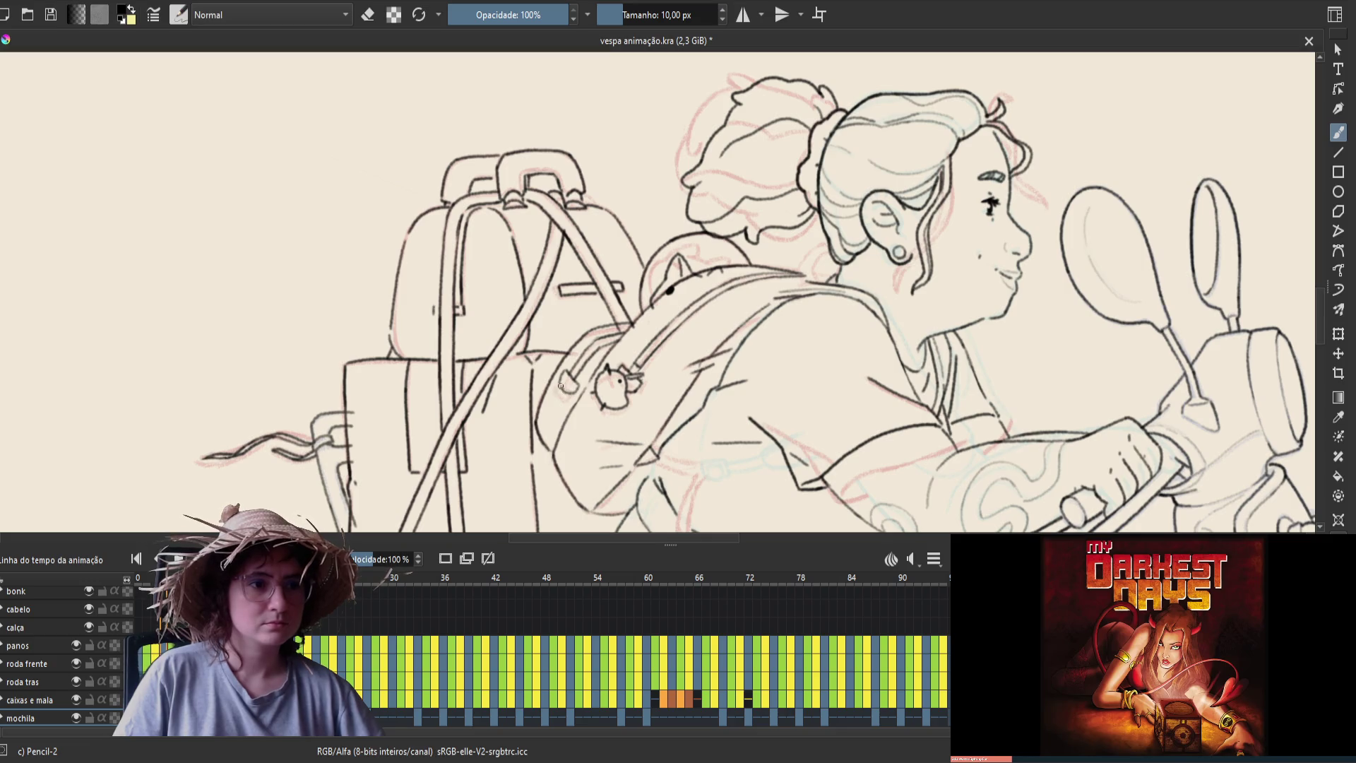
key(ctrl+s)
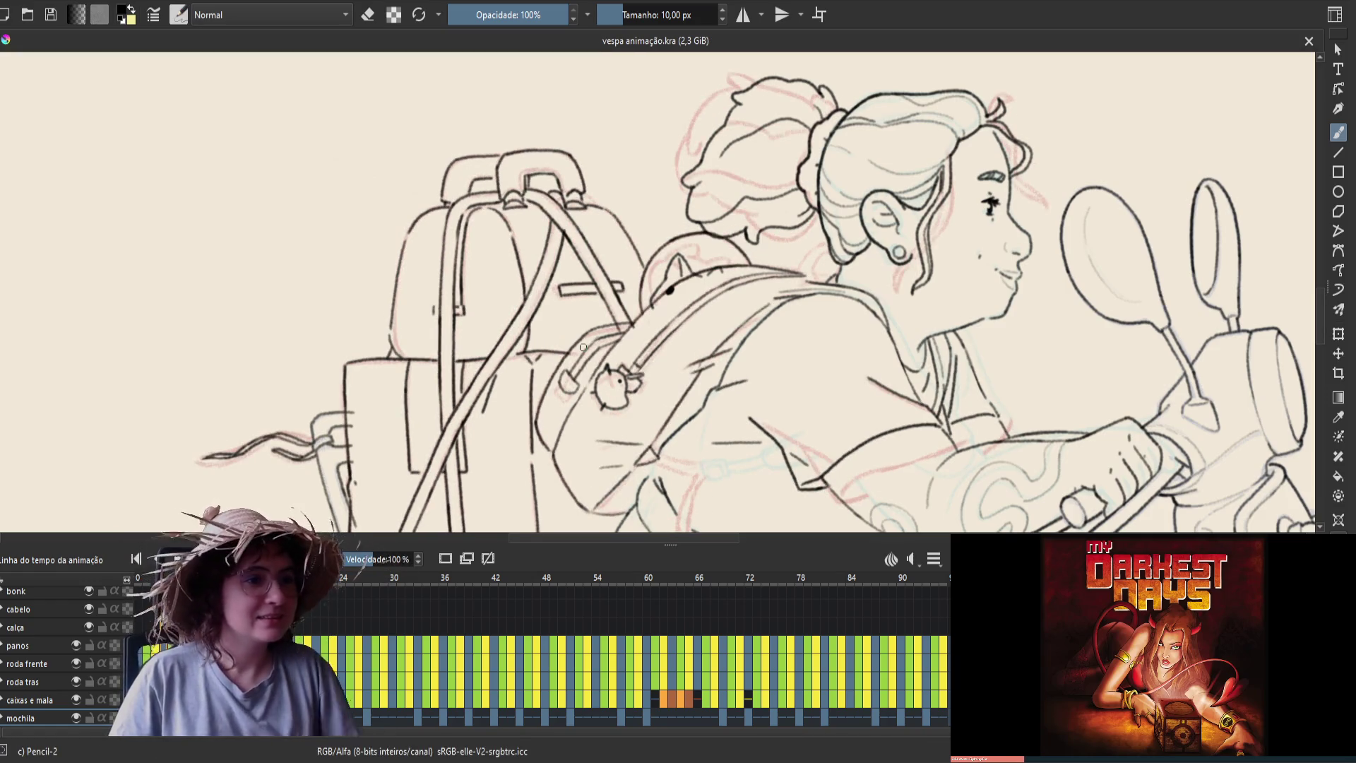
Erase two more small stray marks near the backpack, saving after each, then play the animation
key(e)
drag(575, 387, 571, 390)
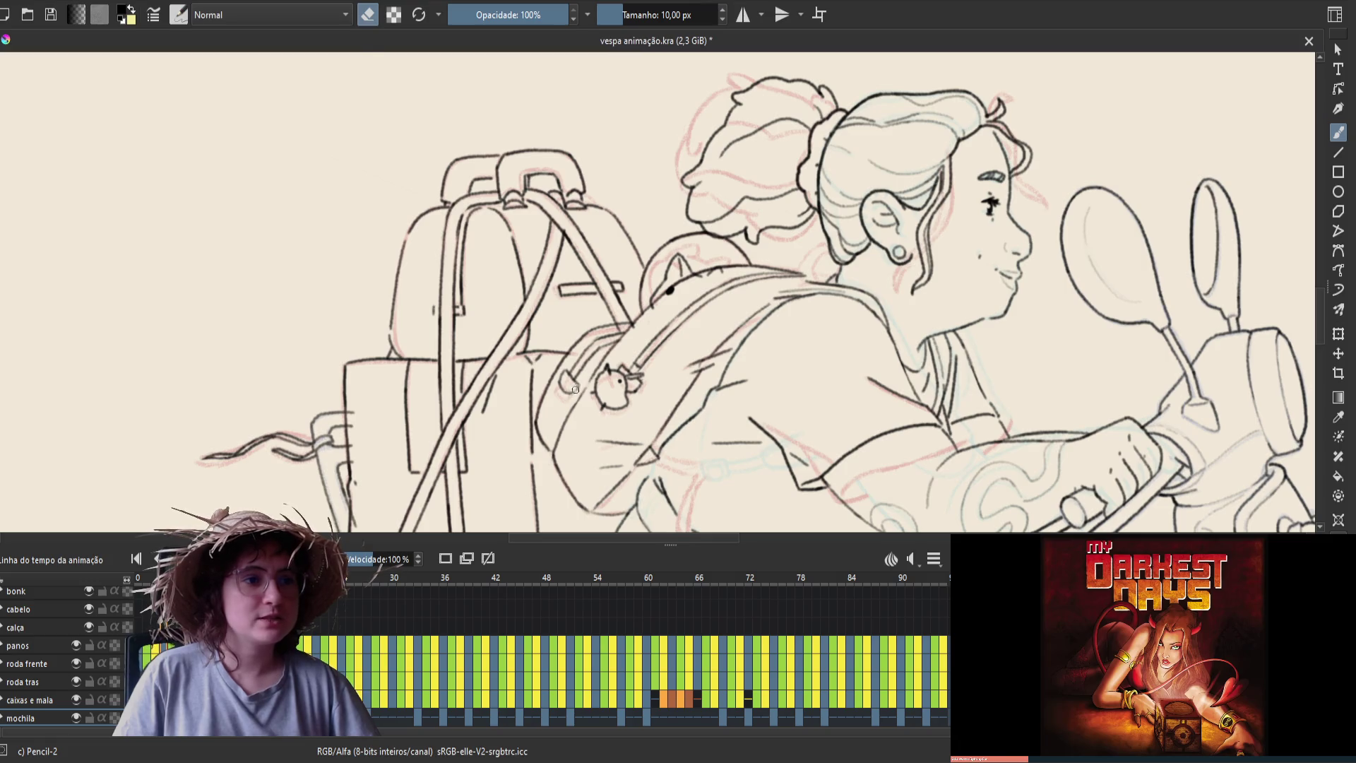
key(e)
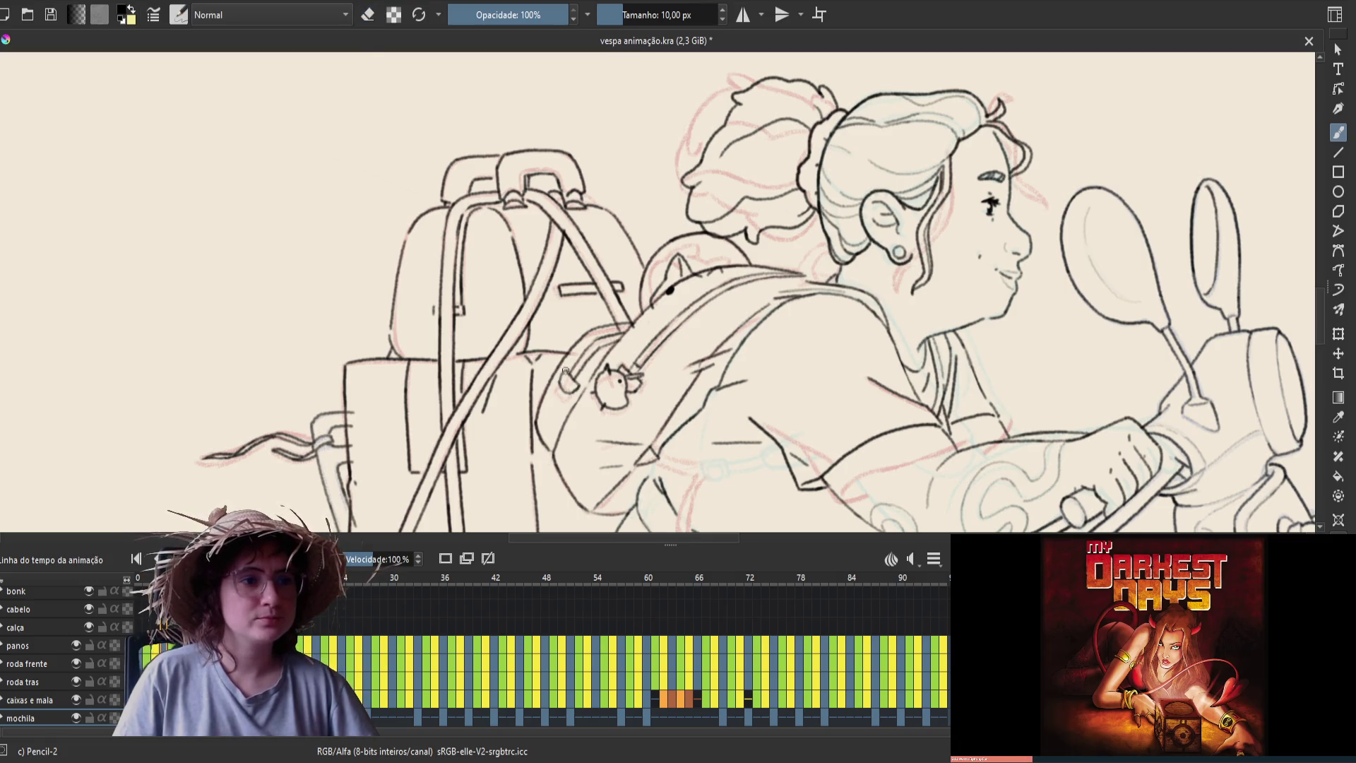
key(ctrl+s)
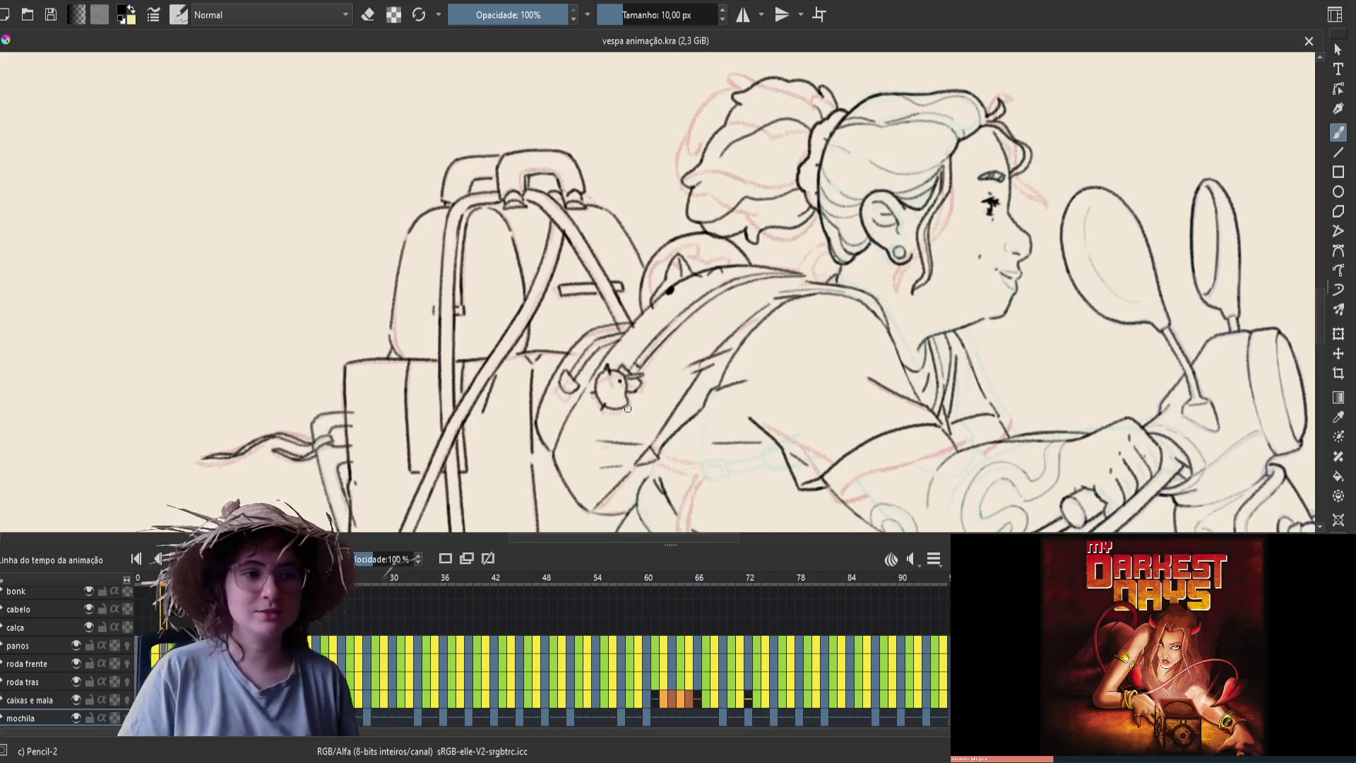
key(e)
click(565, 370)
key(e)
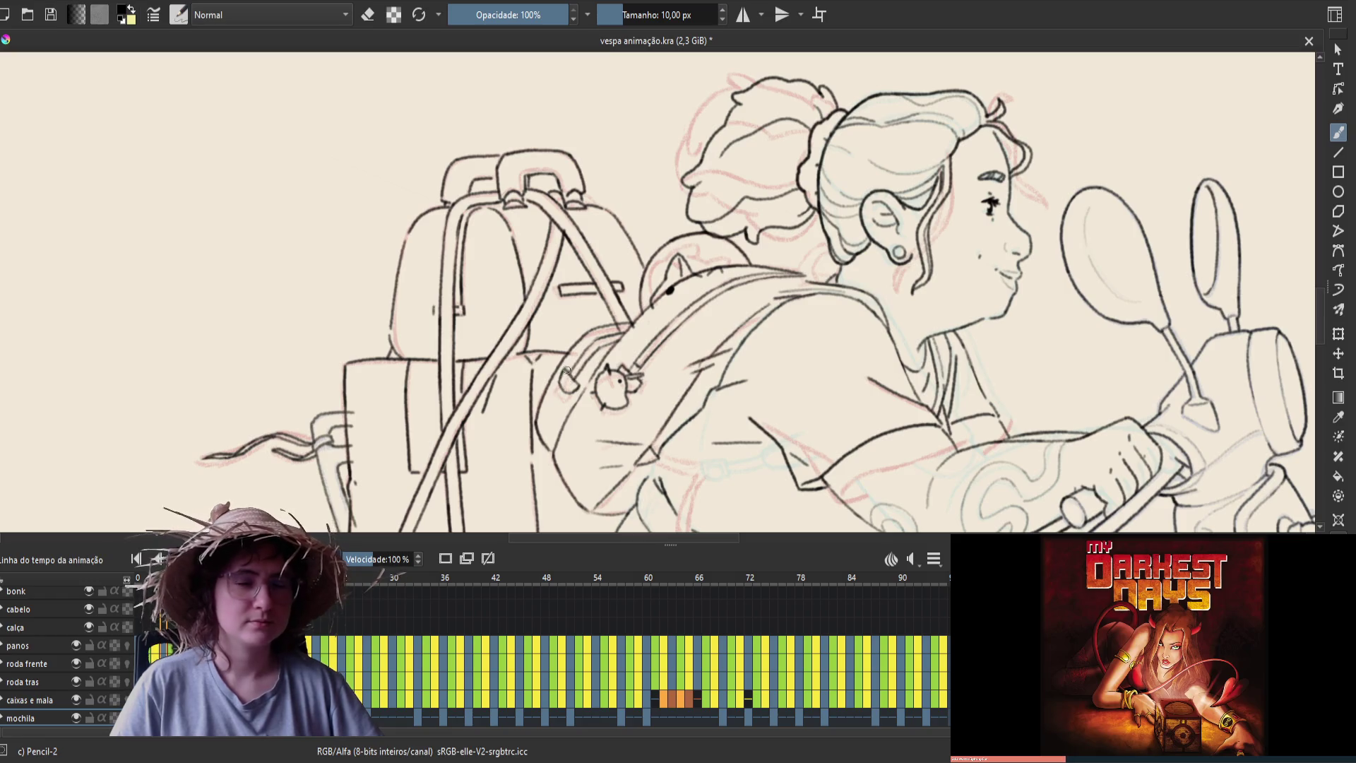
key(ctrl+s)
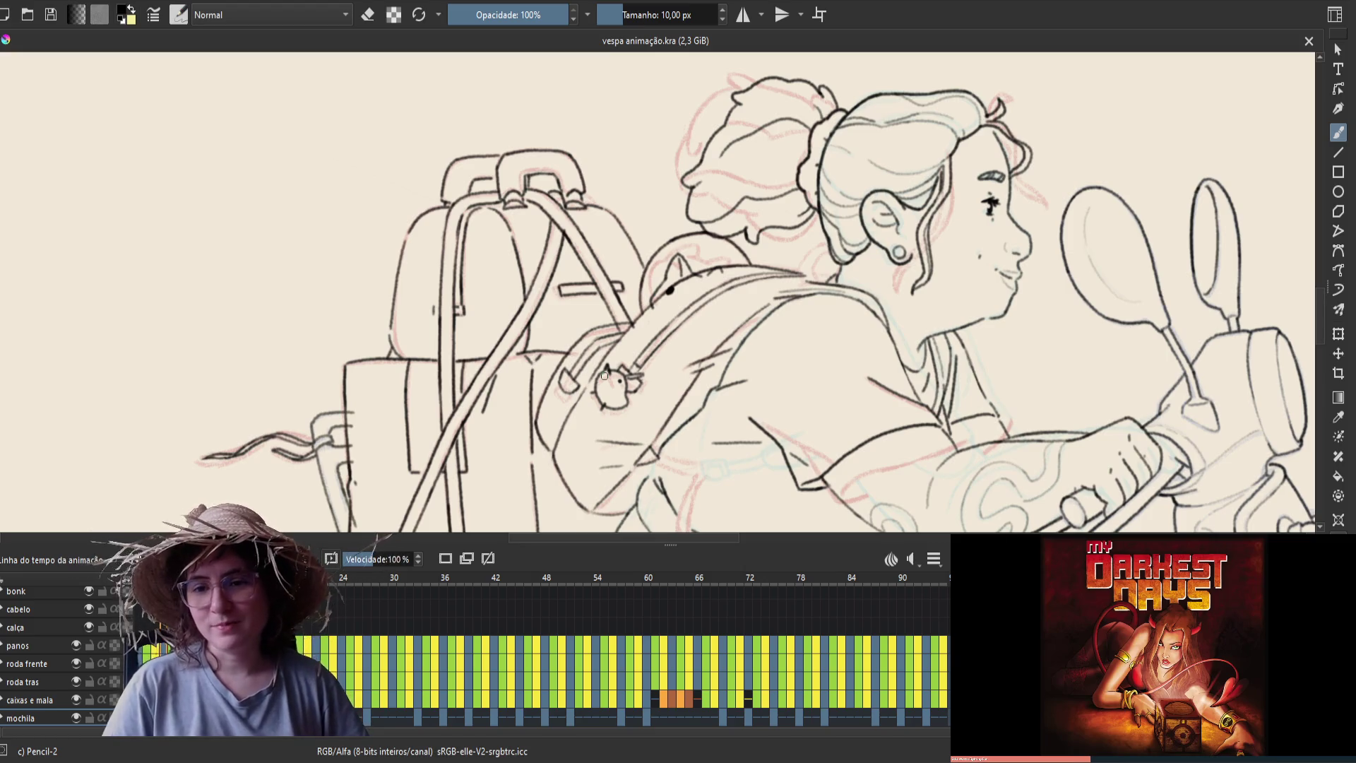
key(space)
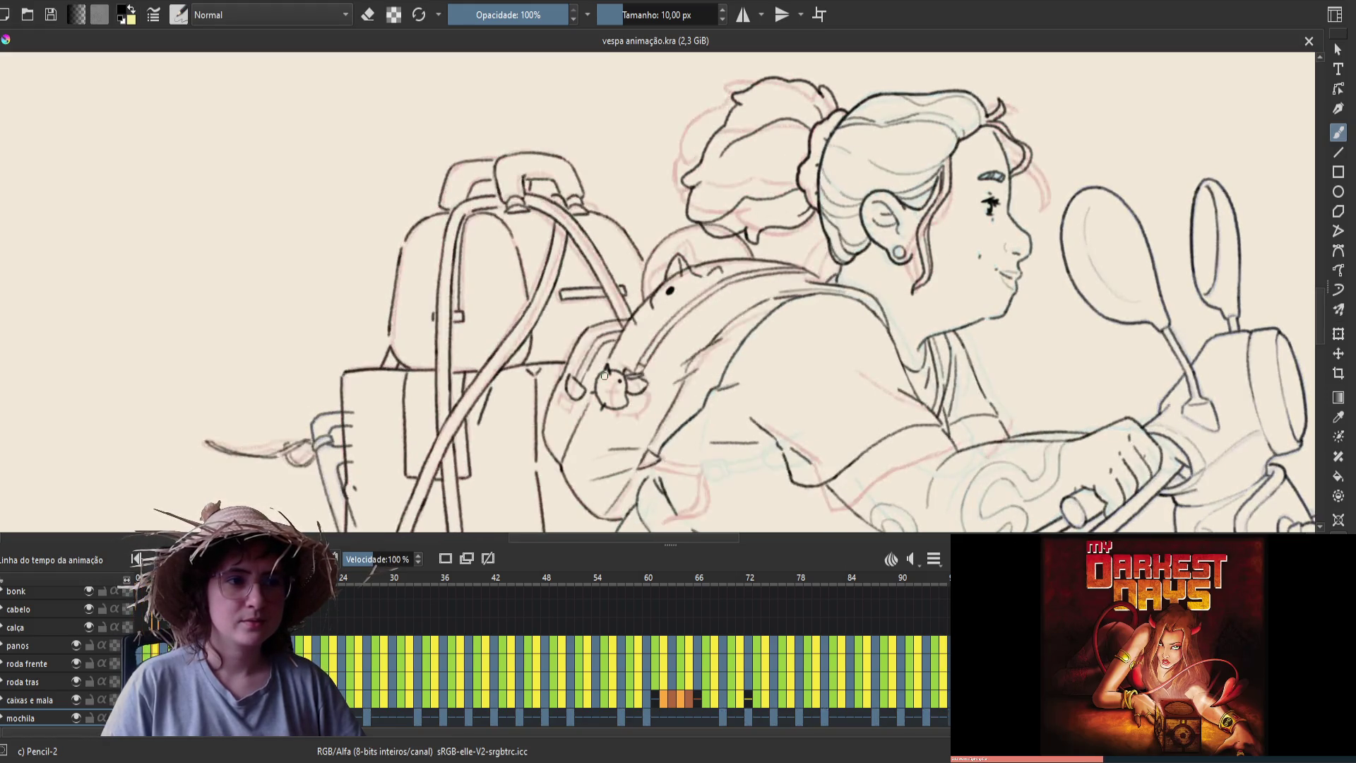
Stop playback and erase a stray line near the backpack, toggling between eraser and brush
key(e)
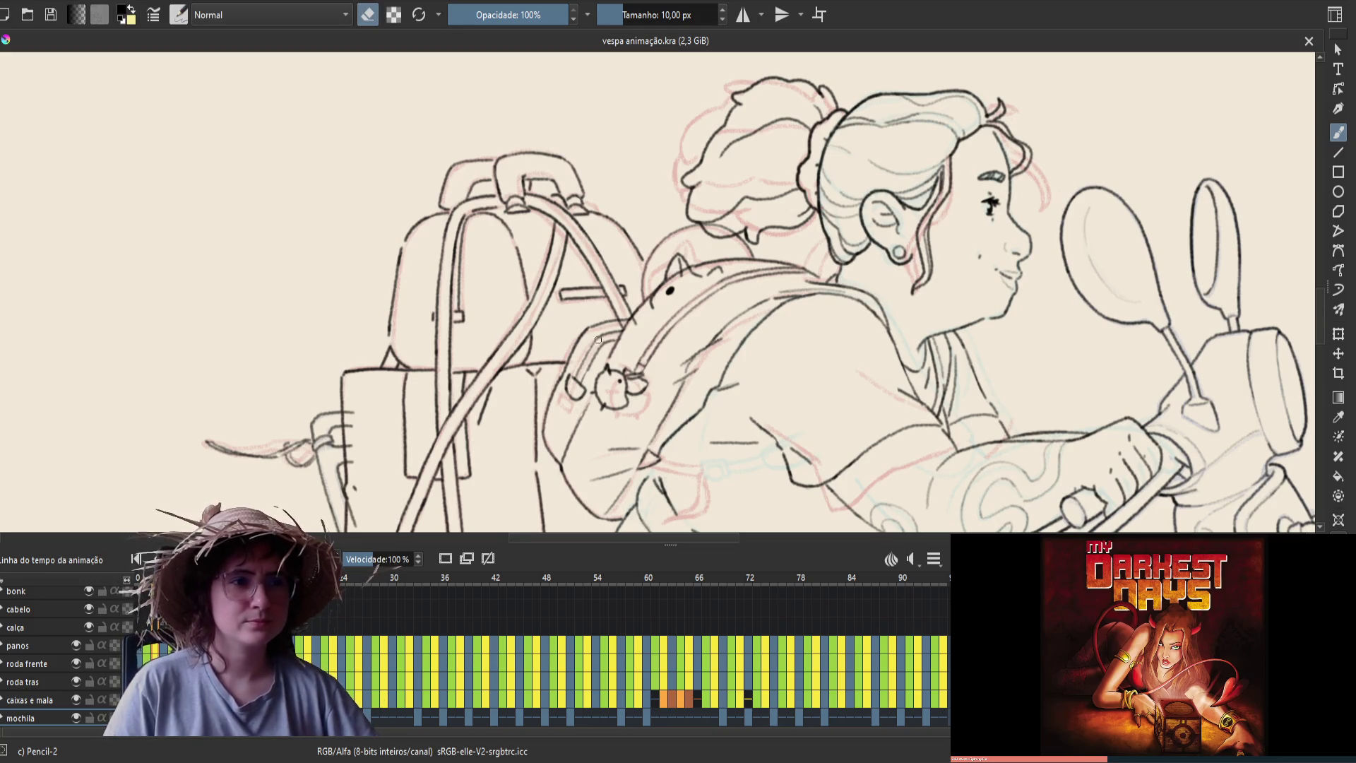
drag(603, 332, 611, 336)
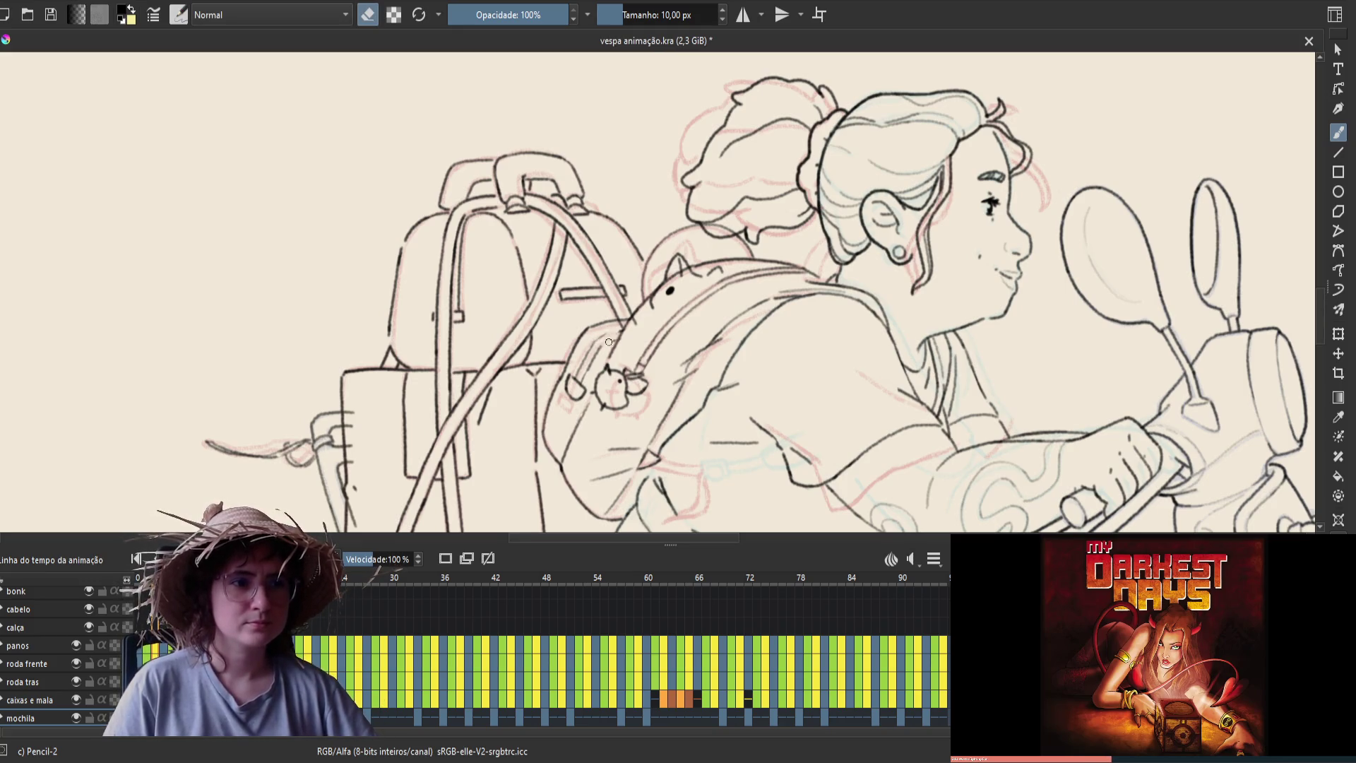
key(e)
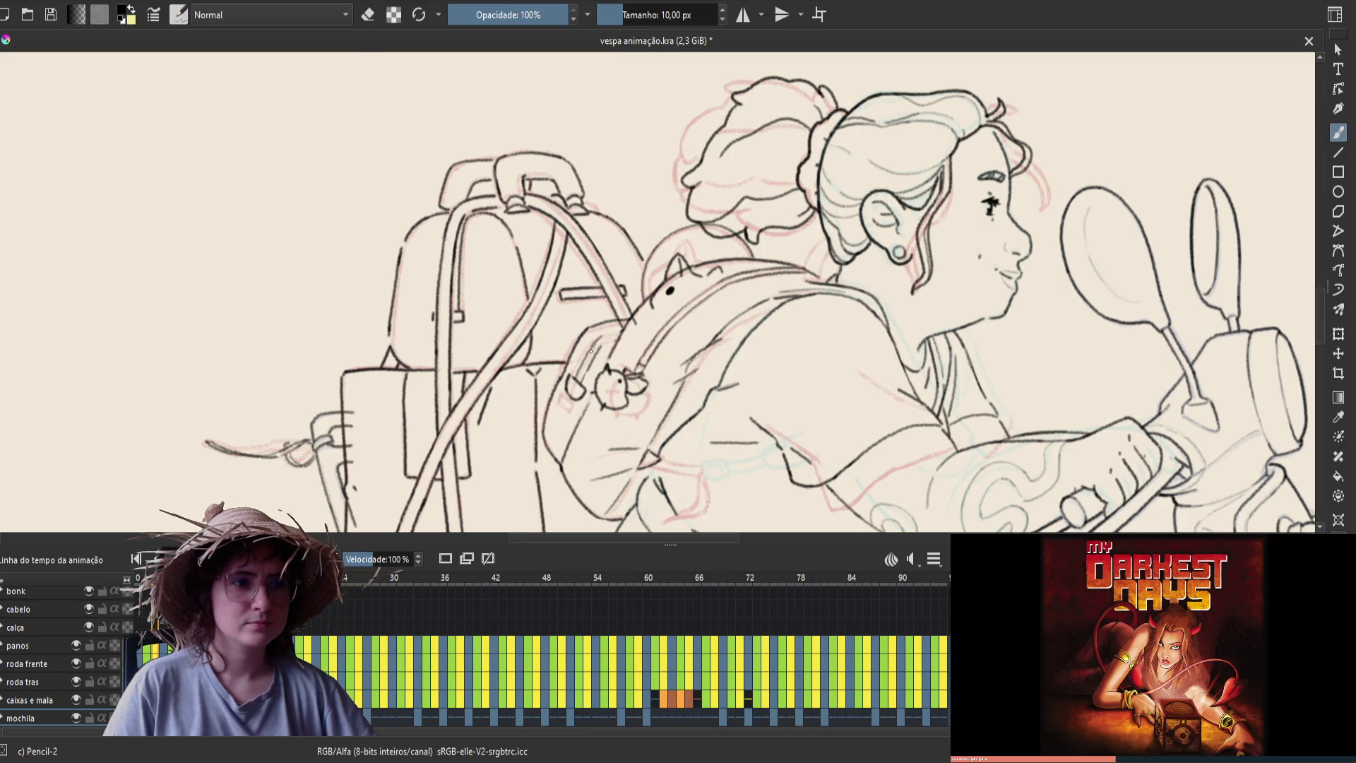
key(e)
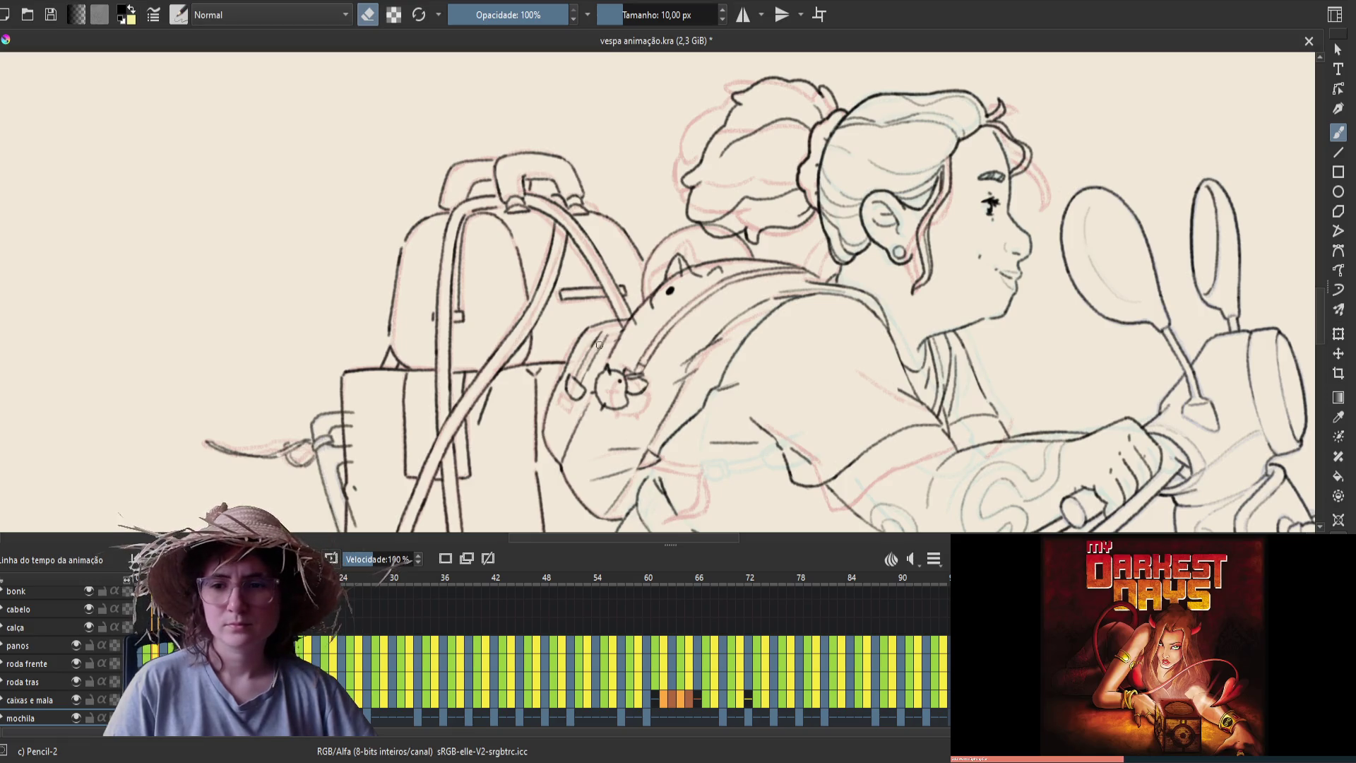
key(e)
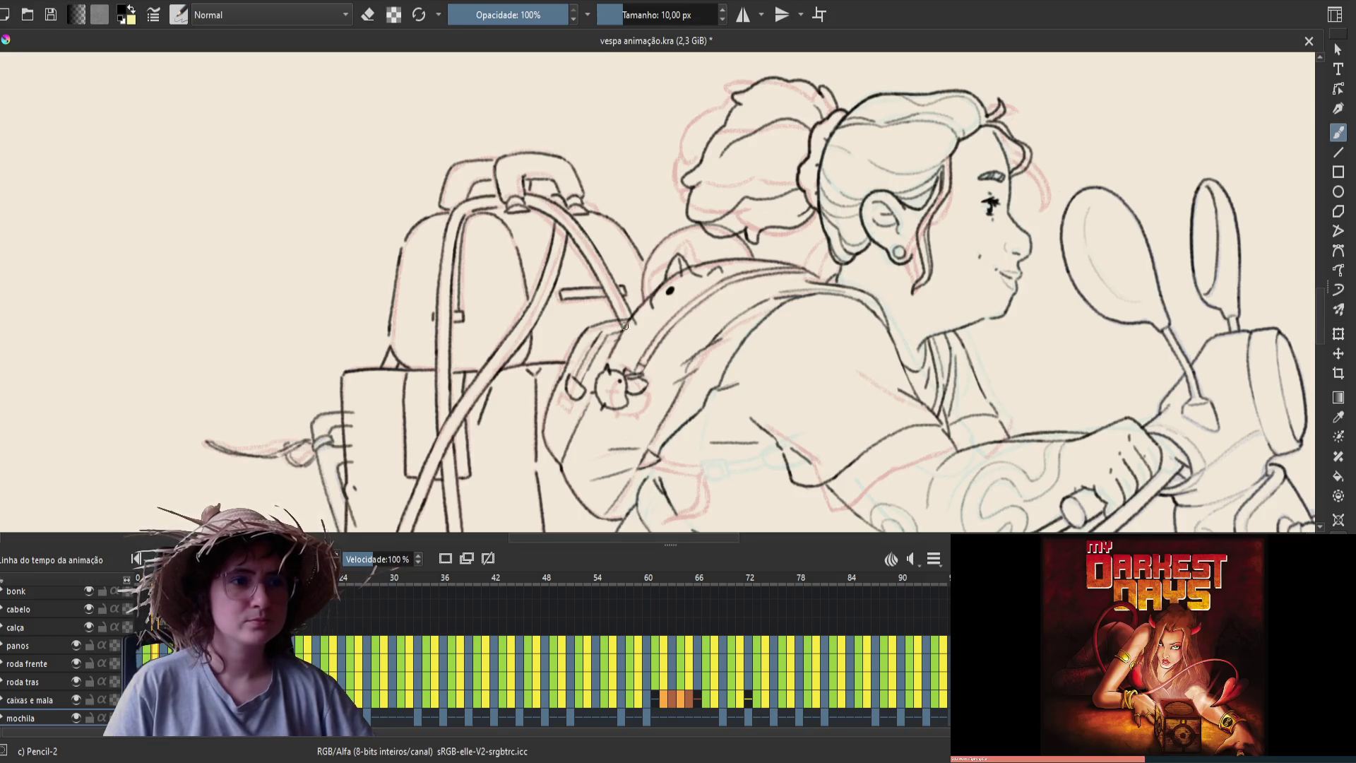
key(e)
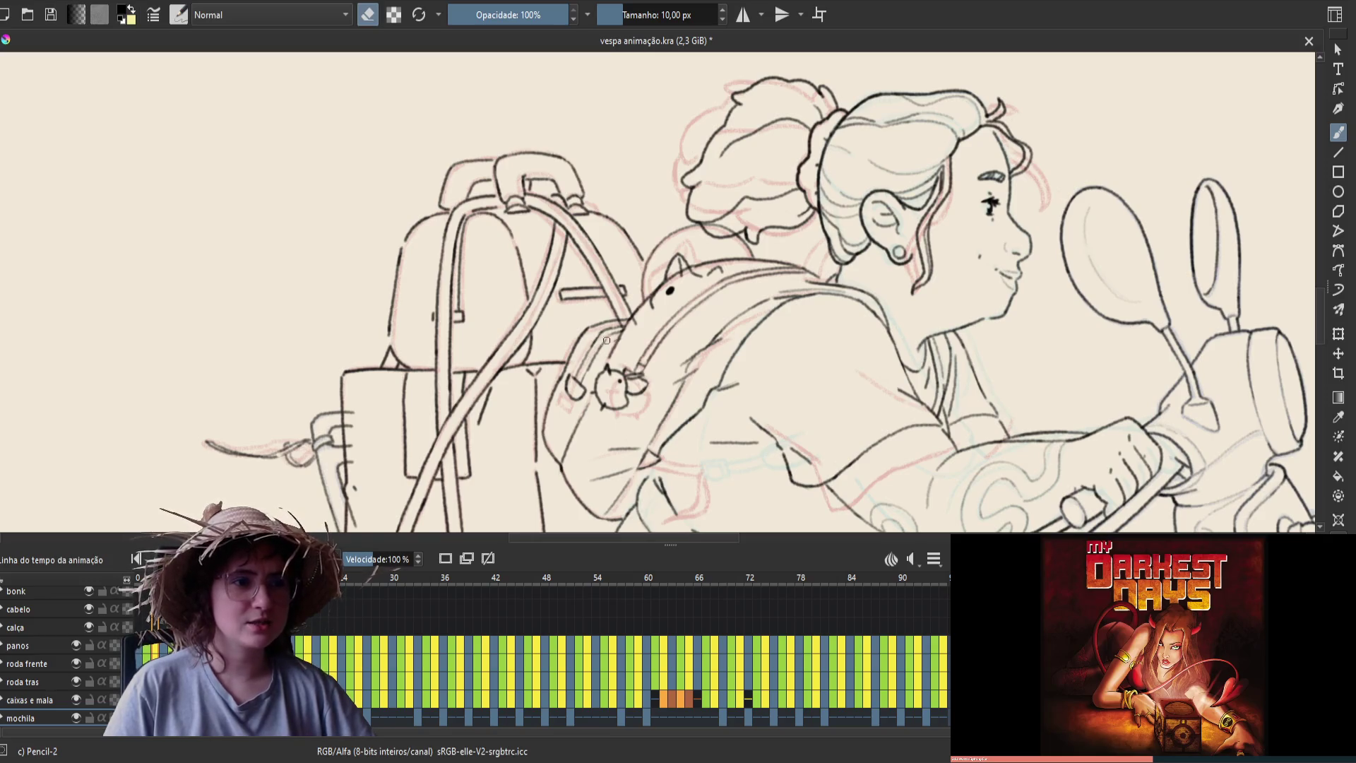
Mirror the canvas view horizontally and save the document
key(e)
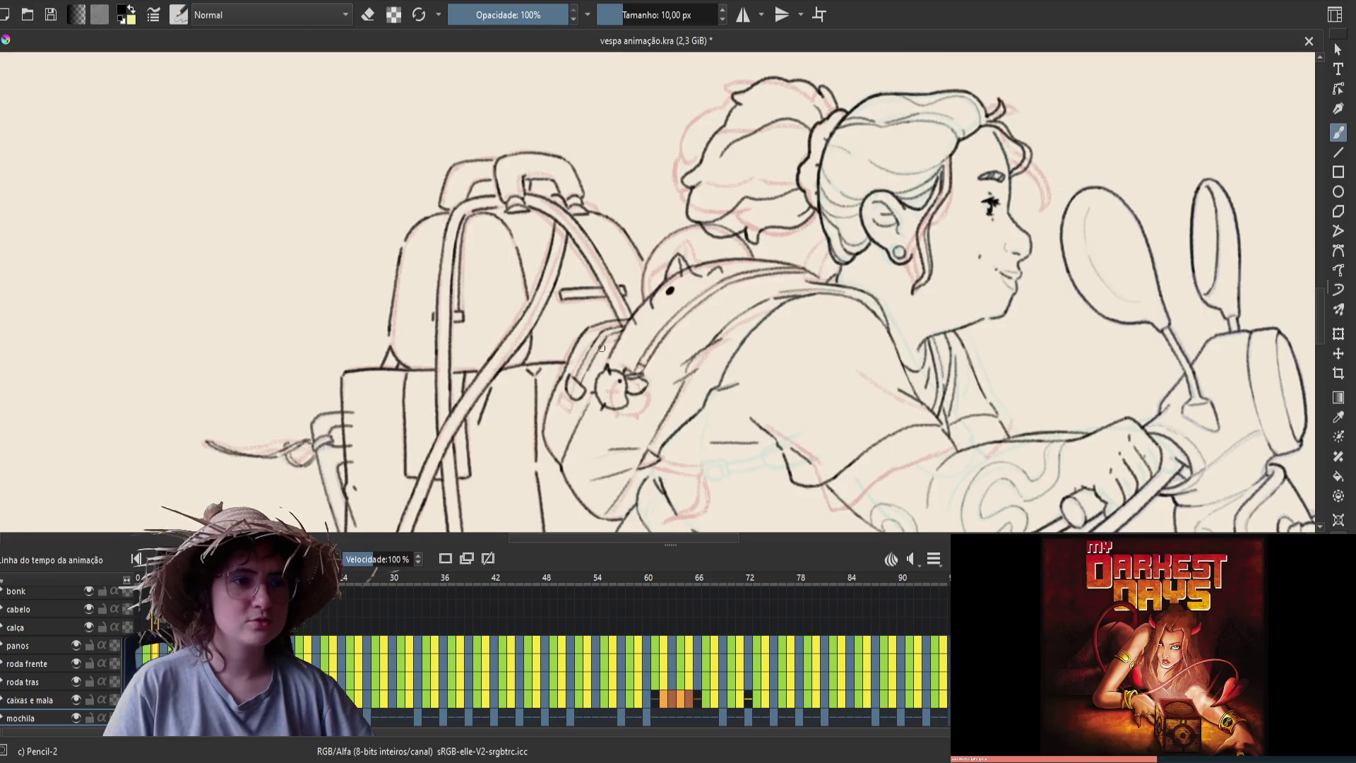
key(m)
key(e)
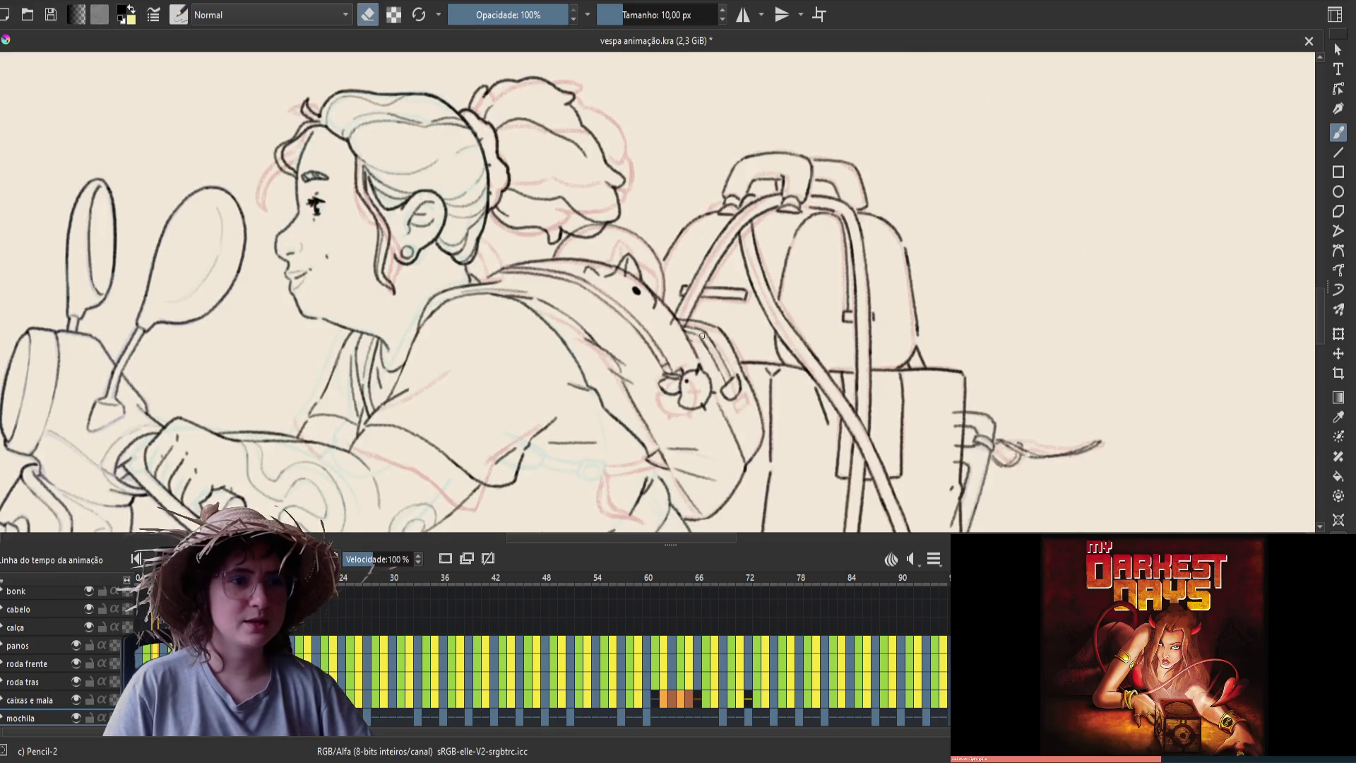
key(e)
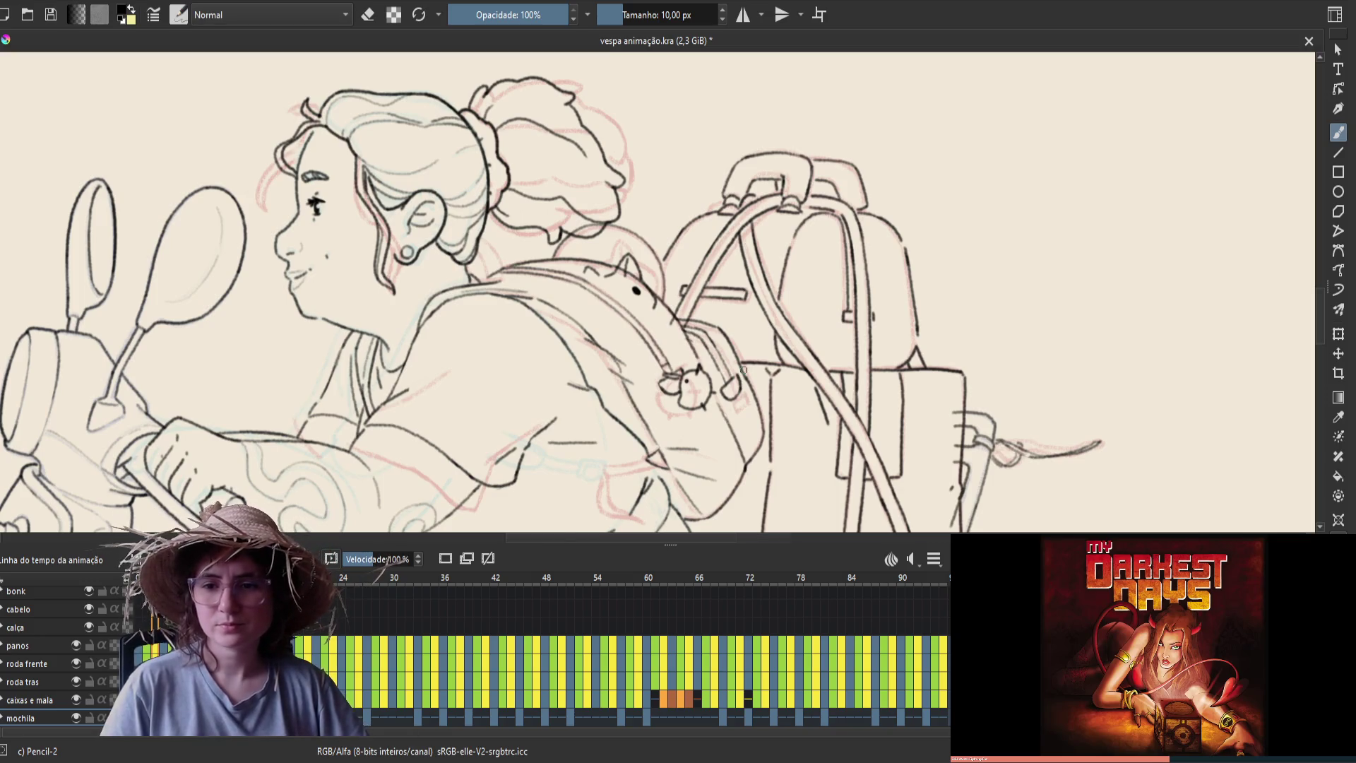
key(ctrl+s)
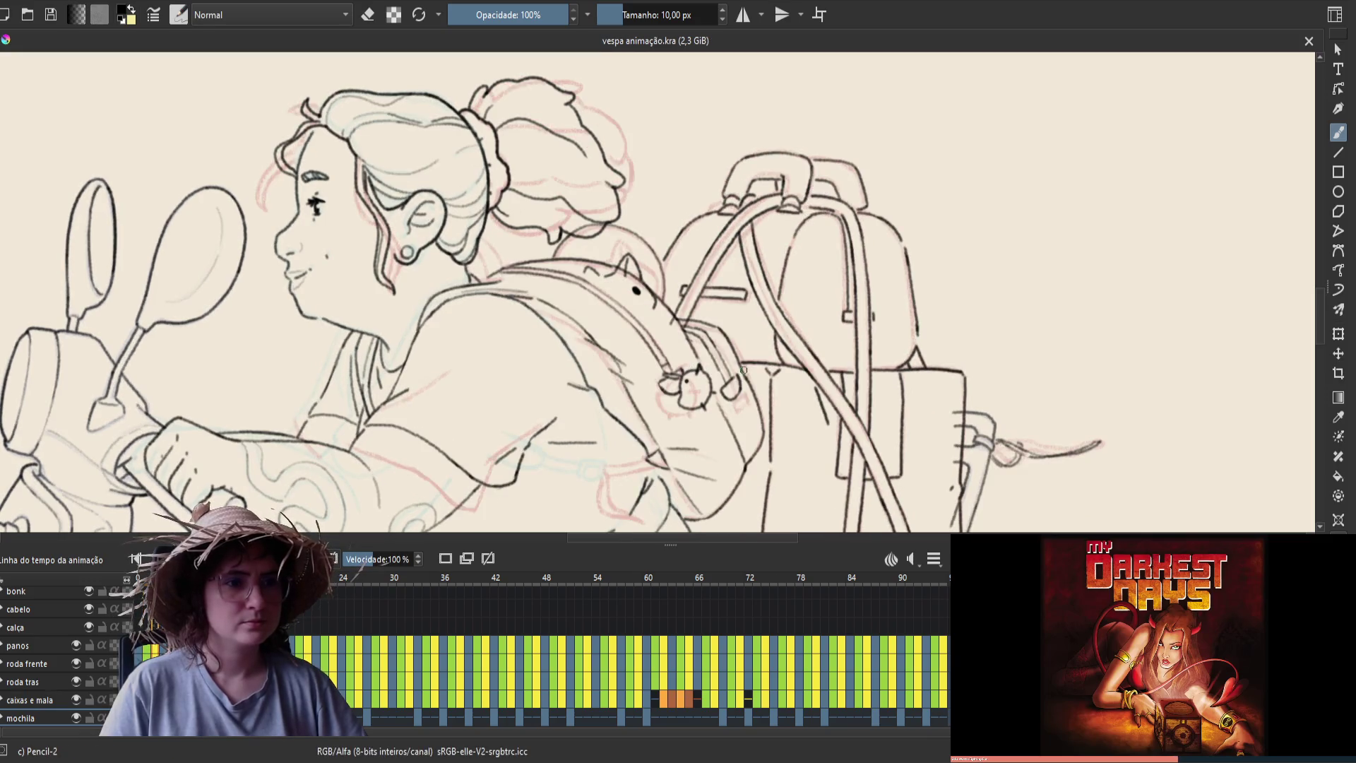
Review the animation, erase a stray line near the cat's head, and save
key(space)
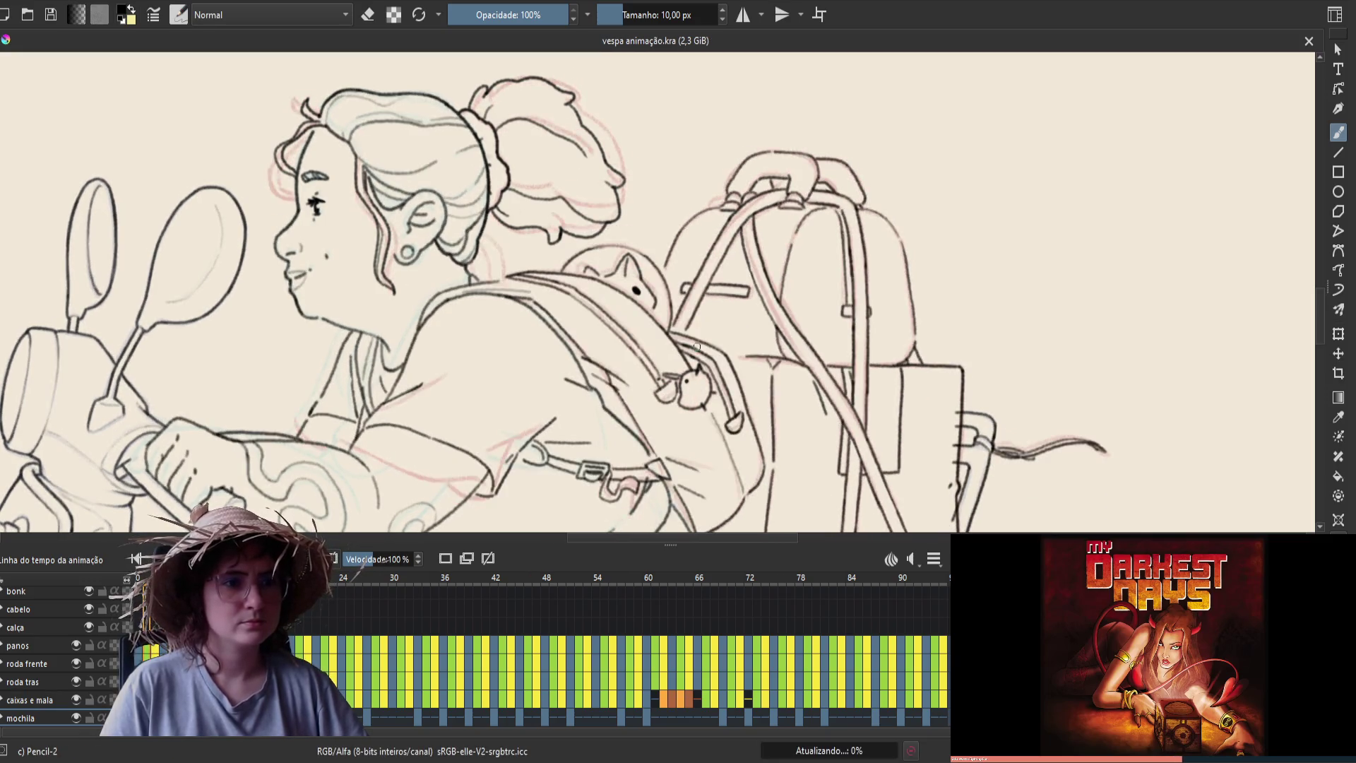
key(e)
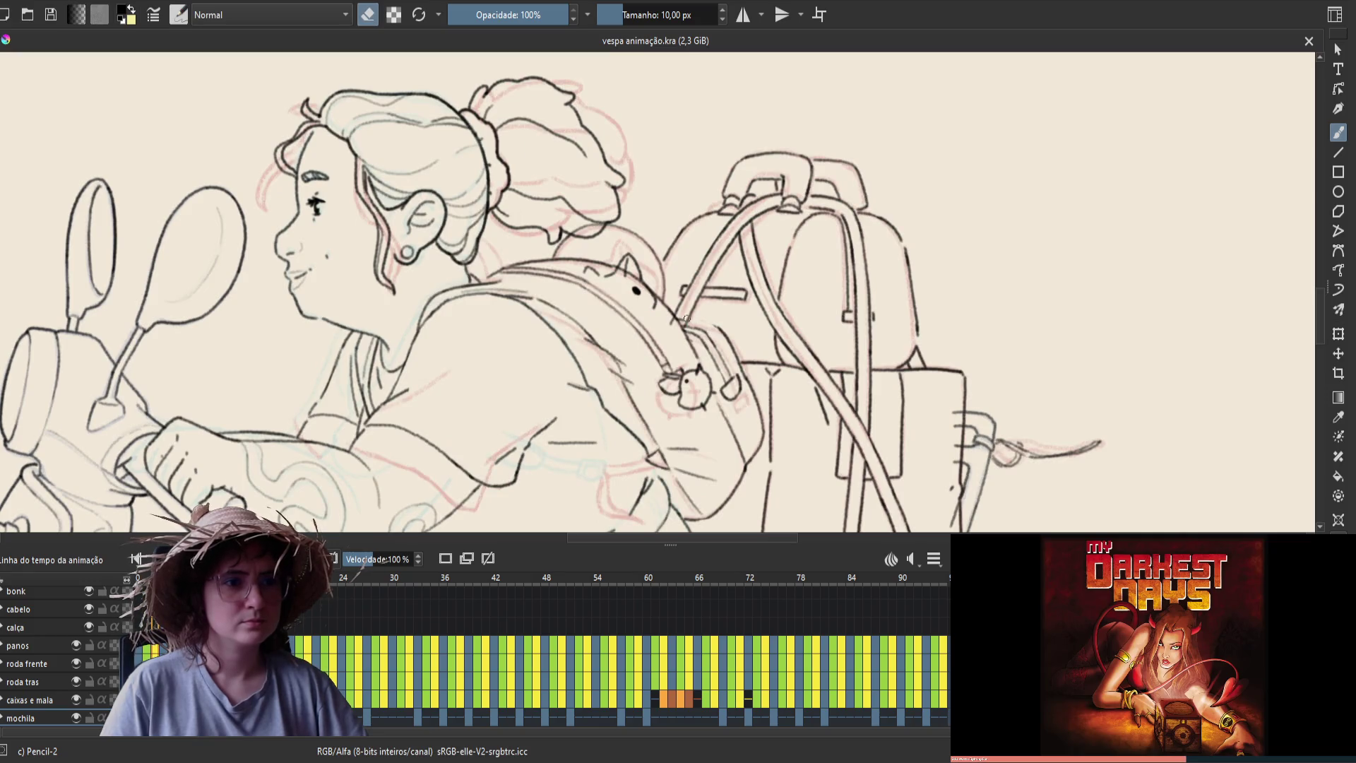
drag(690, 322, 710, 326)
key(e)
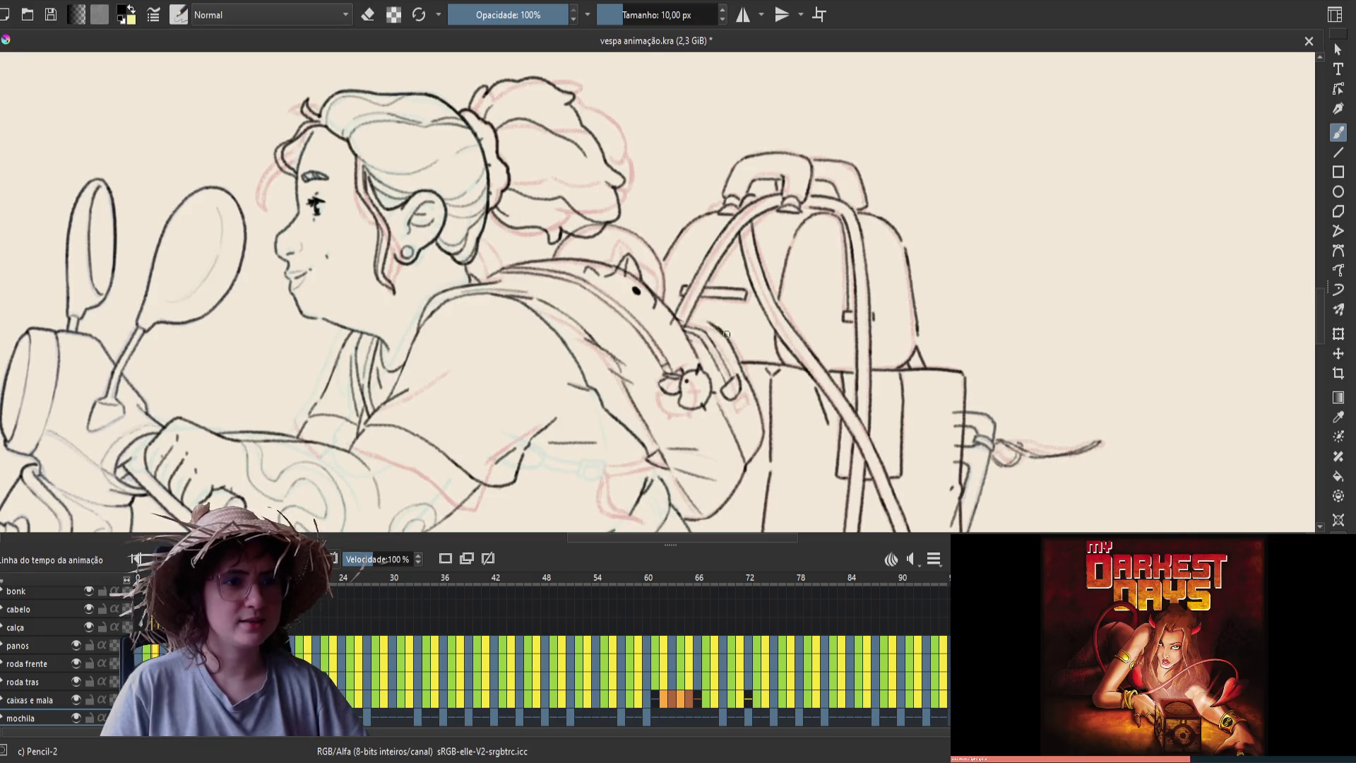
key(e)
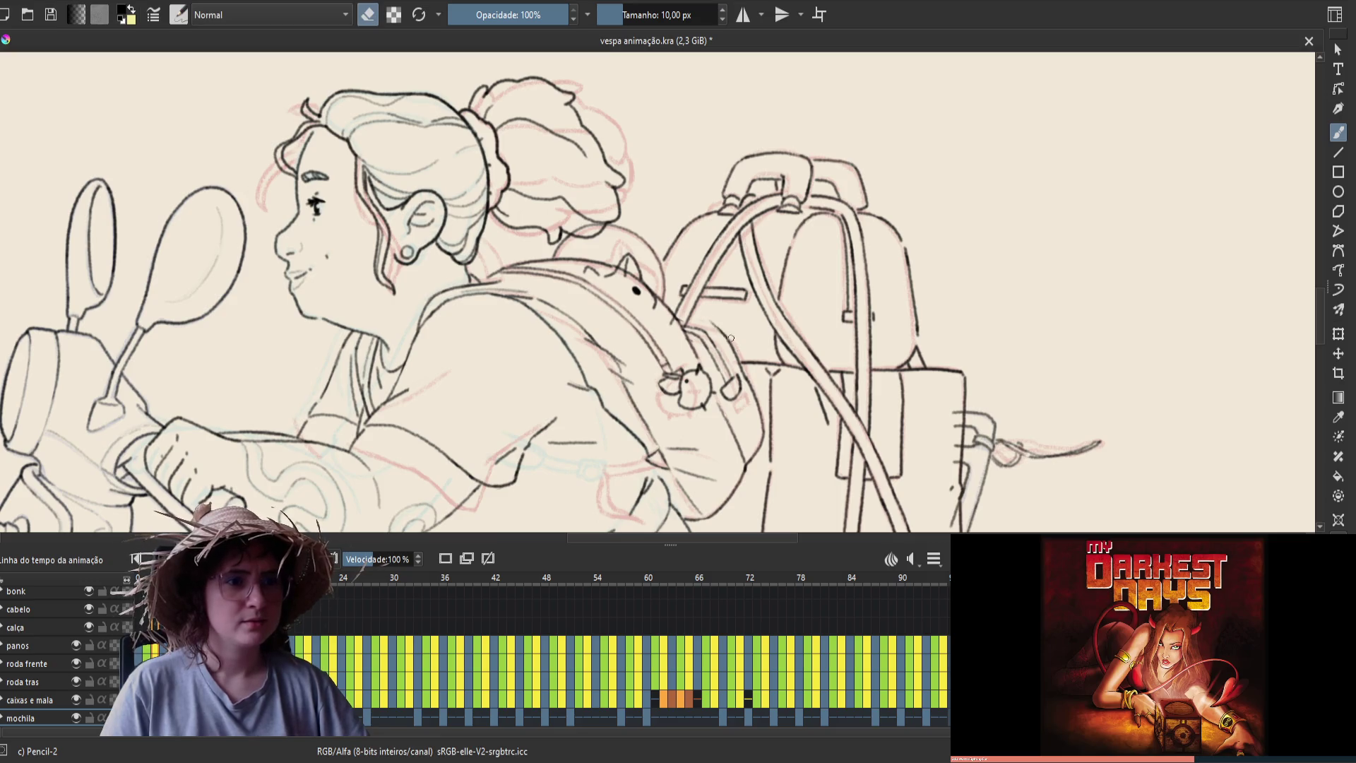
key(e)
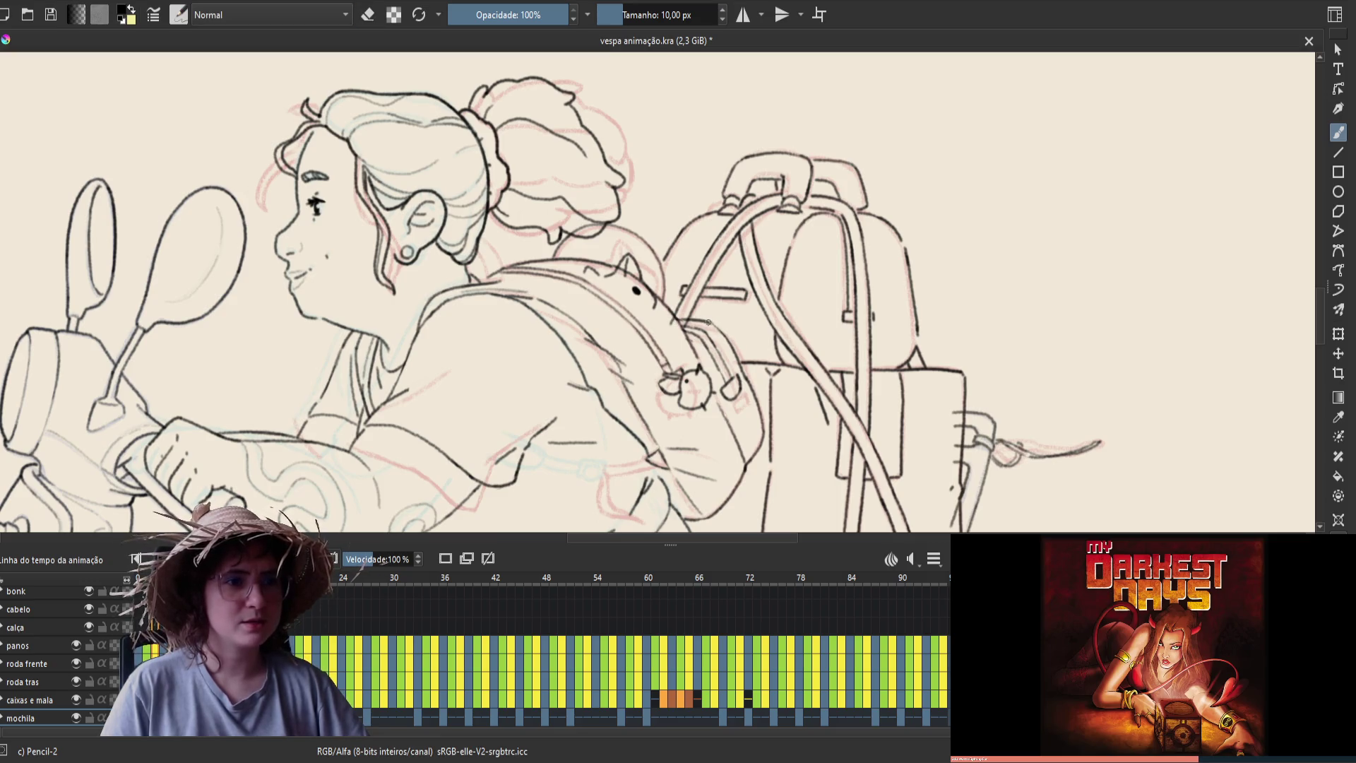
key(e)
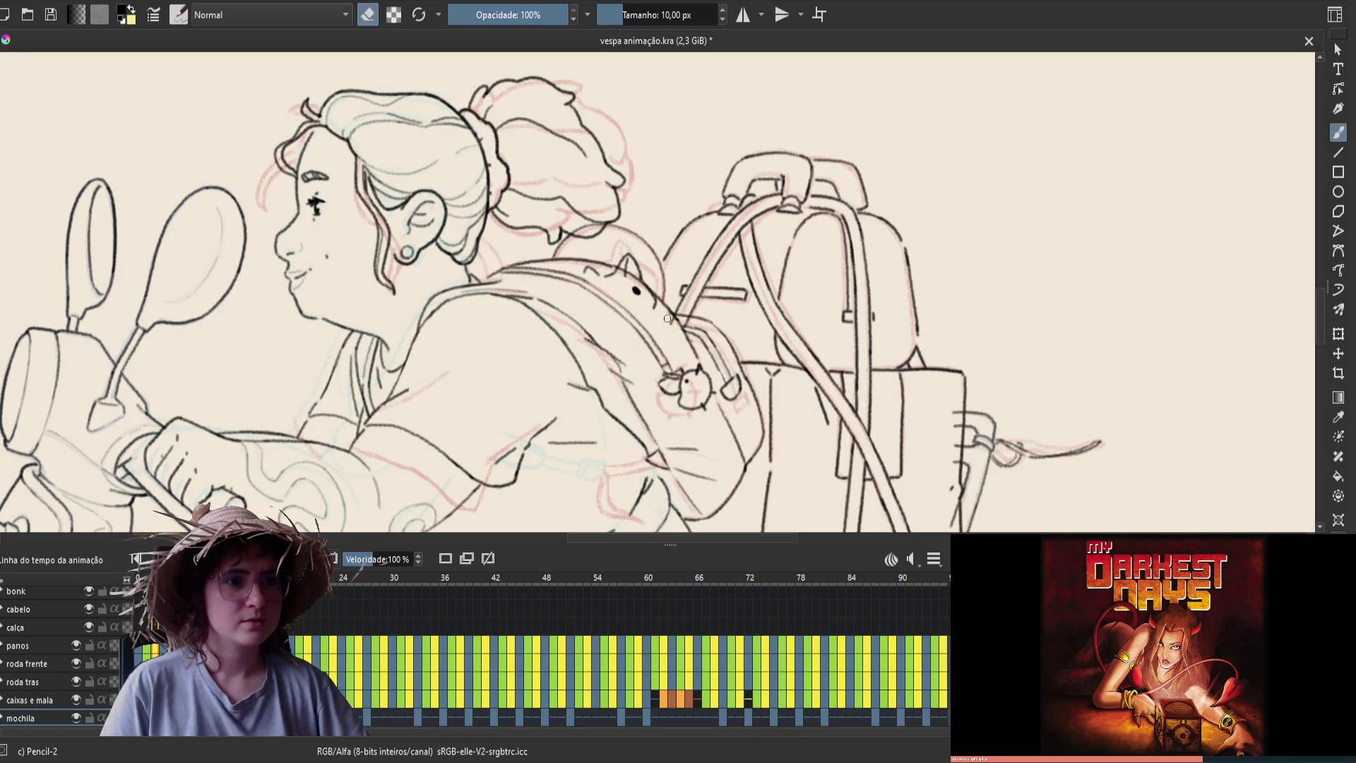
key(e)
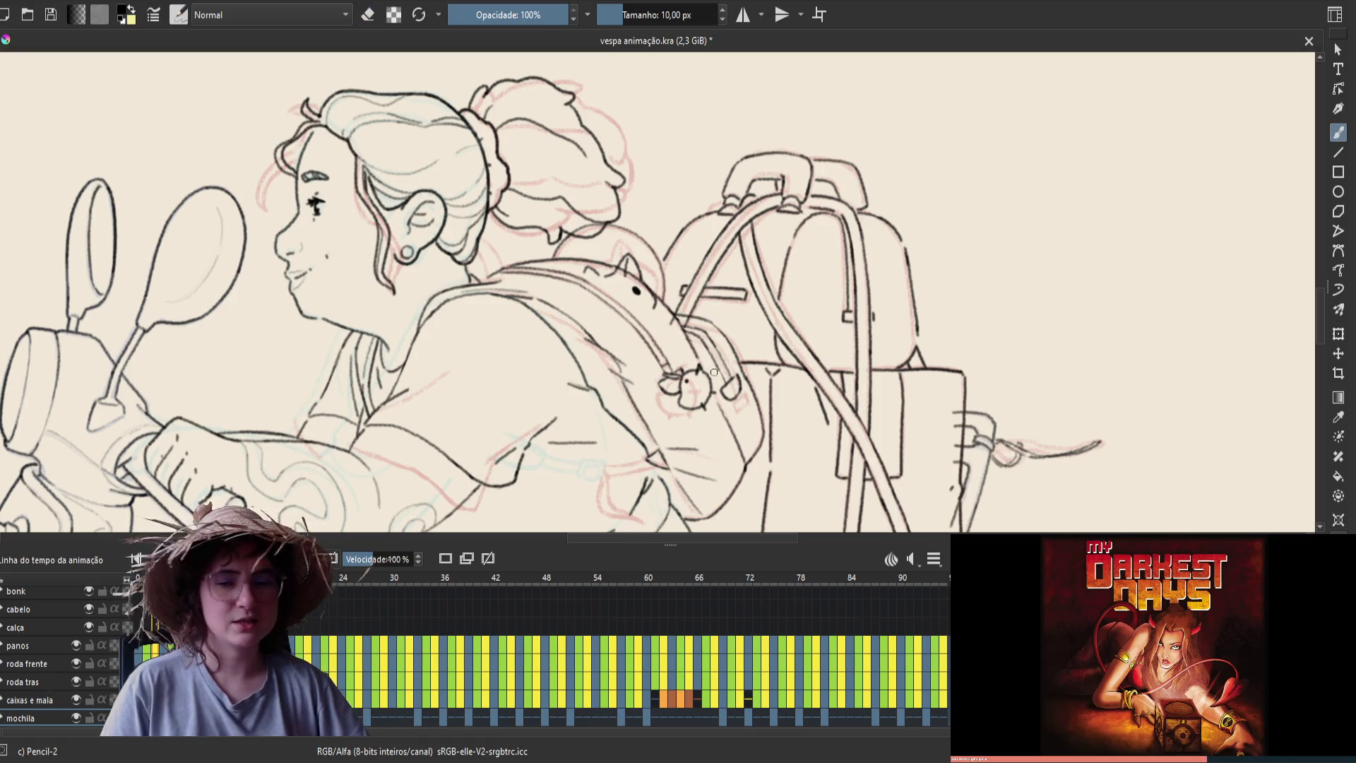
key(ctrl+s)
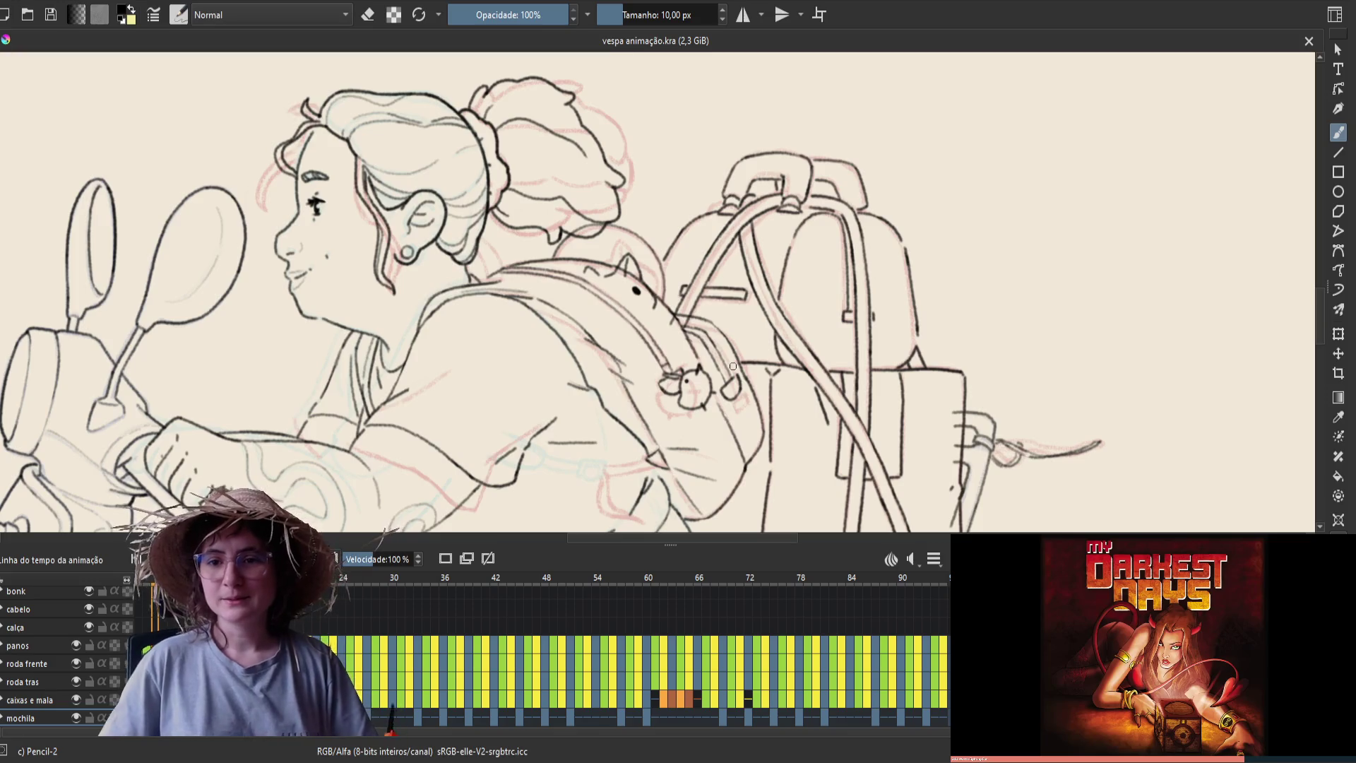
Erase a small mark on the backpack and save the file again
key(e)
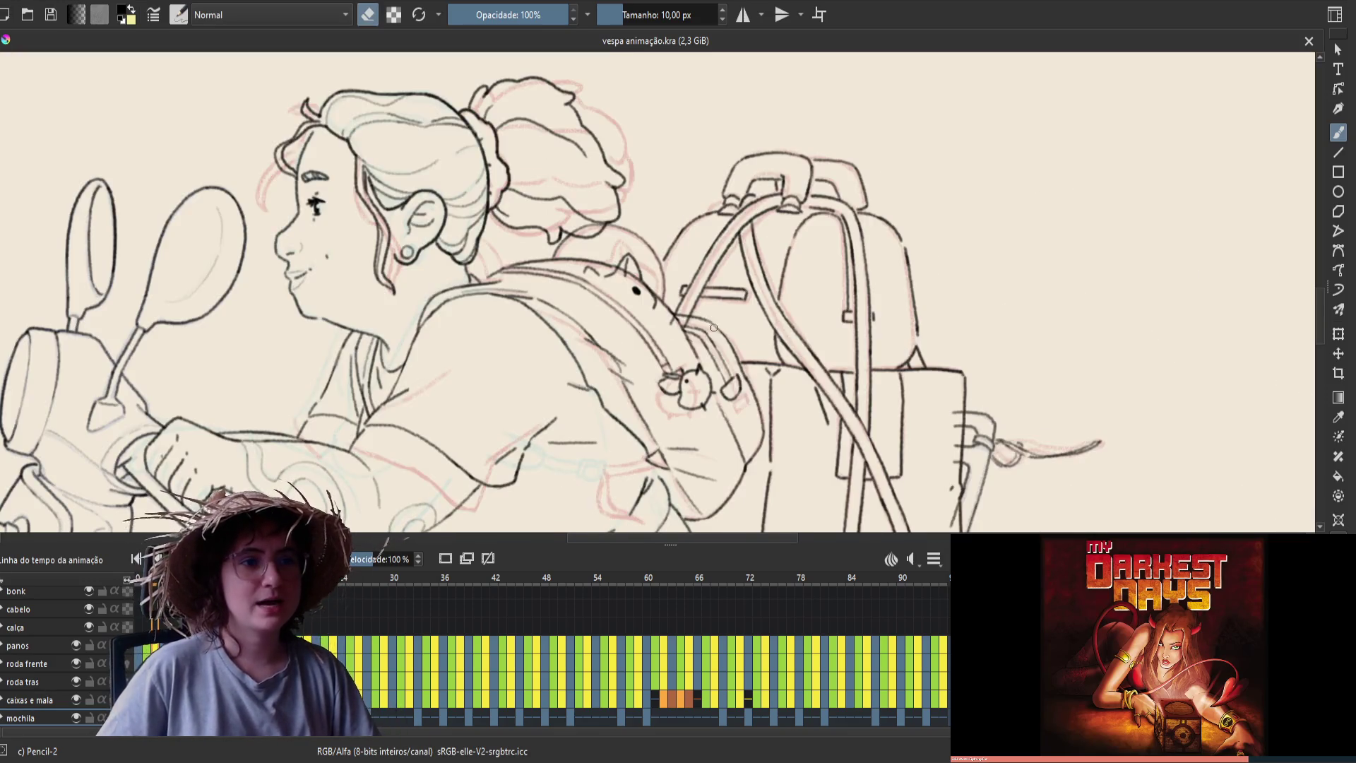
click(711, 321)
key(e)
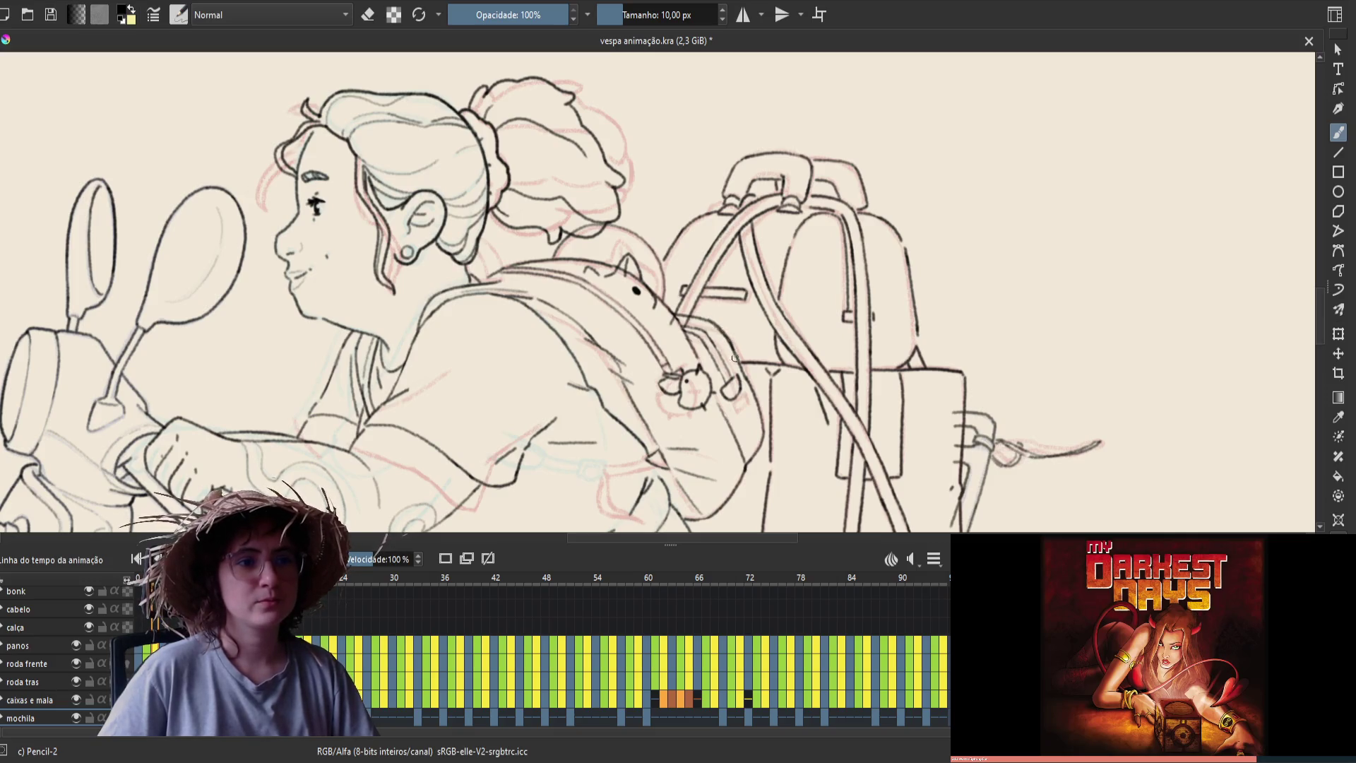
key(e)
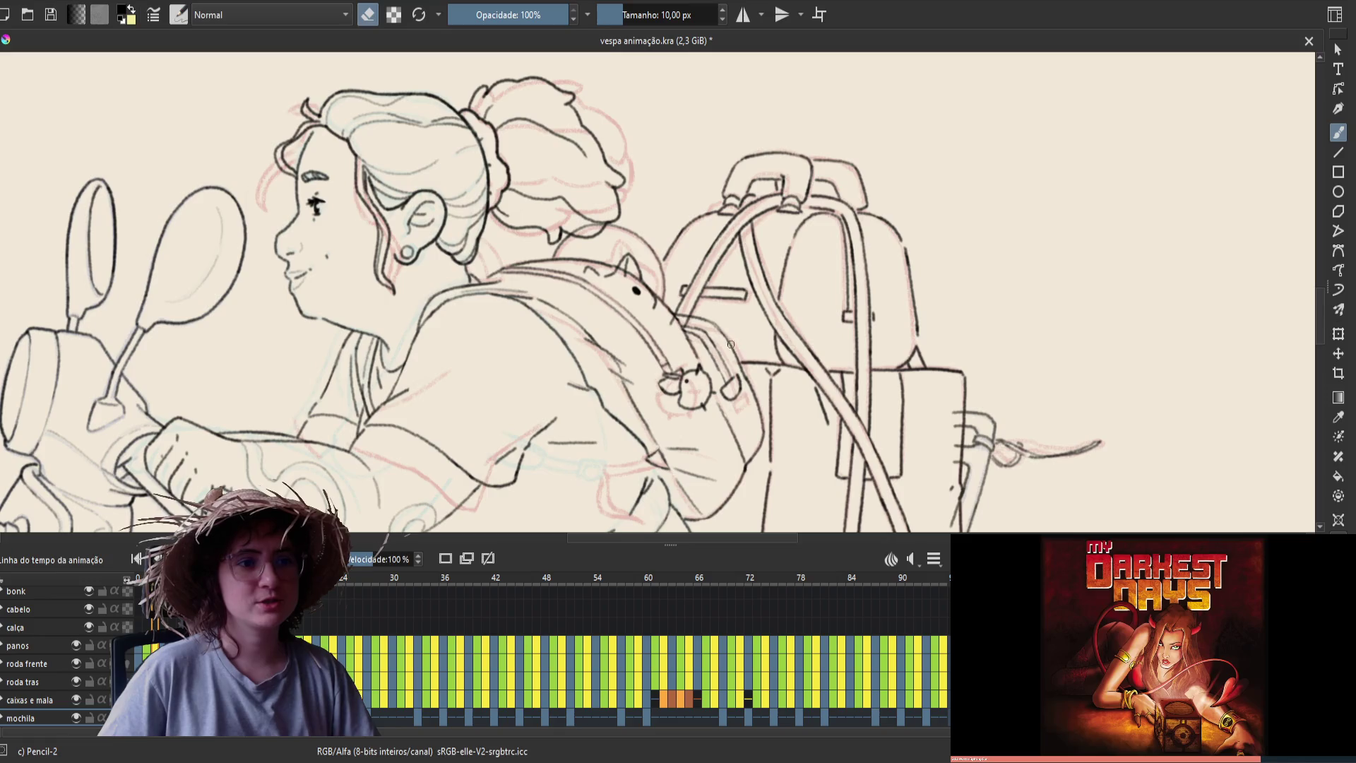
key(e)
key(ctrl+s)
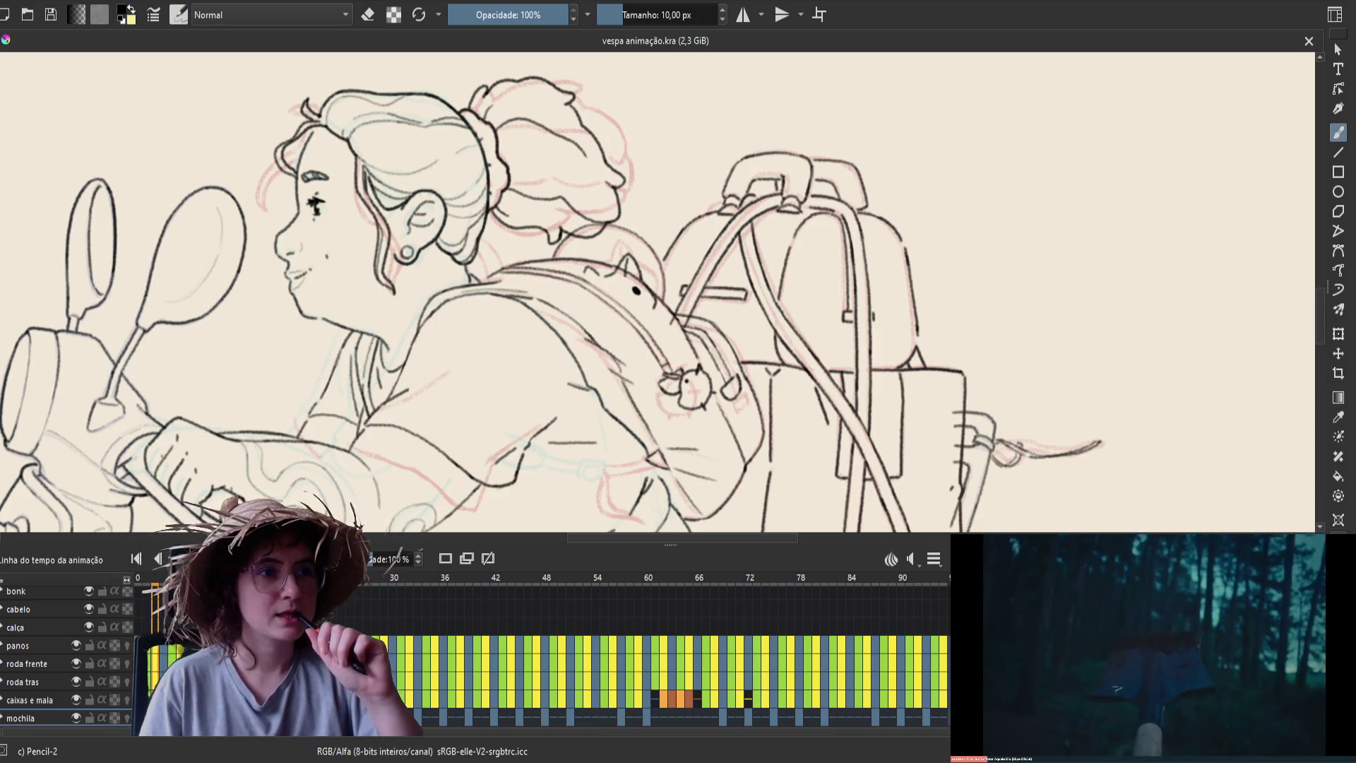
Play the Vespa animation to review the cleaned lineart across frames
key(space)
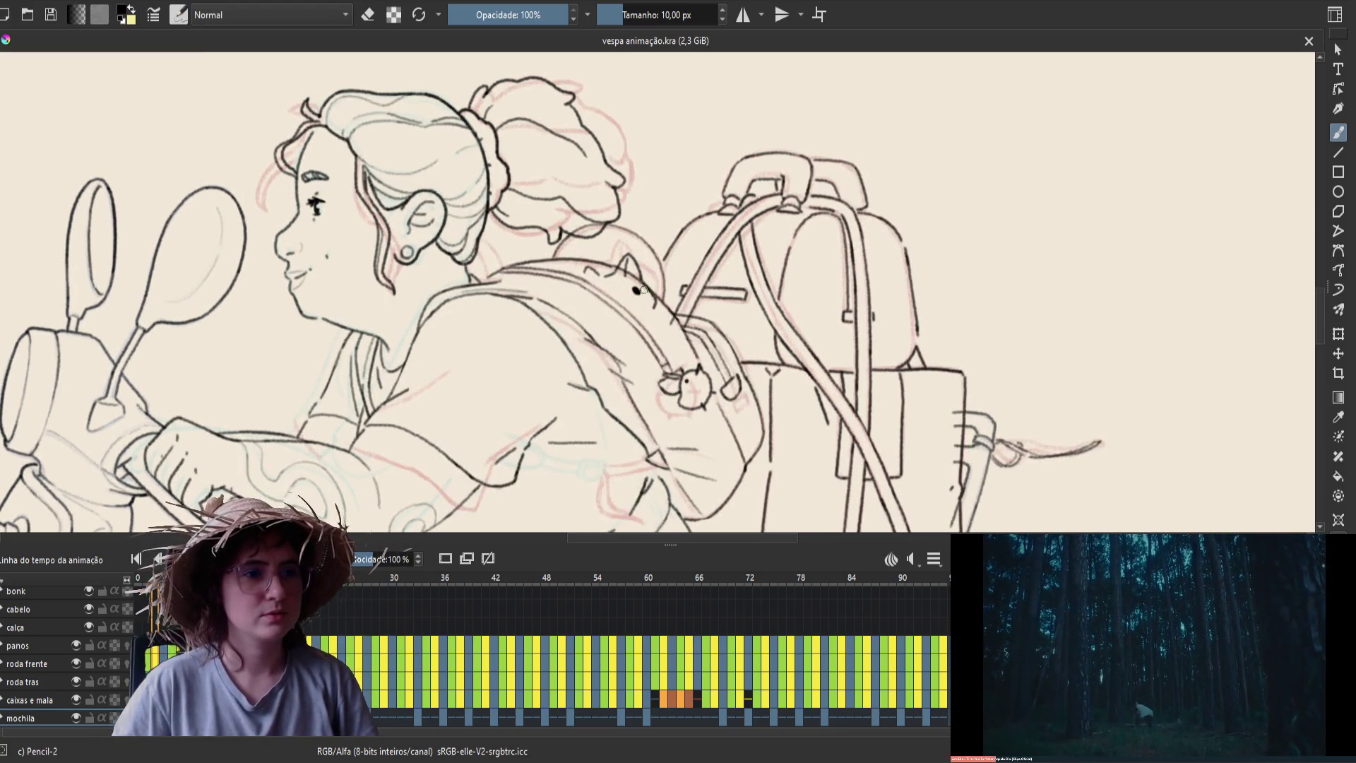
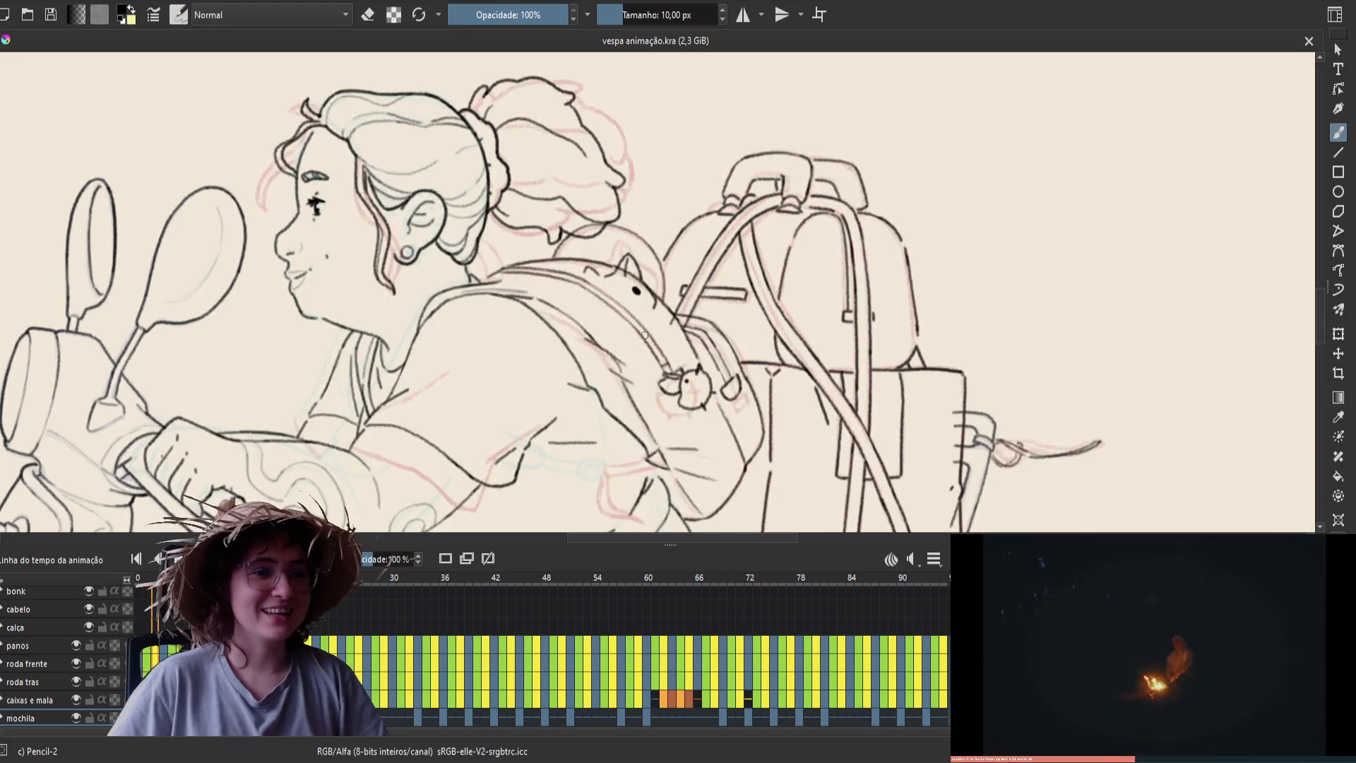
Erase a stray bit of the backpack strap line beside the small creature
key(space)
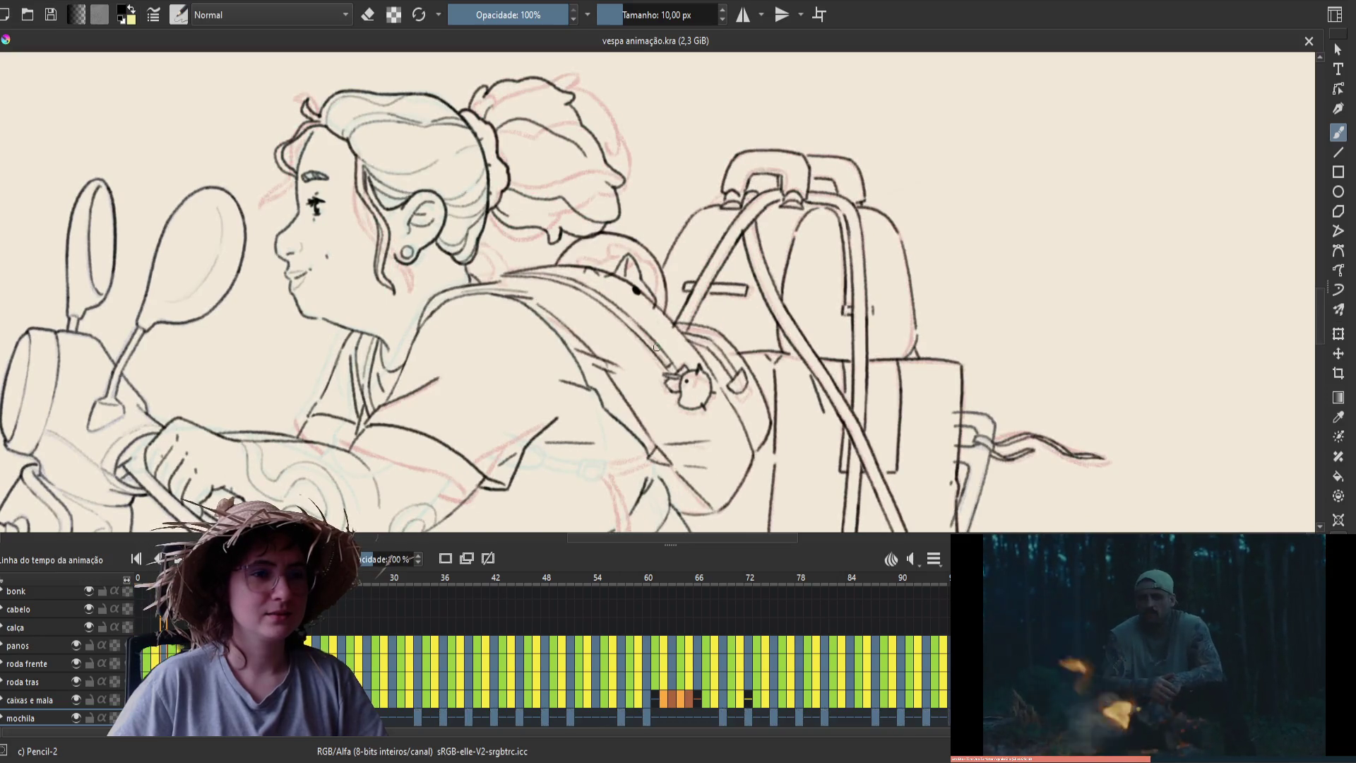
key(e)
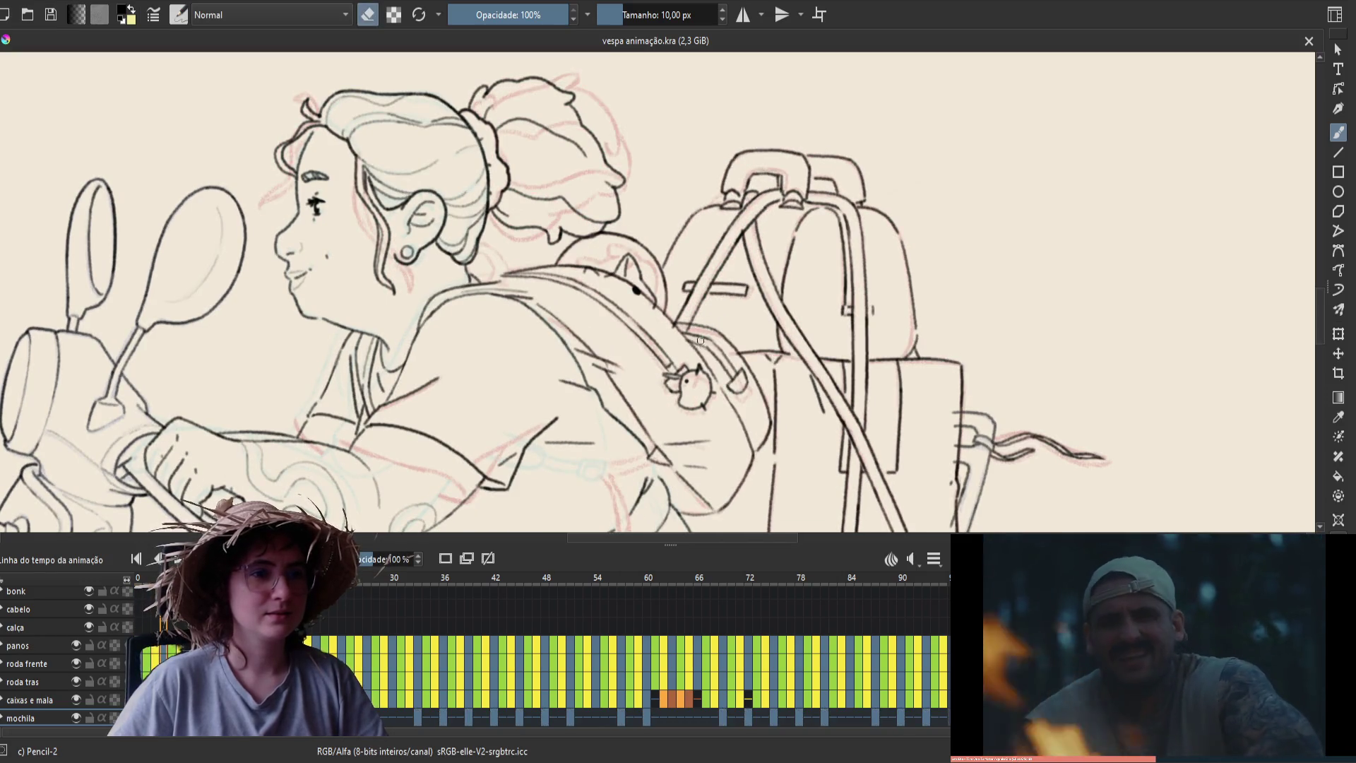
drag(691, 328, 668, 313)
key(e)
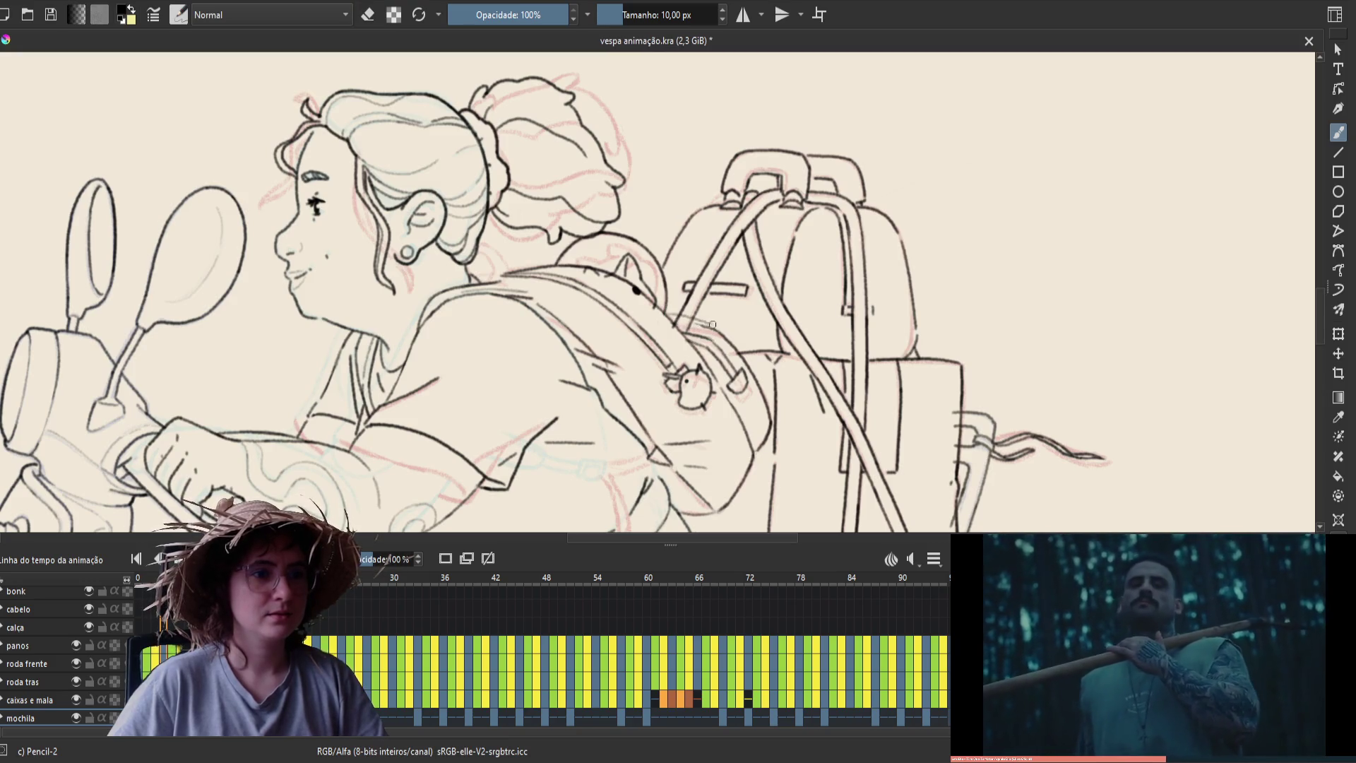
Check the drawing in a mirrored view and save 'vespa animação.kra'
key(e)
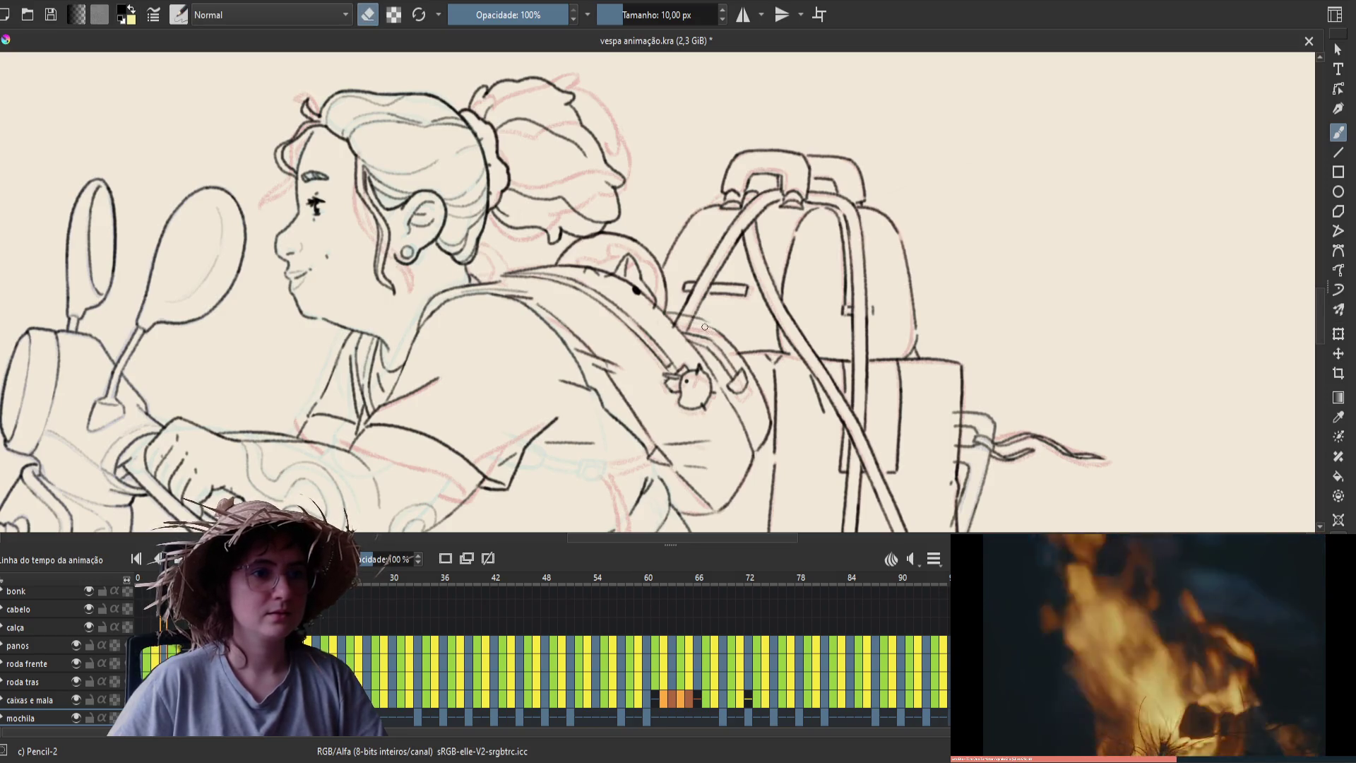
key(e)
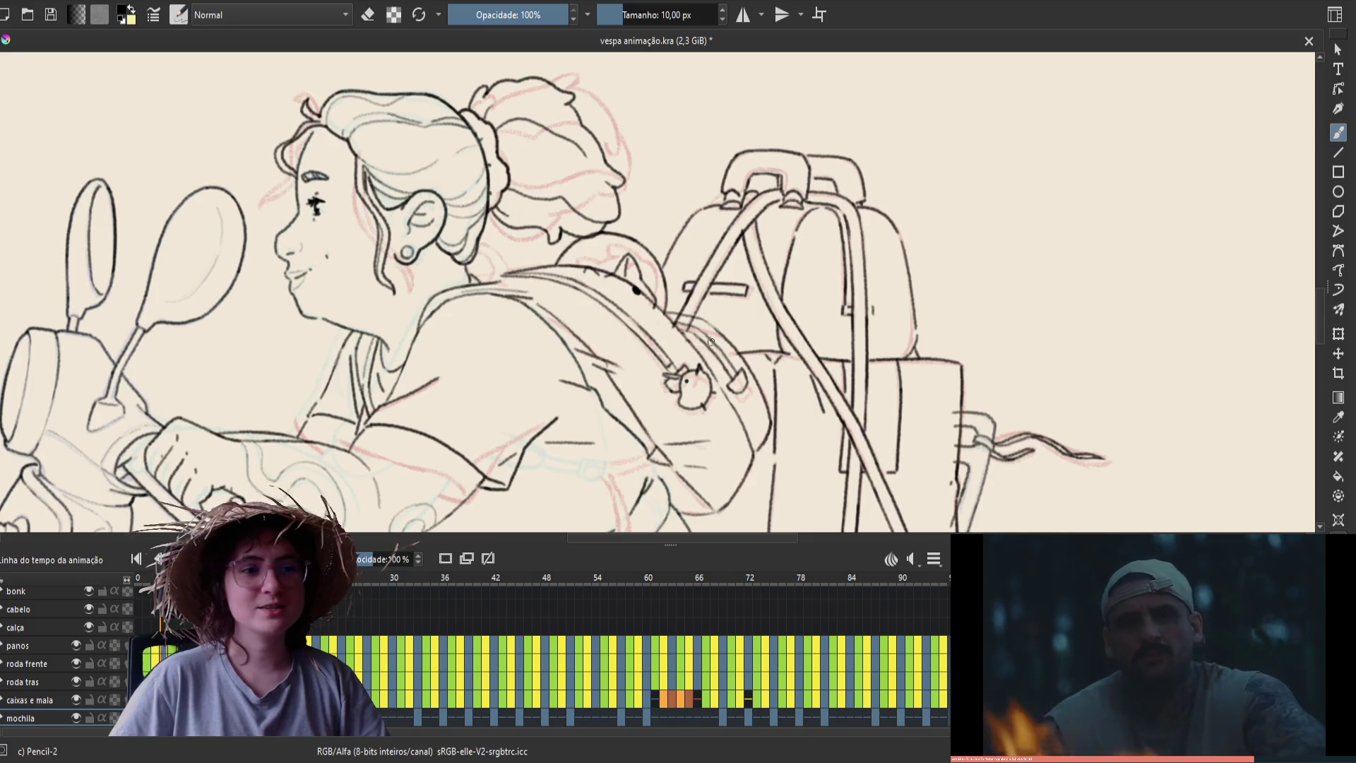
key(e)
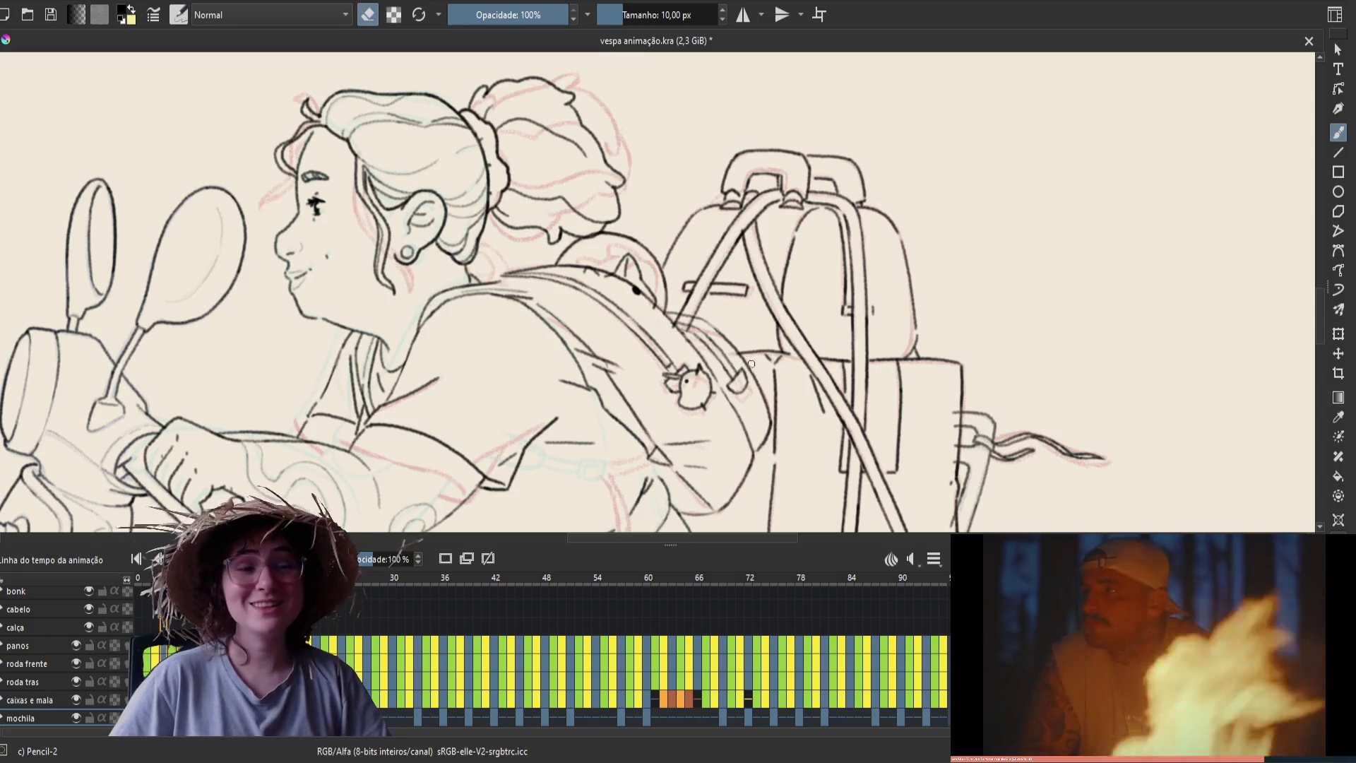
key(m)
key(ctrl+s)
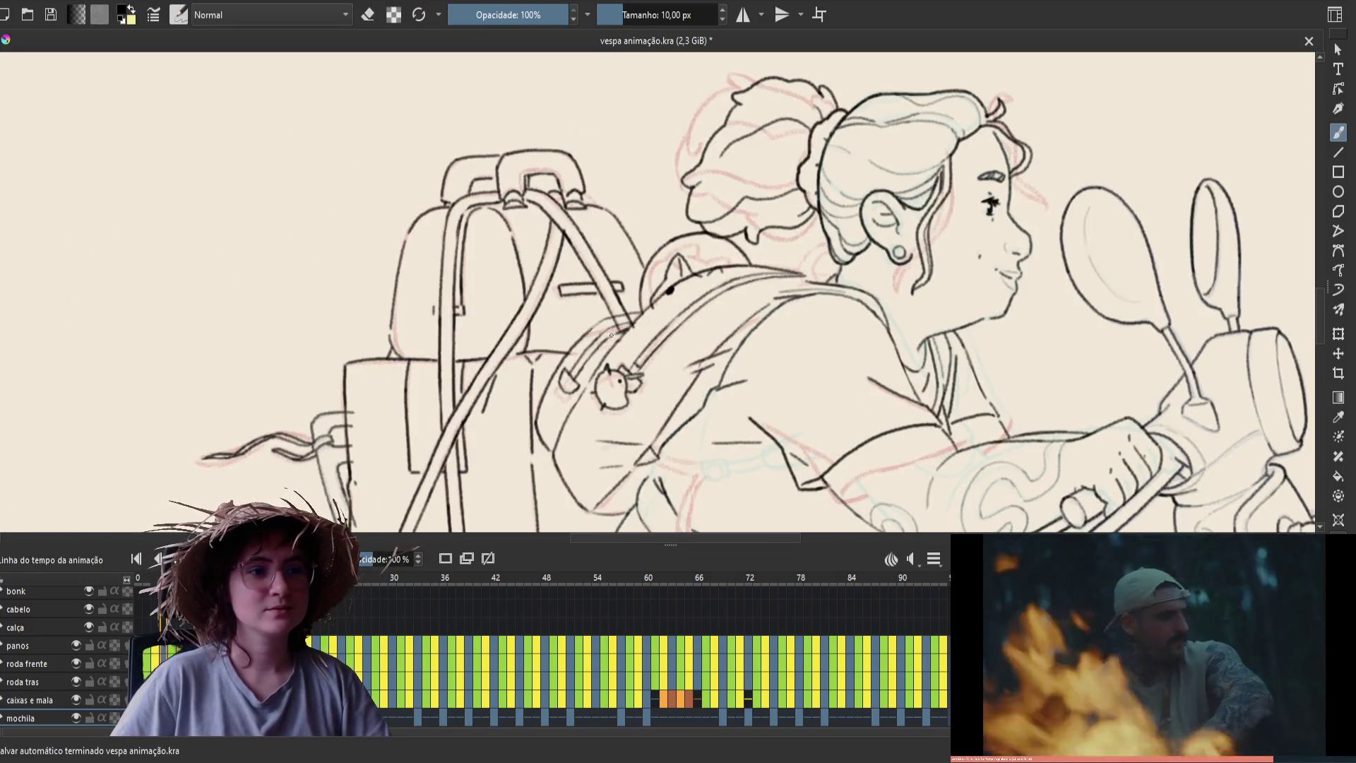
Unmirror the view and ink a line along the bottom edge of the backpack
key(e)
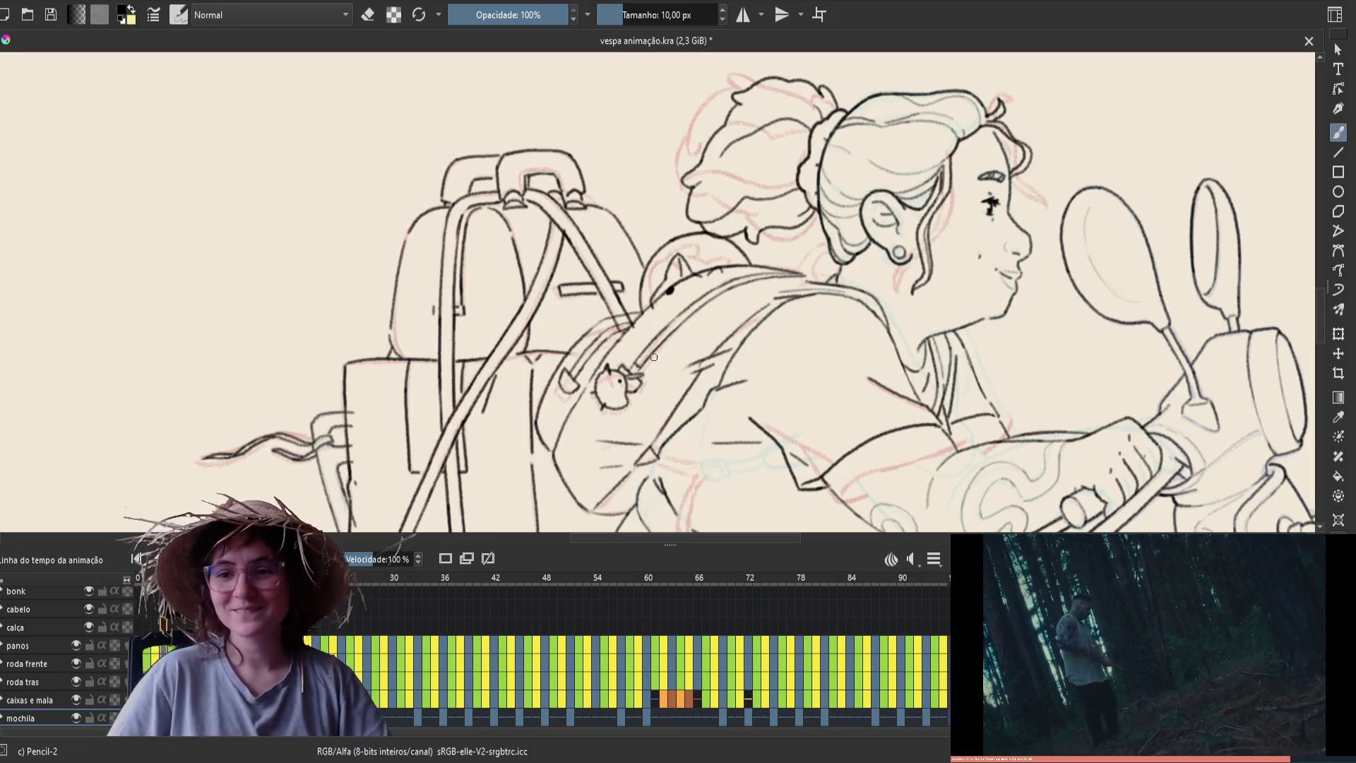
key(e)
key(m)
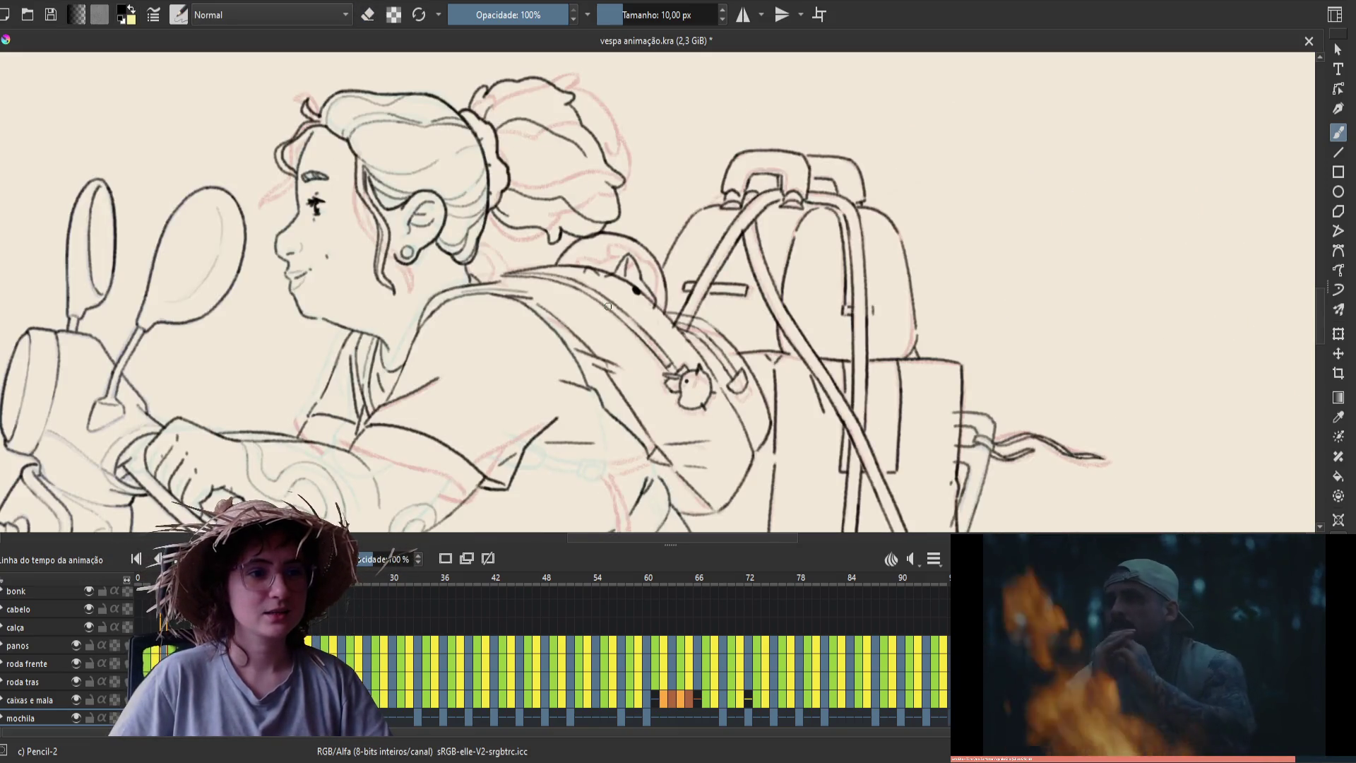
key(e)
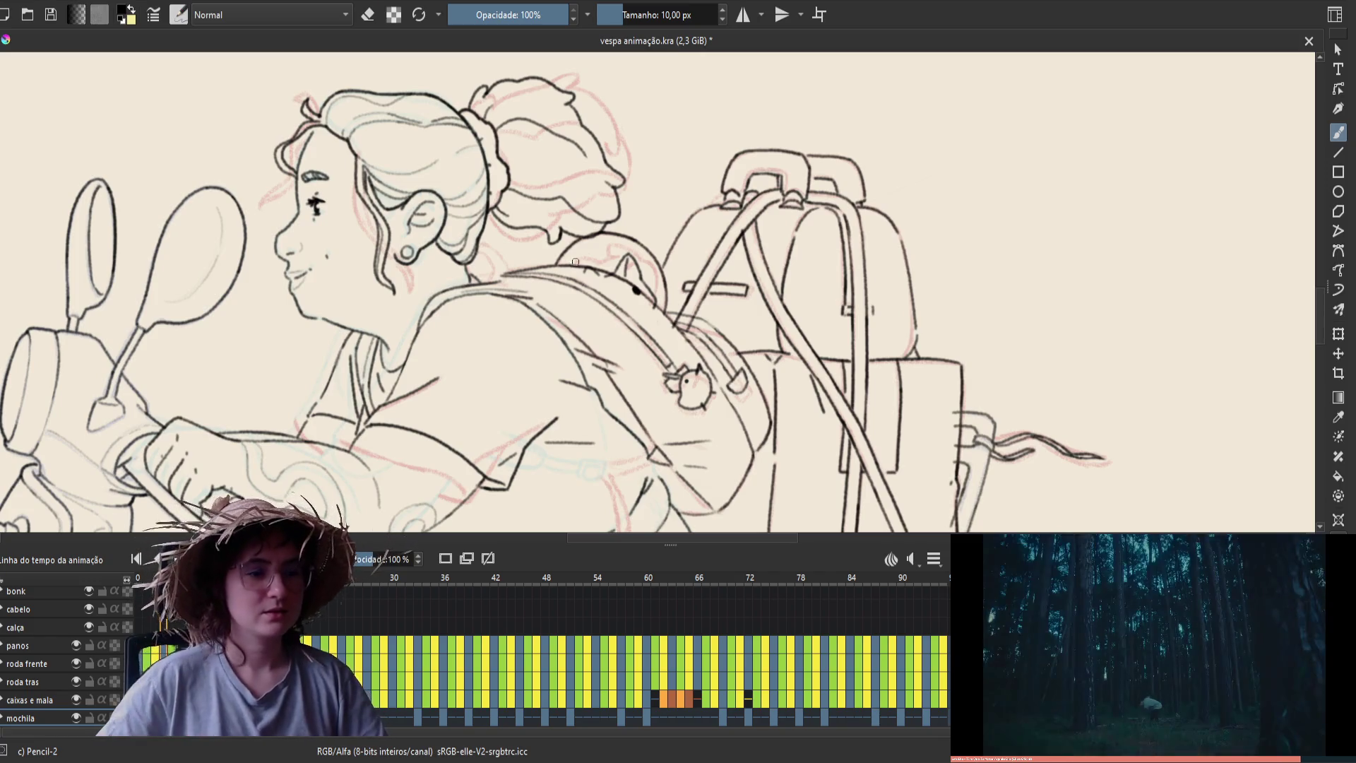
scroll(625, 357, down, 2)
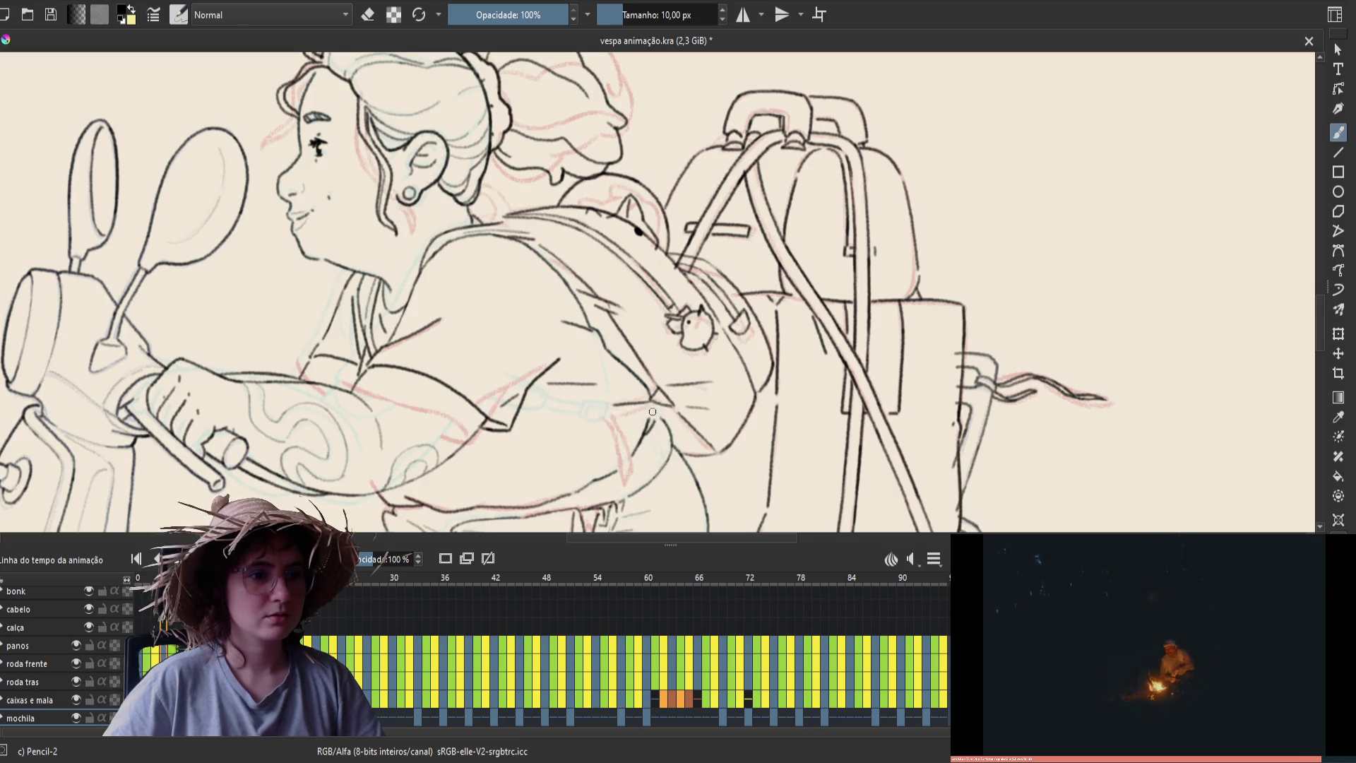
drag(671, 407, 611, 414)
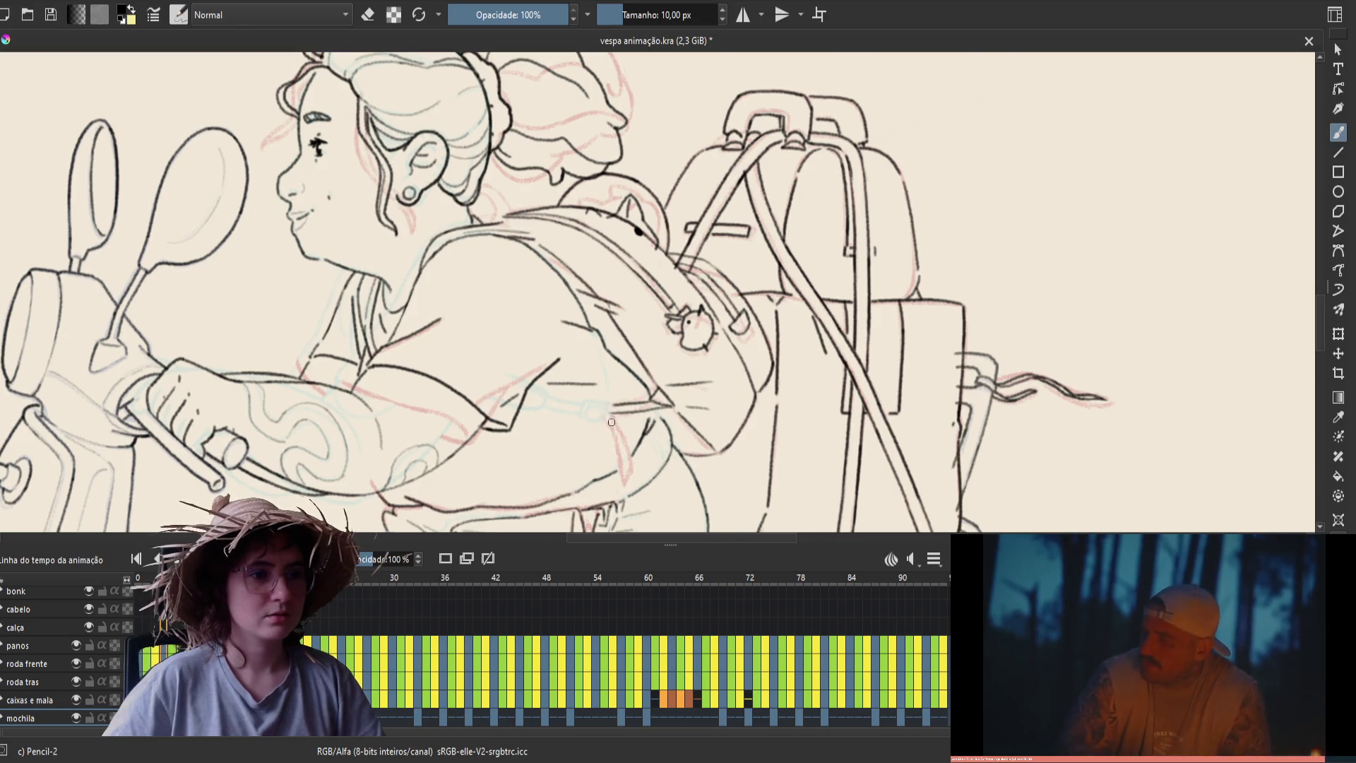
Check the frame mirrored, save the animation, and mirror the view back
key(m)
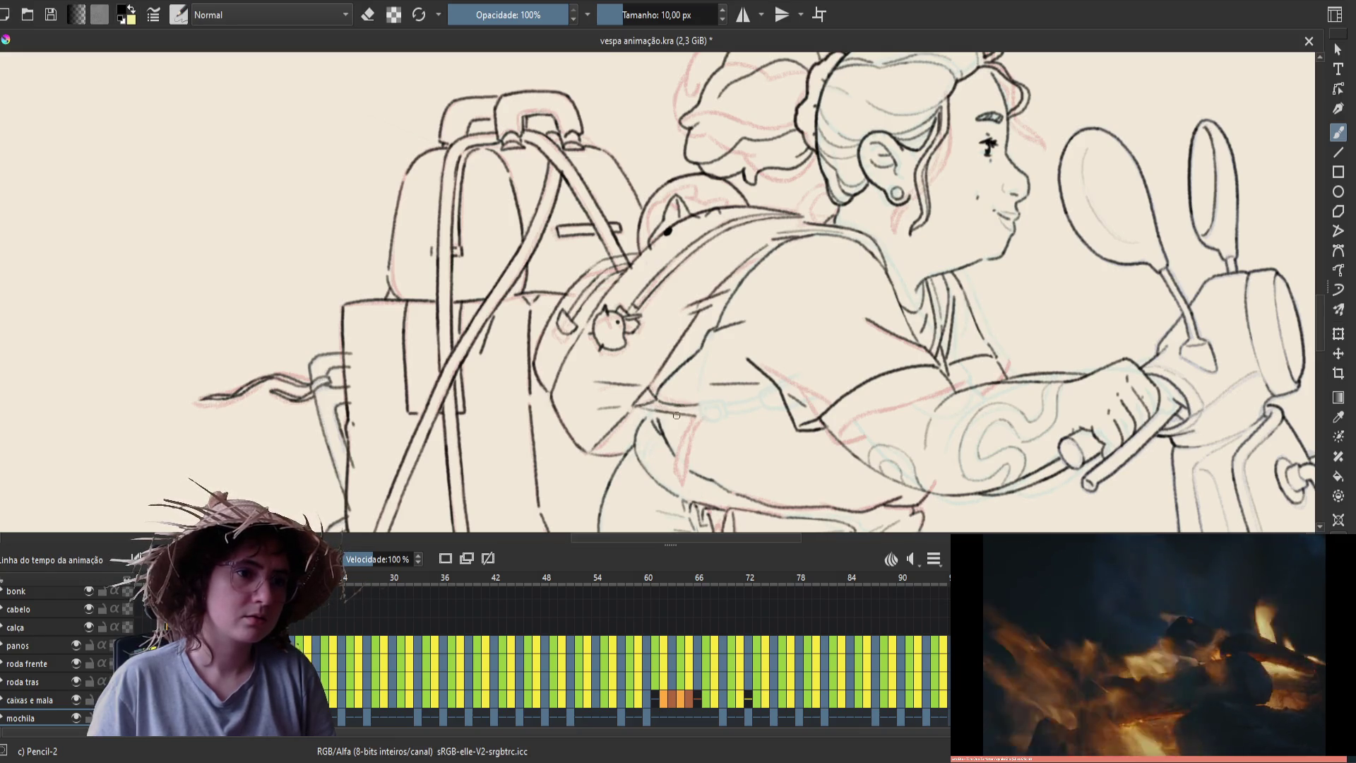
key(space)
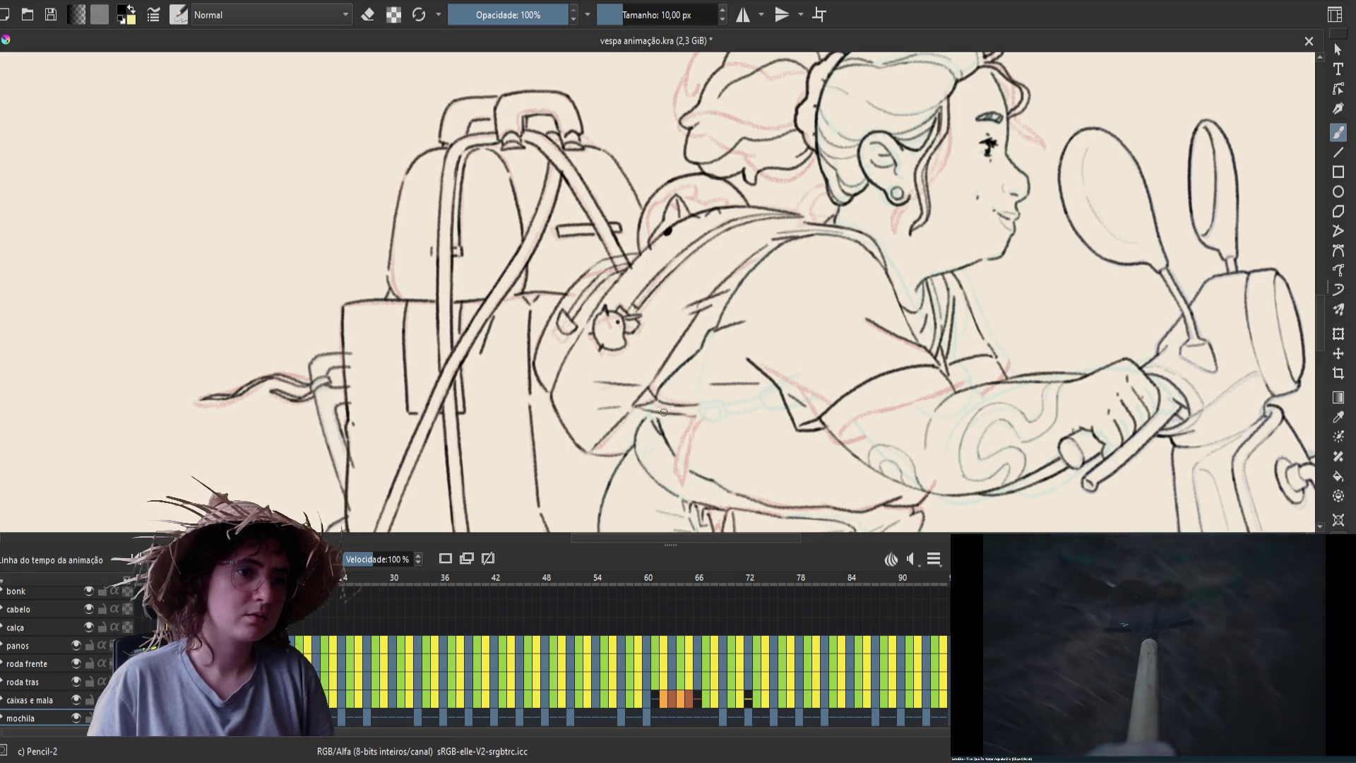
key(ctrl+s)
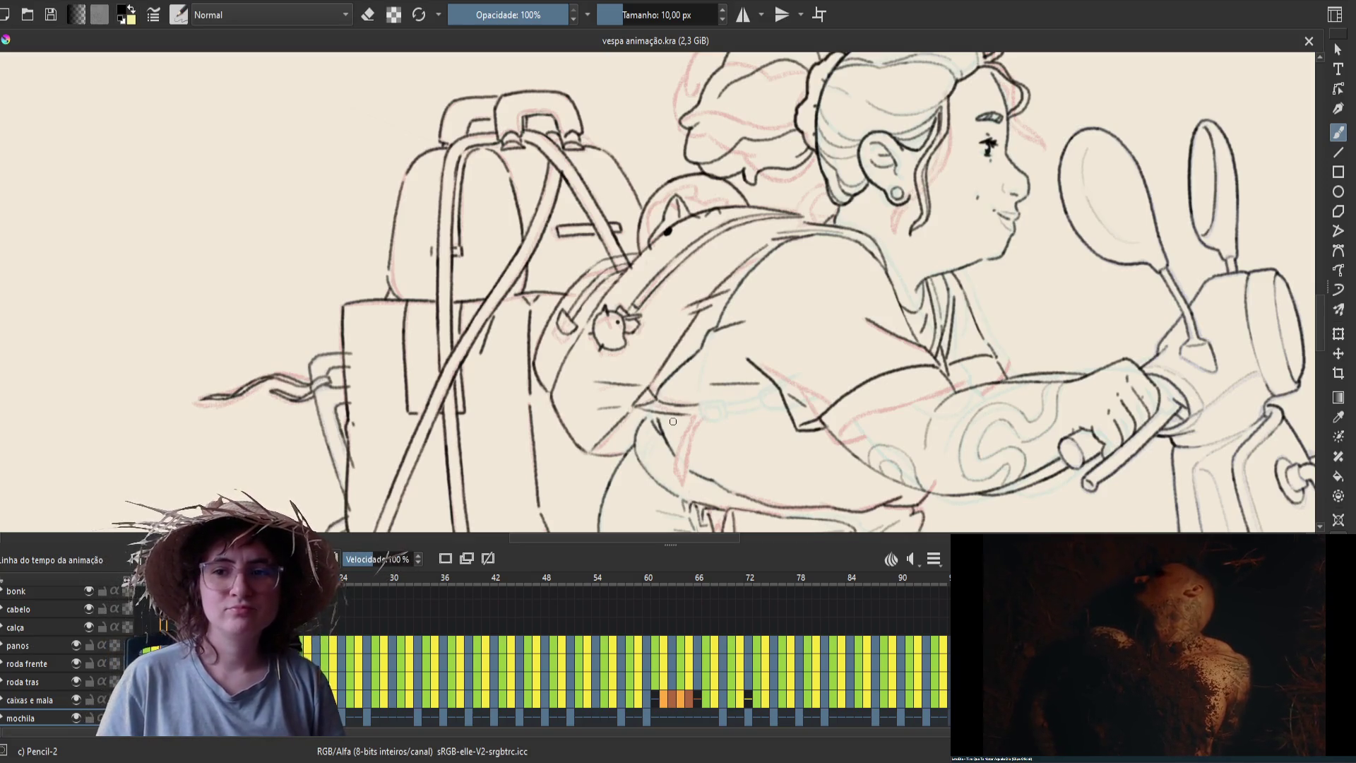
key(m)
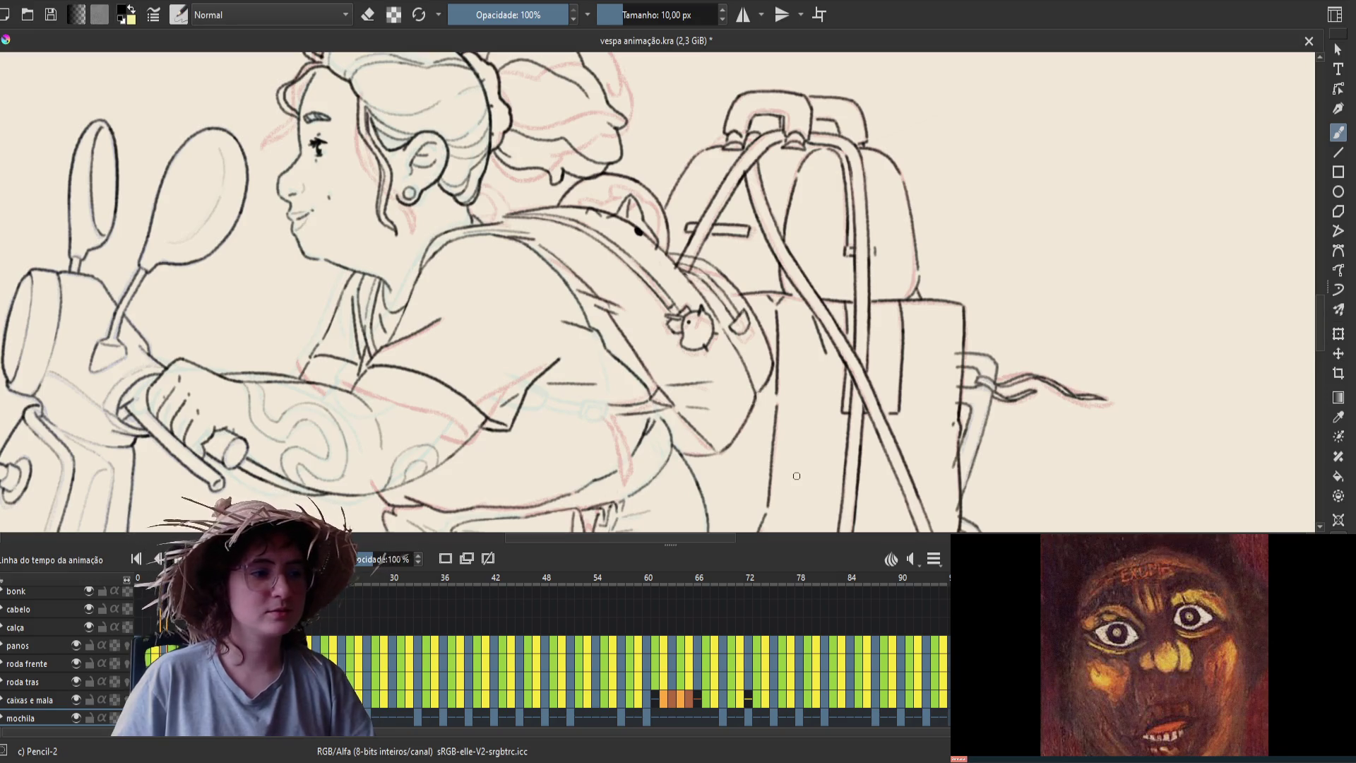
Step back and forth through neighbouring frames to compare the strap lines
key(Left)
key(Left)
key(Right)
key(Right)
key(Left)
key(Left)
key(space)
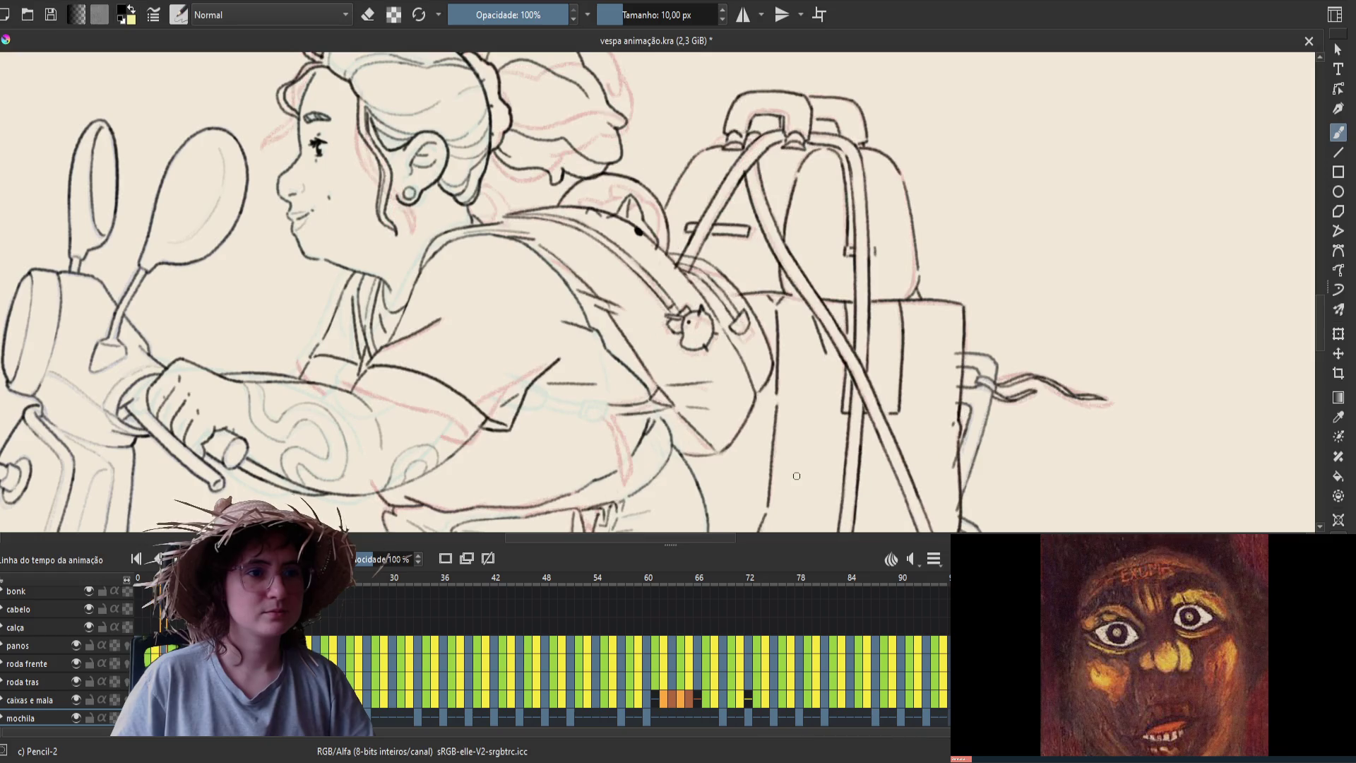
key(Left)
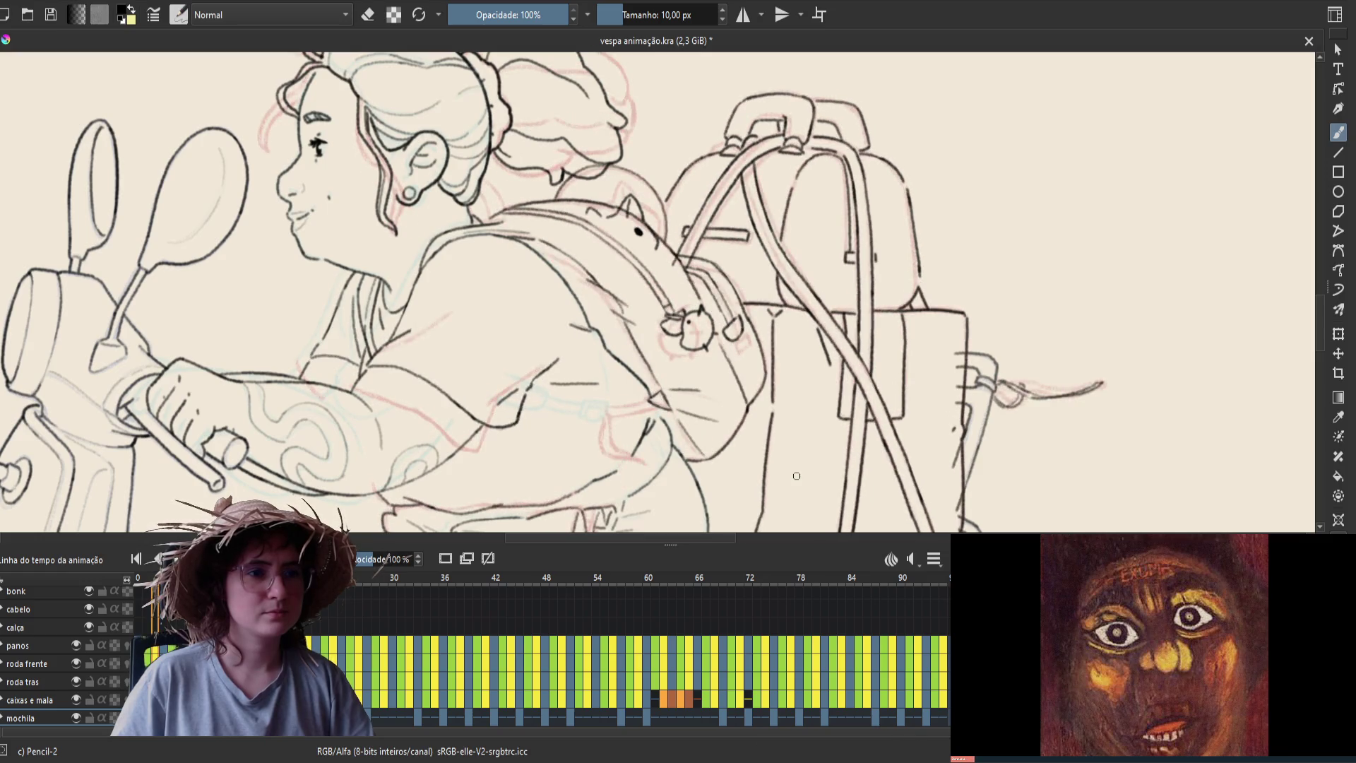
key(Left)
key(Right)
key(Right)
key(Right)
Ink a thin strap line from the creature's ear to the backpack strap and save
key(e)
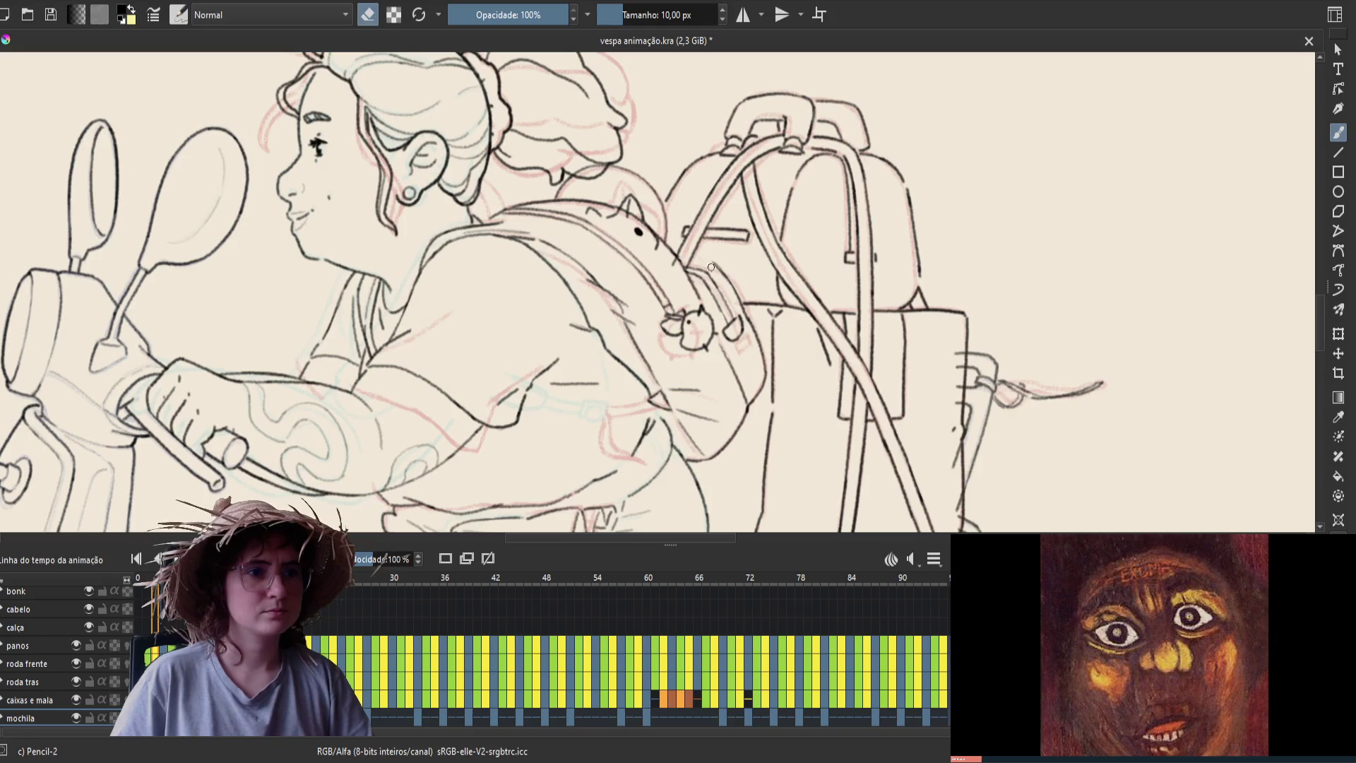
key(e)
drag(671, 245, 715, 259)
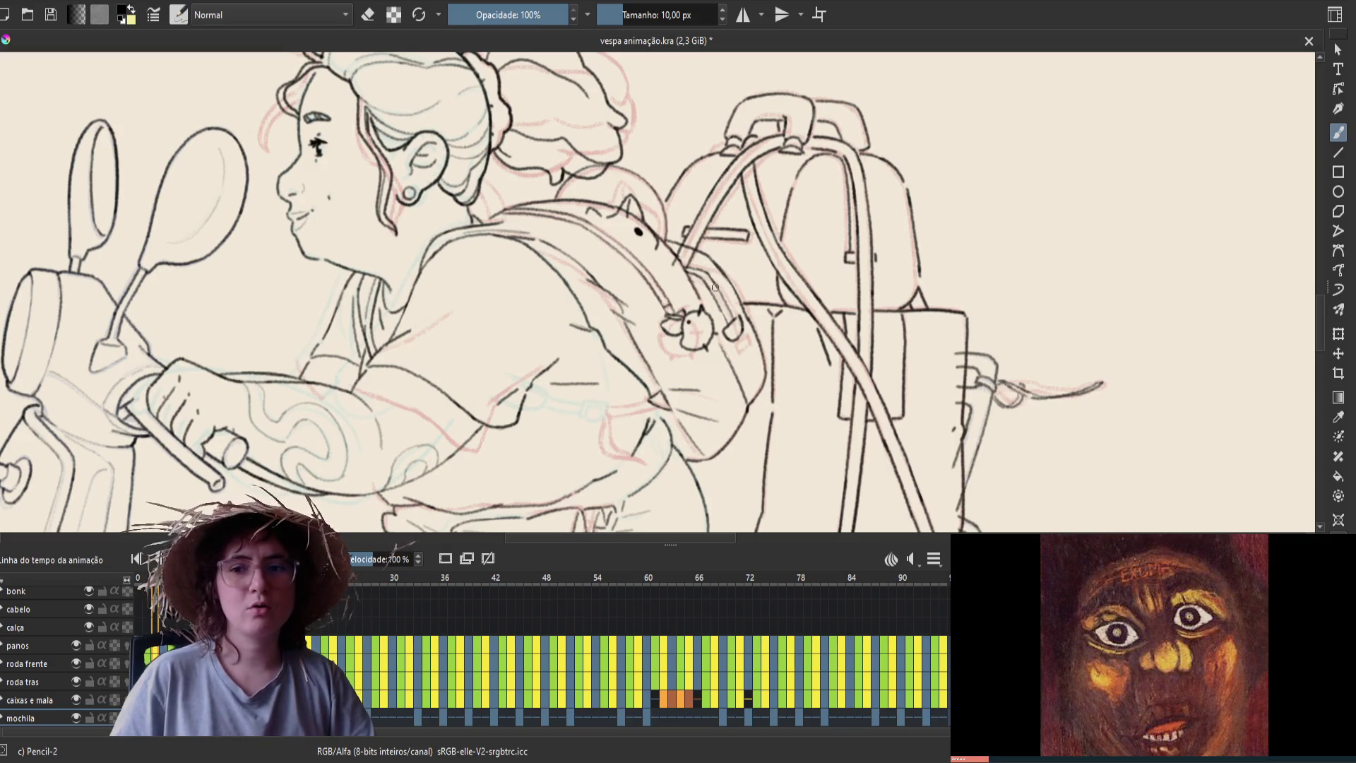
key(e)
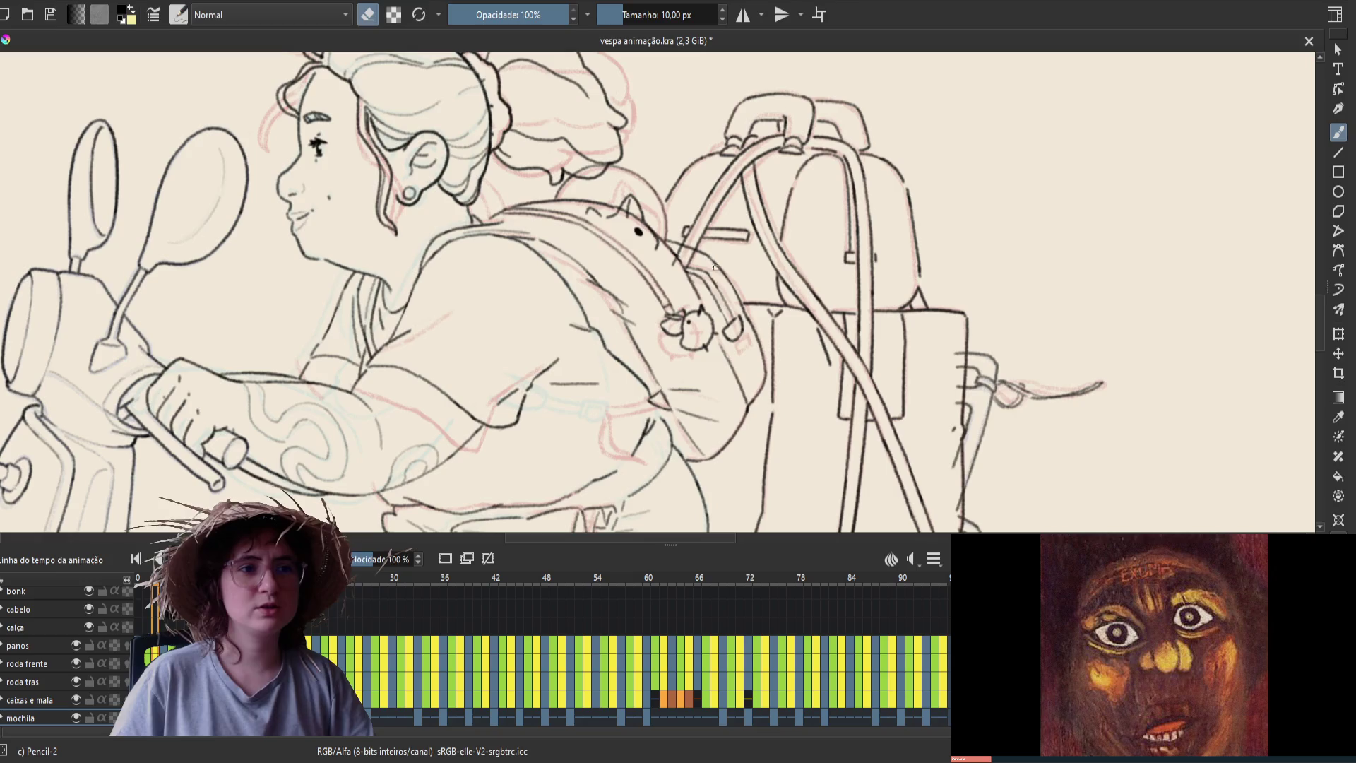
key(e)
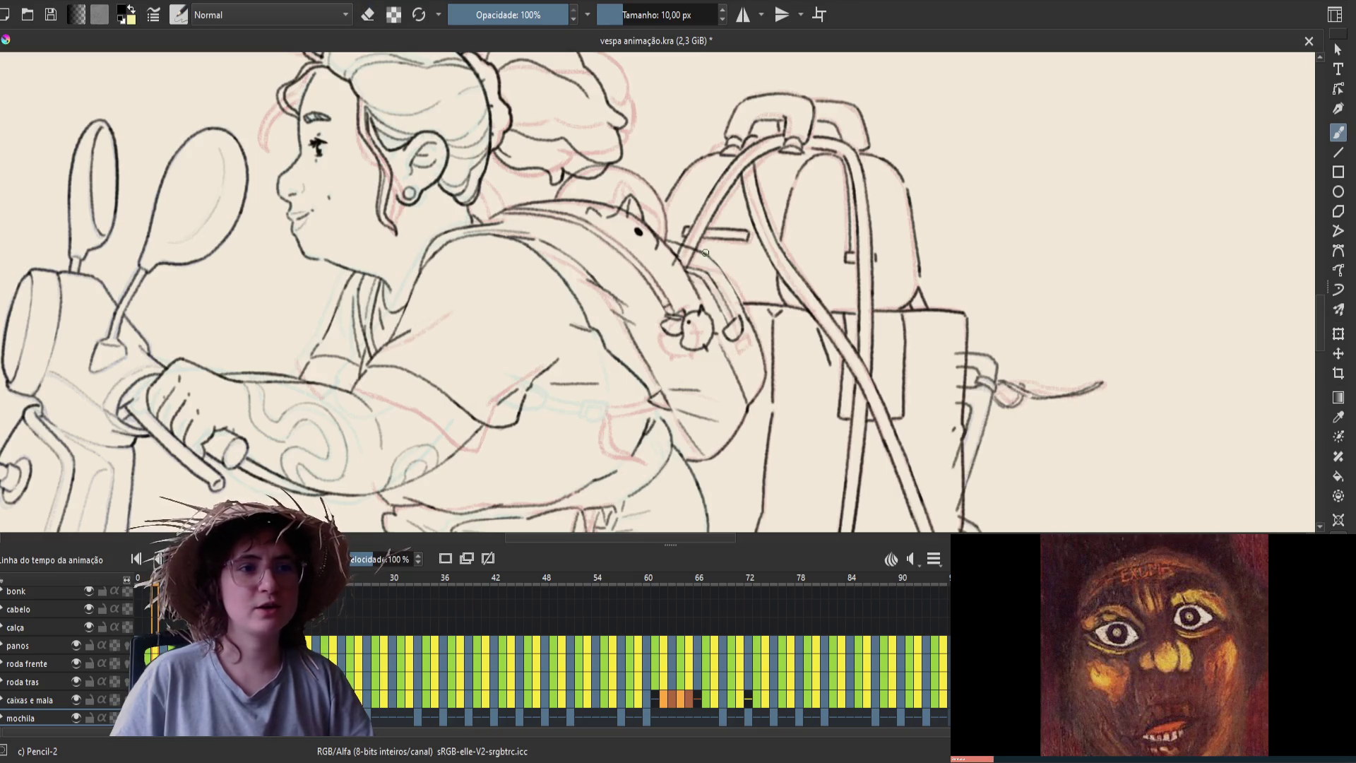
key(e)
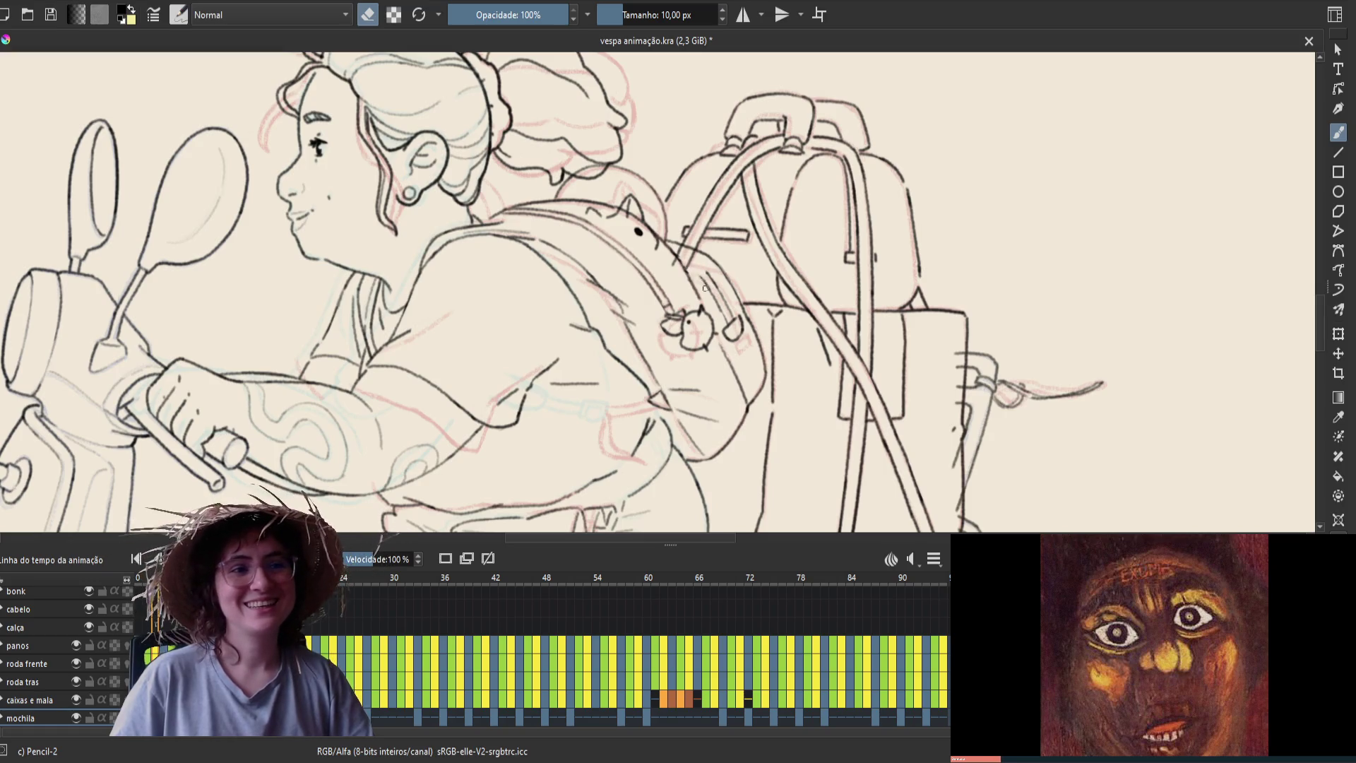
key(e)
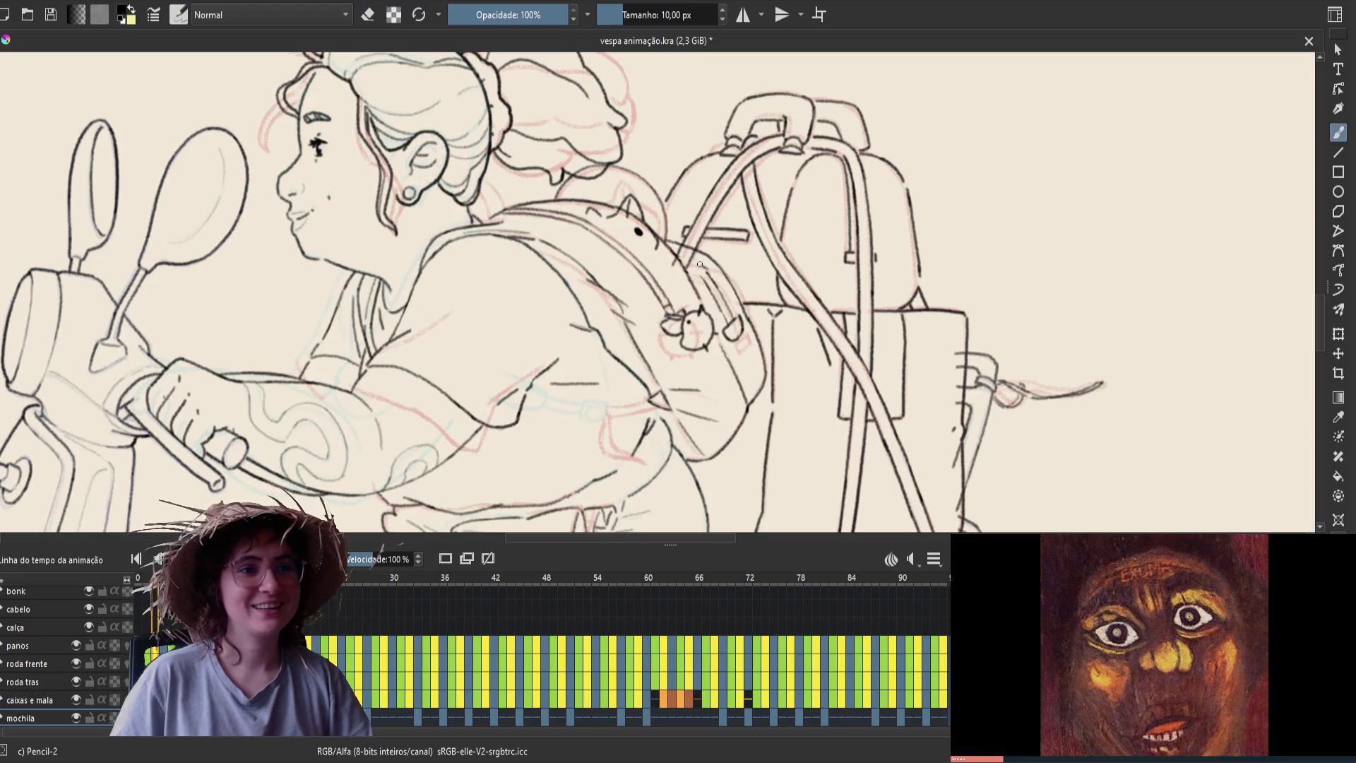
key(ctrl+s)
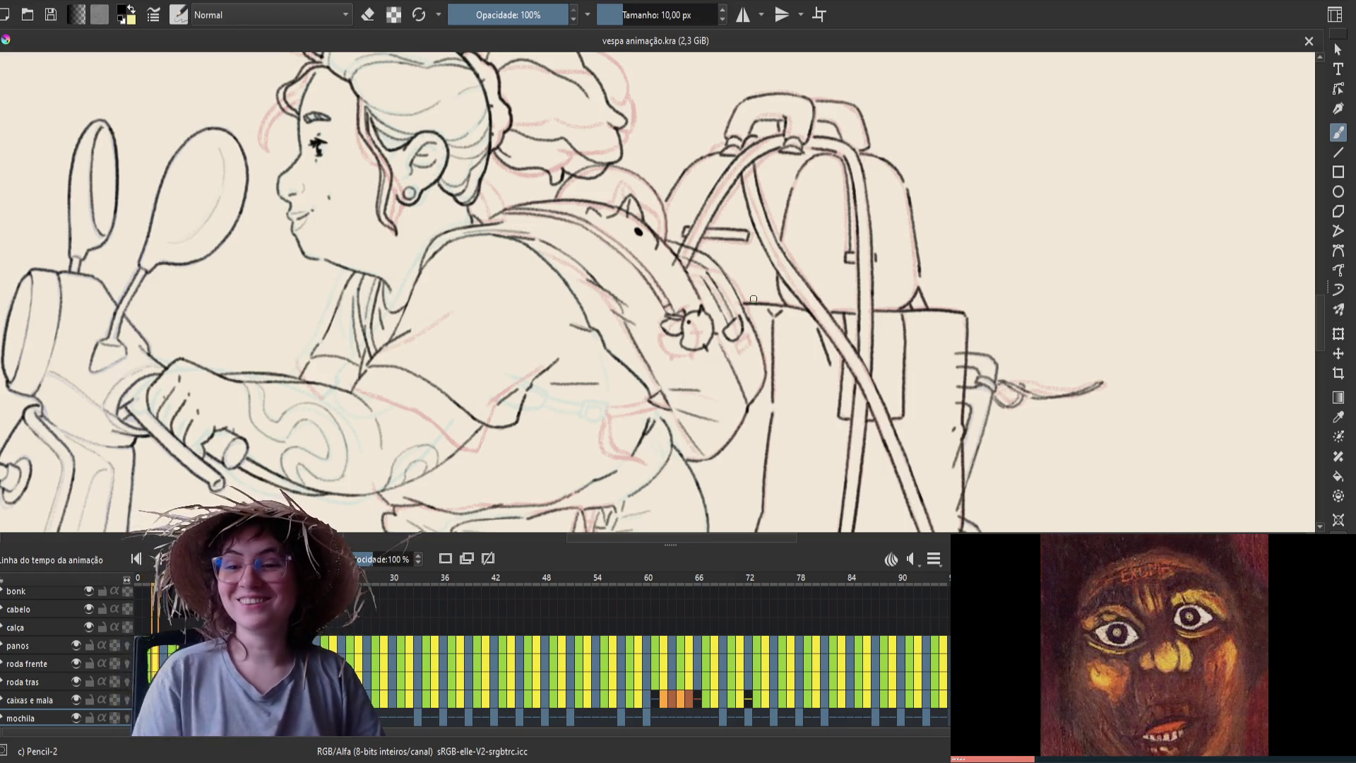
Add a short line on the backpack strap in the mirrored view
key(m)
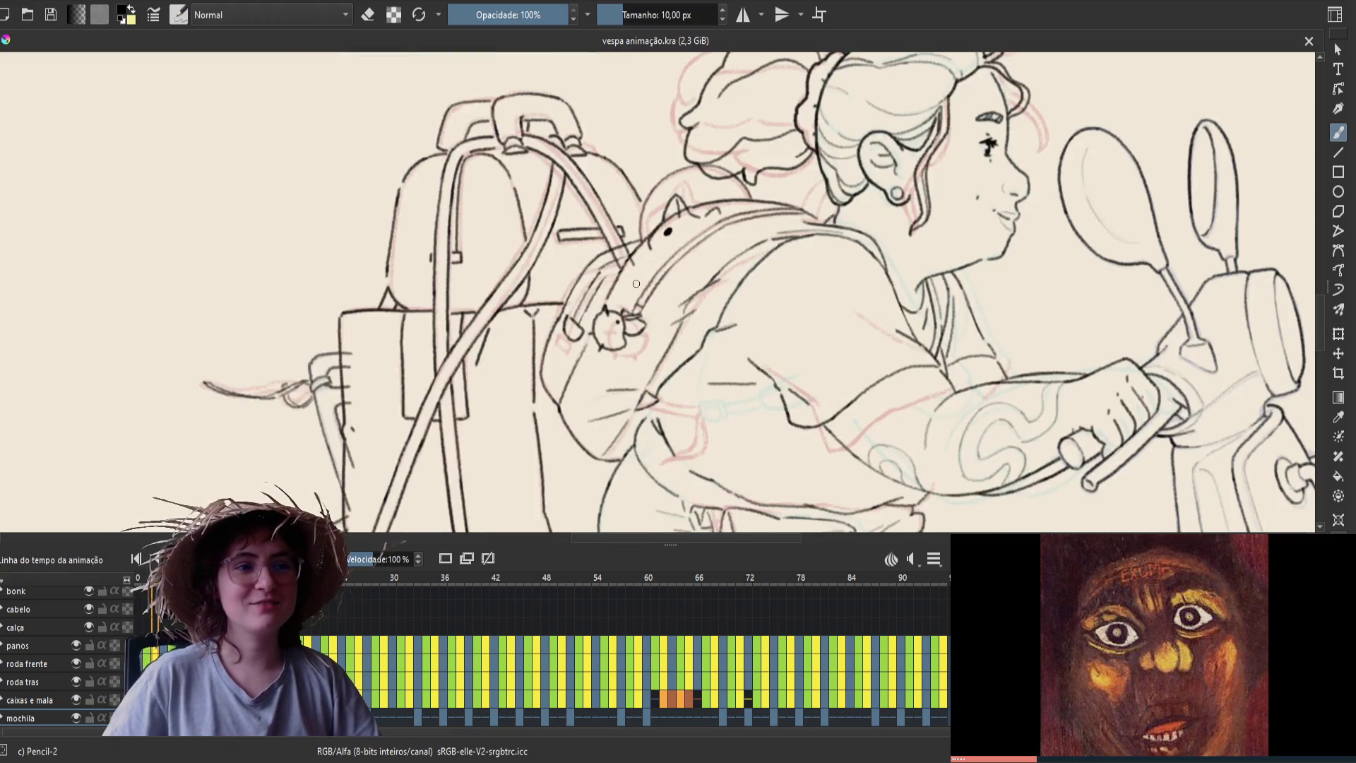
drag(614, 222, 632, 253)
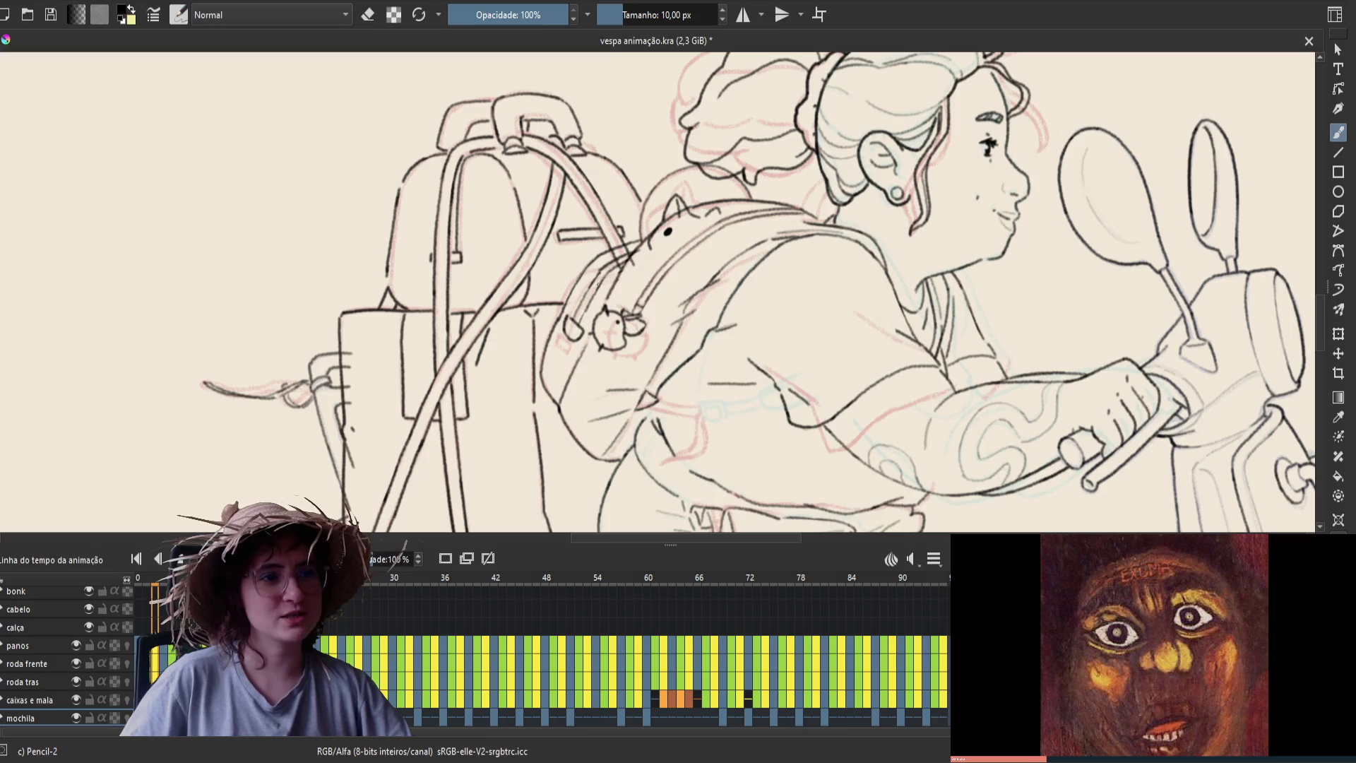
key(e)
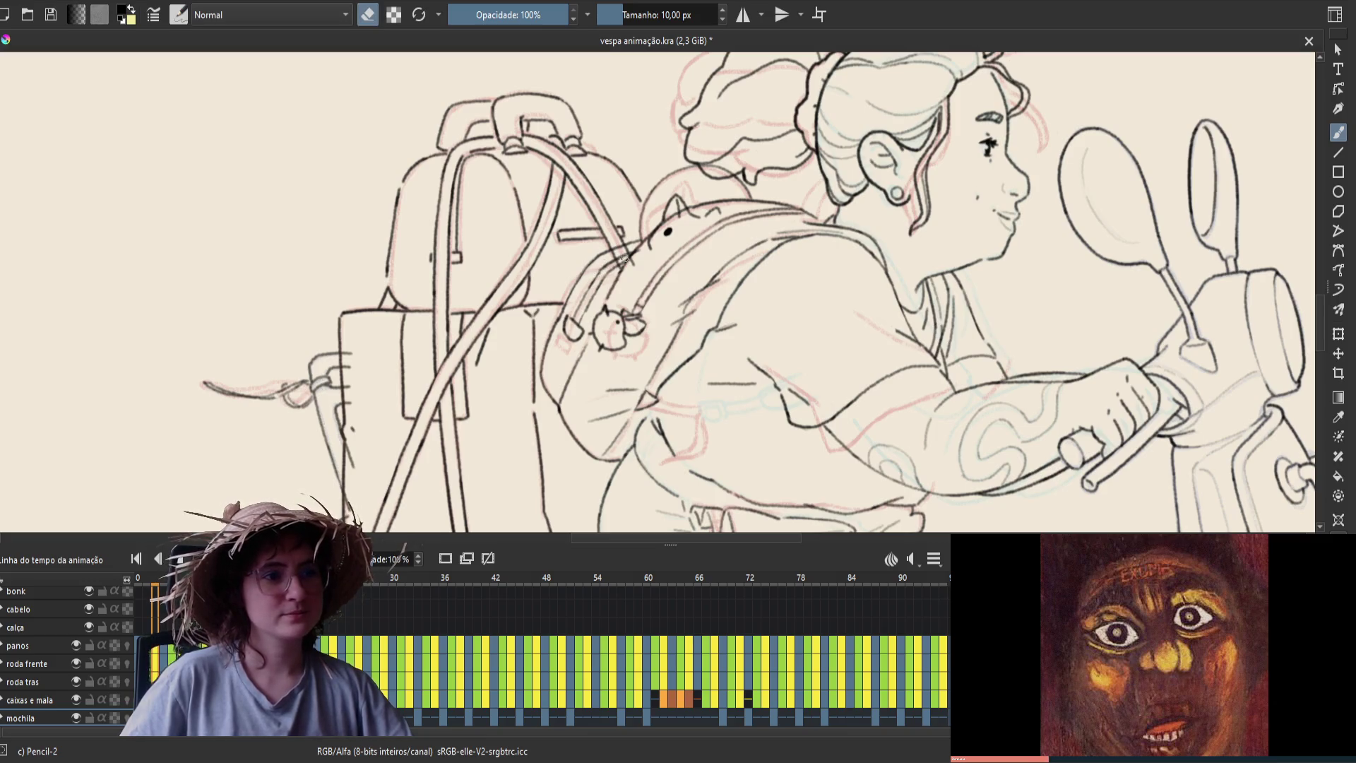
key(e)
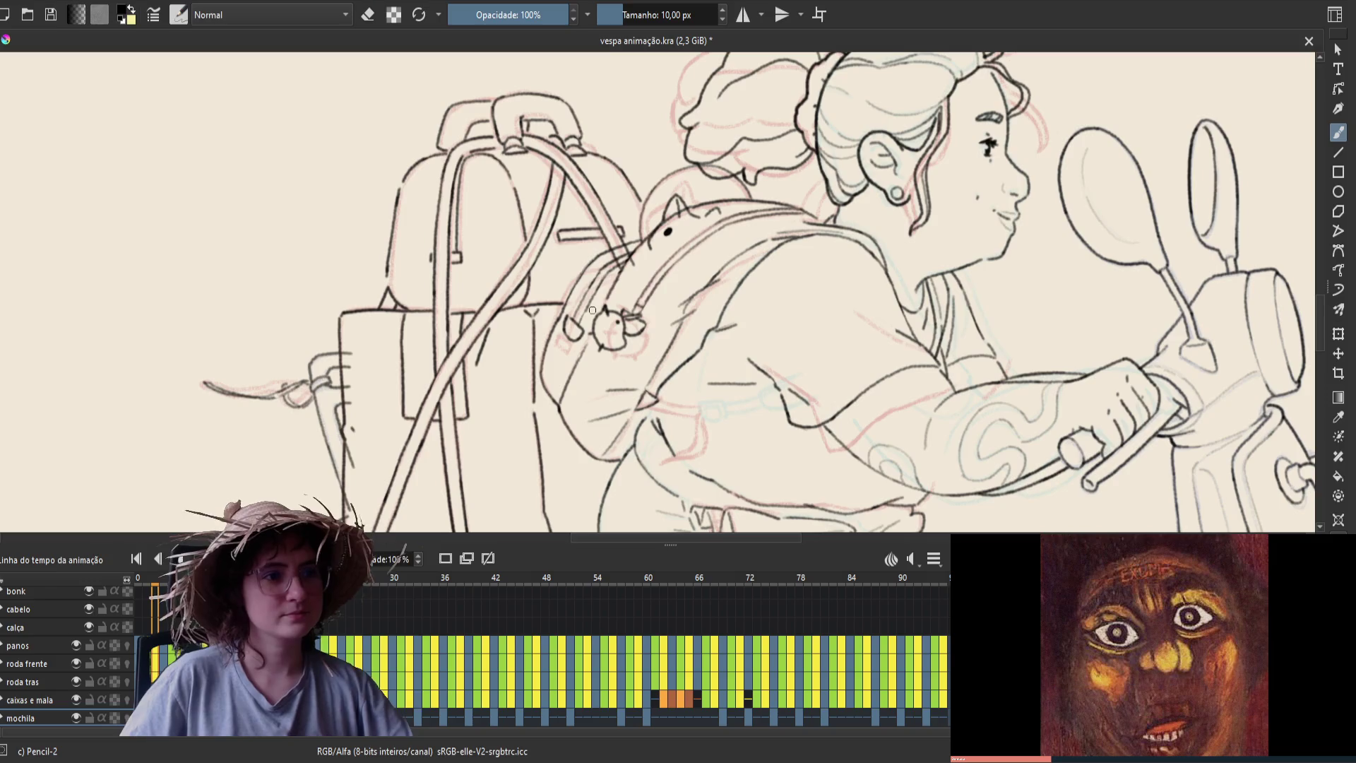
Advance through the animation frames and save the file
key(Right)
key(Right)
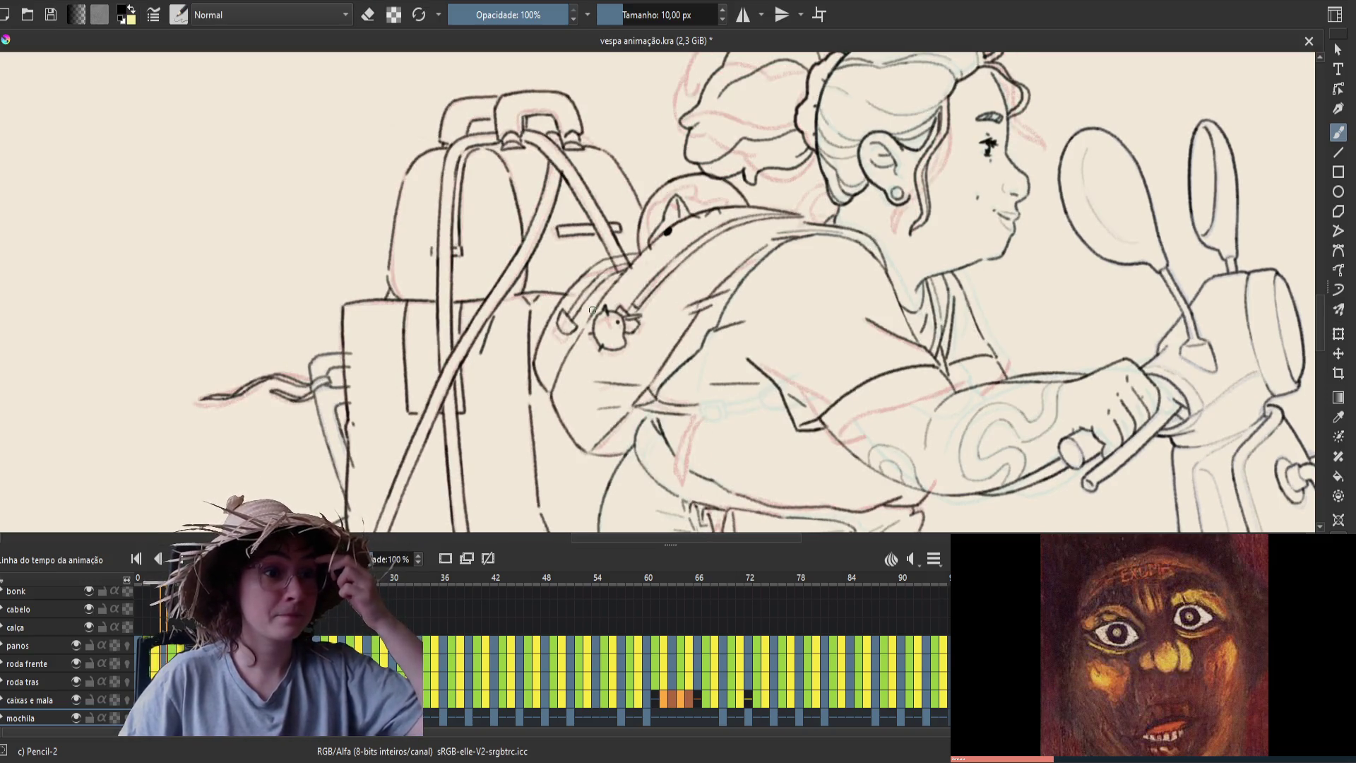
key(Right)
key(Right)
key(Right)
key(Right)
key(Right)
key(Right)
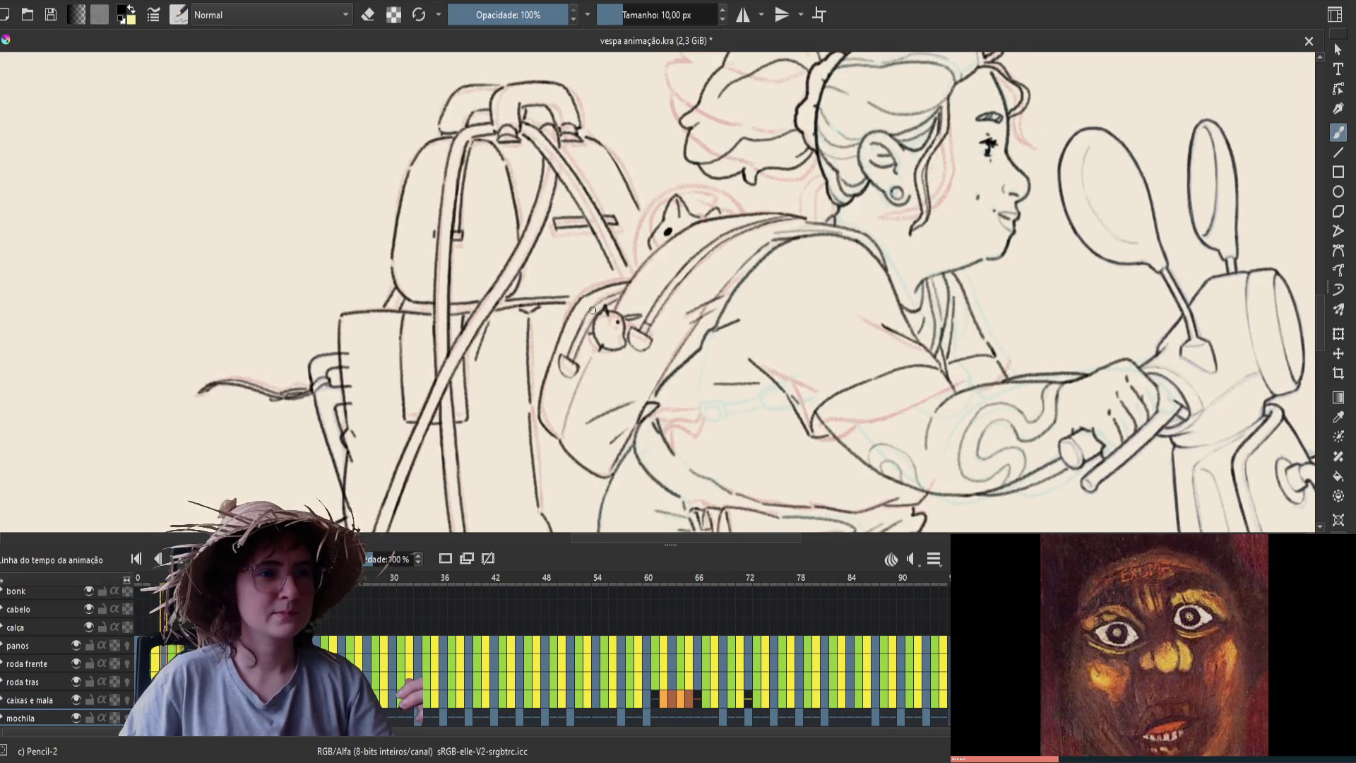
key(Right)
key(Right)
key(Right)
key(Right)
key(Right)
key(Right)
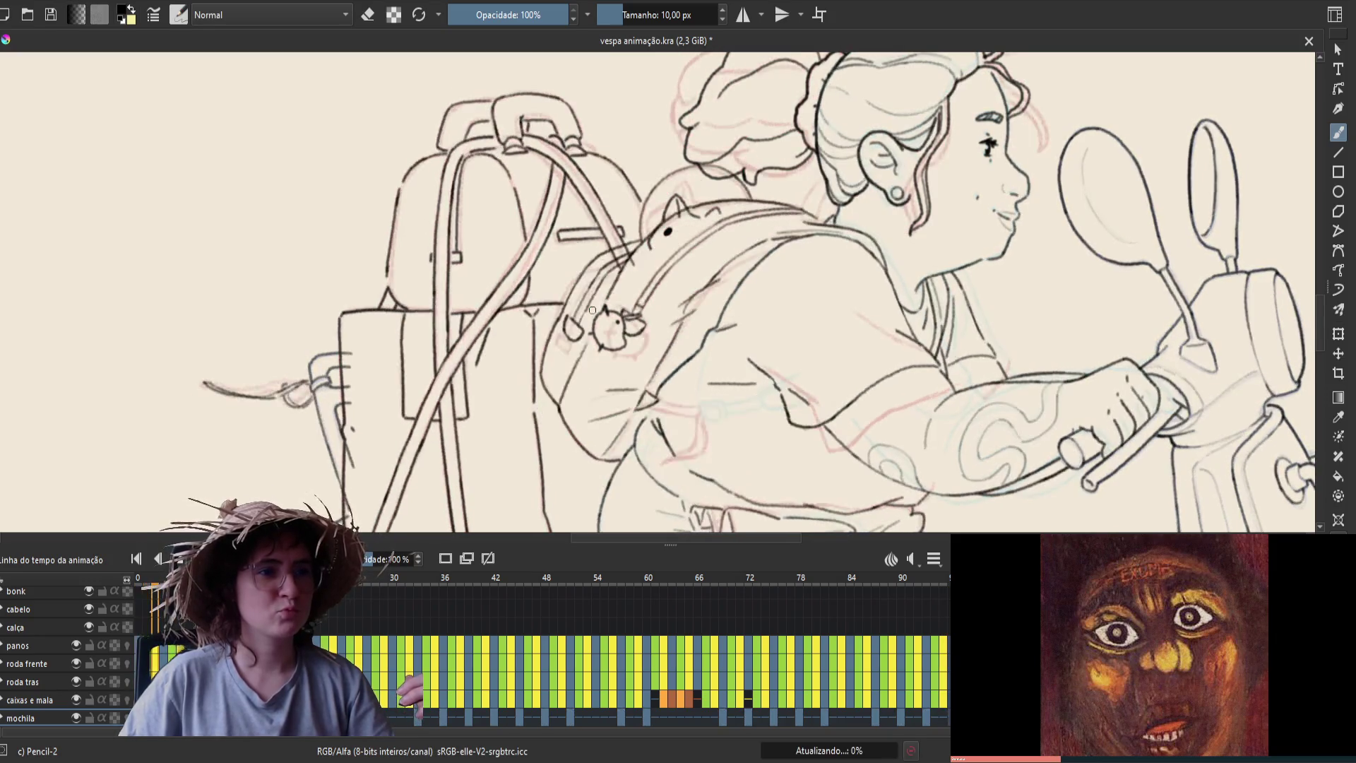
key(Right)
key(Right)
key(Right)
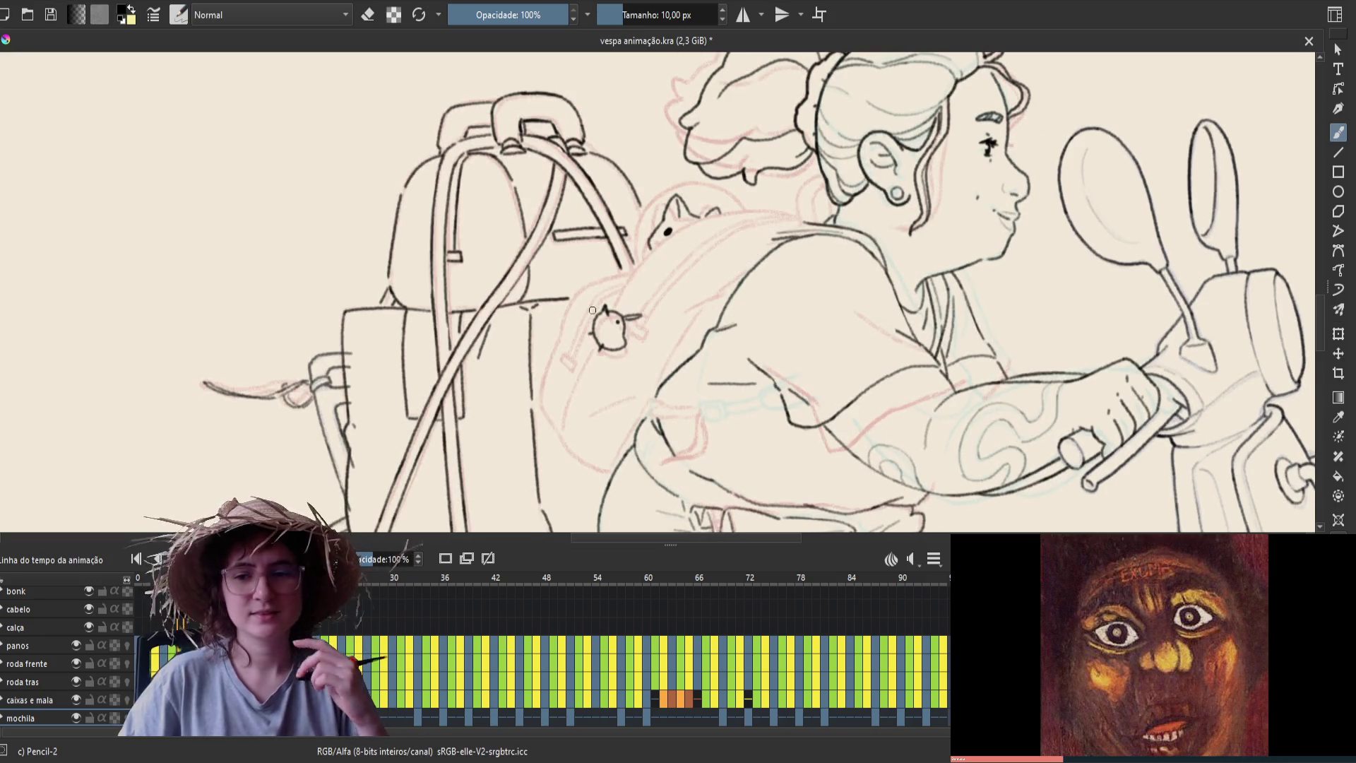
key(ctrl+s)
Flip between neighbouring frames in both mirror states to compare the backpack straps
key(m)
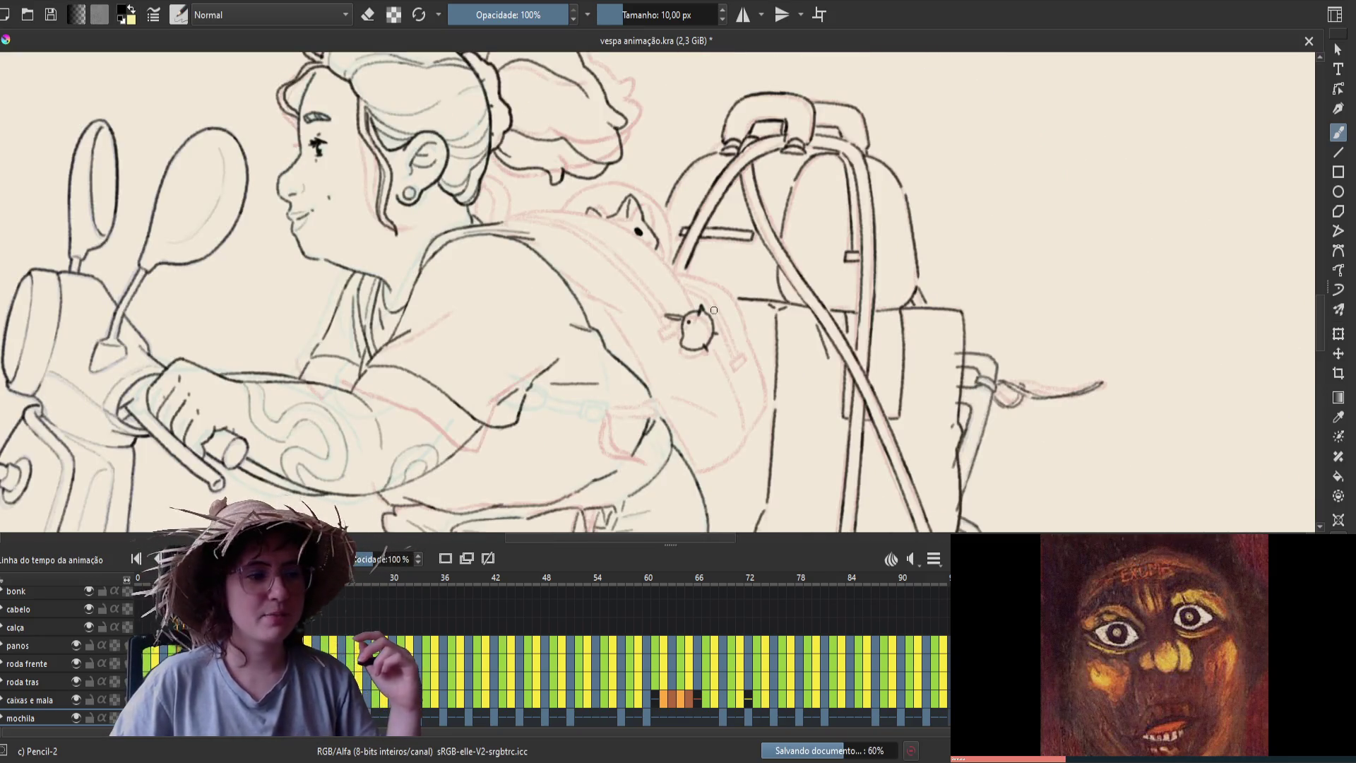
key(Right)
key(Right)
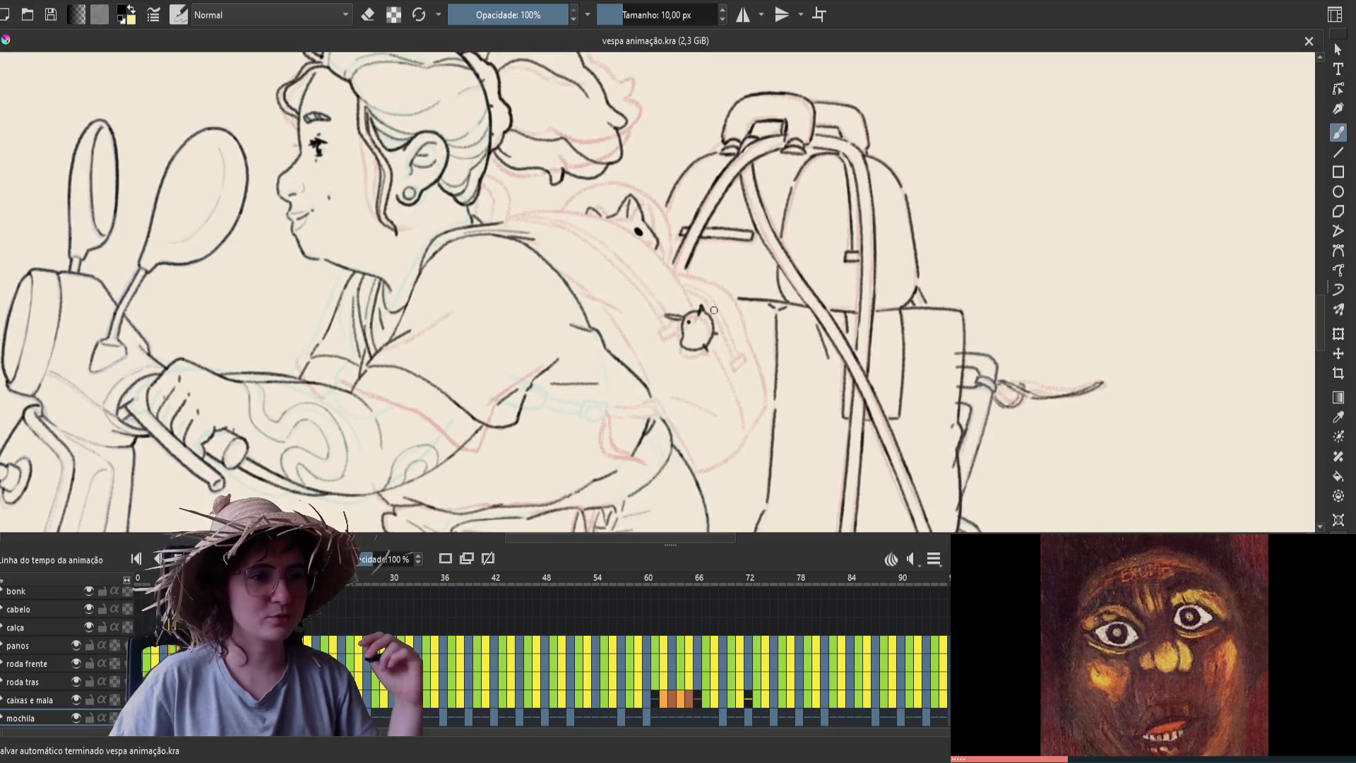
key(Right)
key(Right)
key(Right)
key(Right)
key(Right)
key(Right)
key(Right)
key(Right)
key(Right)
key(Right)
key(Right)
key(Right)
key(Right)
key(Right)
key(Right)
key(Right)
key(Right)
key(Right)
key(Left)
key(Right)
key(Right)
key(Right)
key(Right)
key(Right)
key(Right)
key(Right)
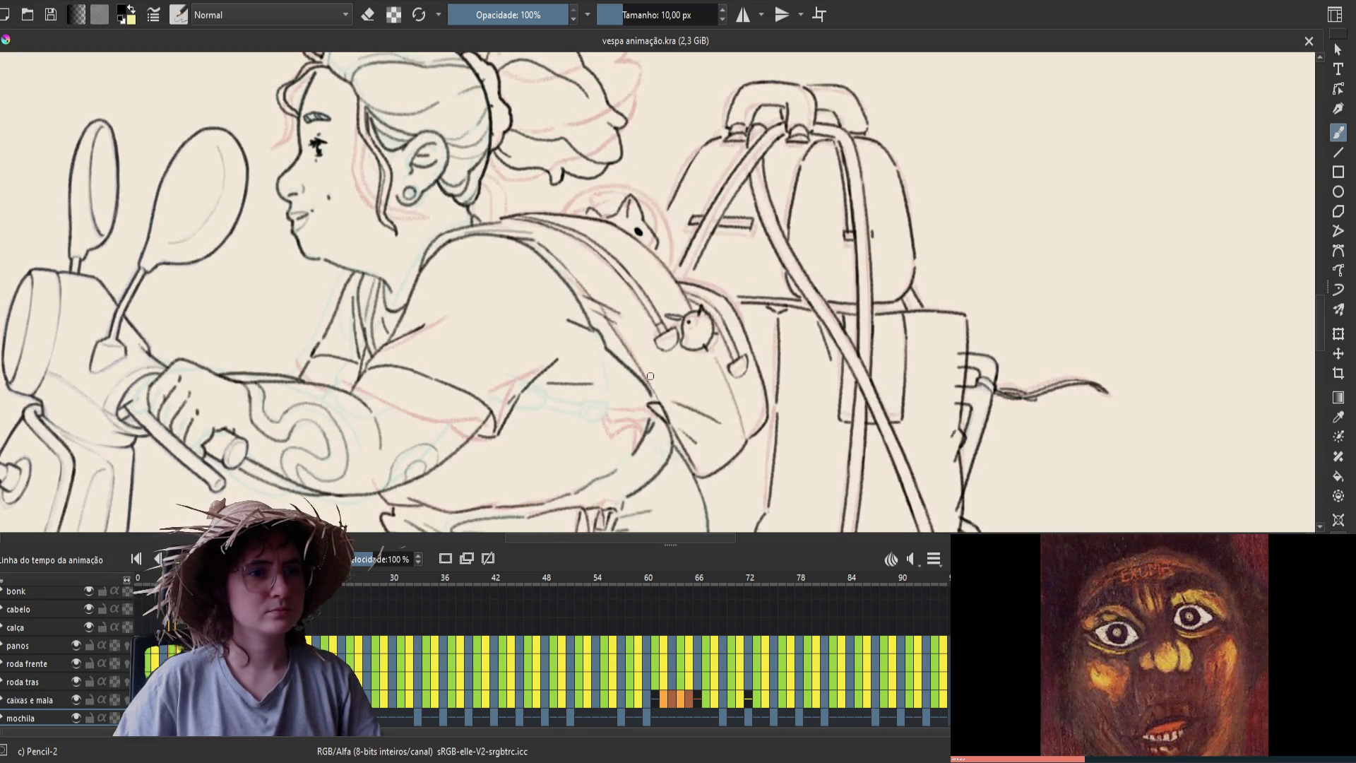
key(Right)
key(Right)
key(Right)
key(Right)
key(Right)
key(Right)
key(Right)
key(Right)
key(Right)
key(Right)
key(Right)
key(Left)
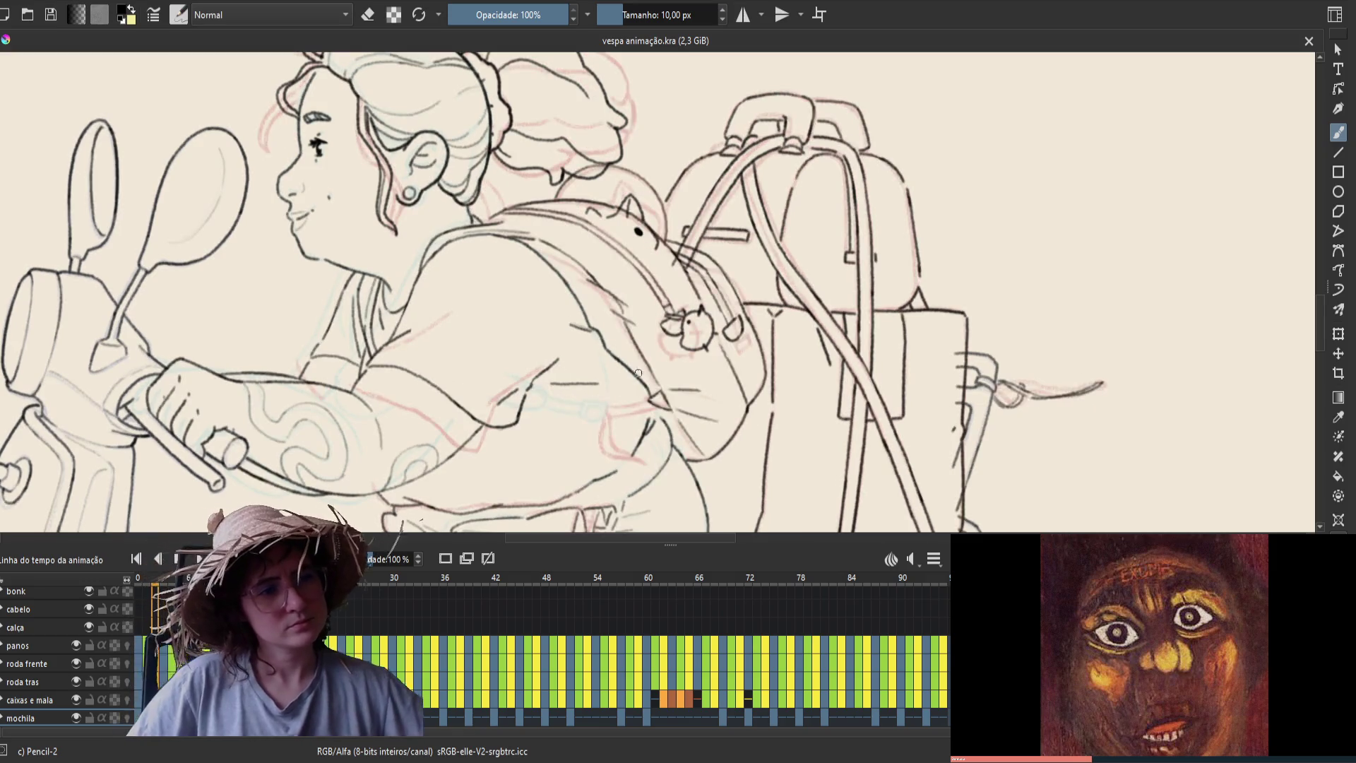
key(Right)
key(Left)
key(Left)
key(Right)
key(Right)
key(Left)
key(Right)
key(Left)
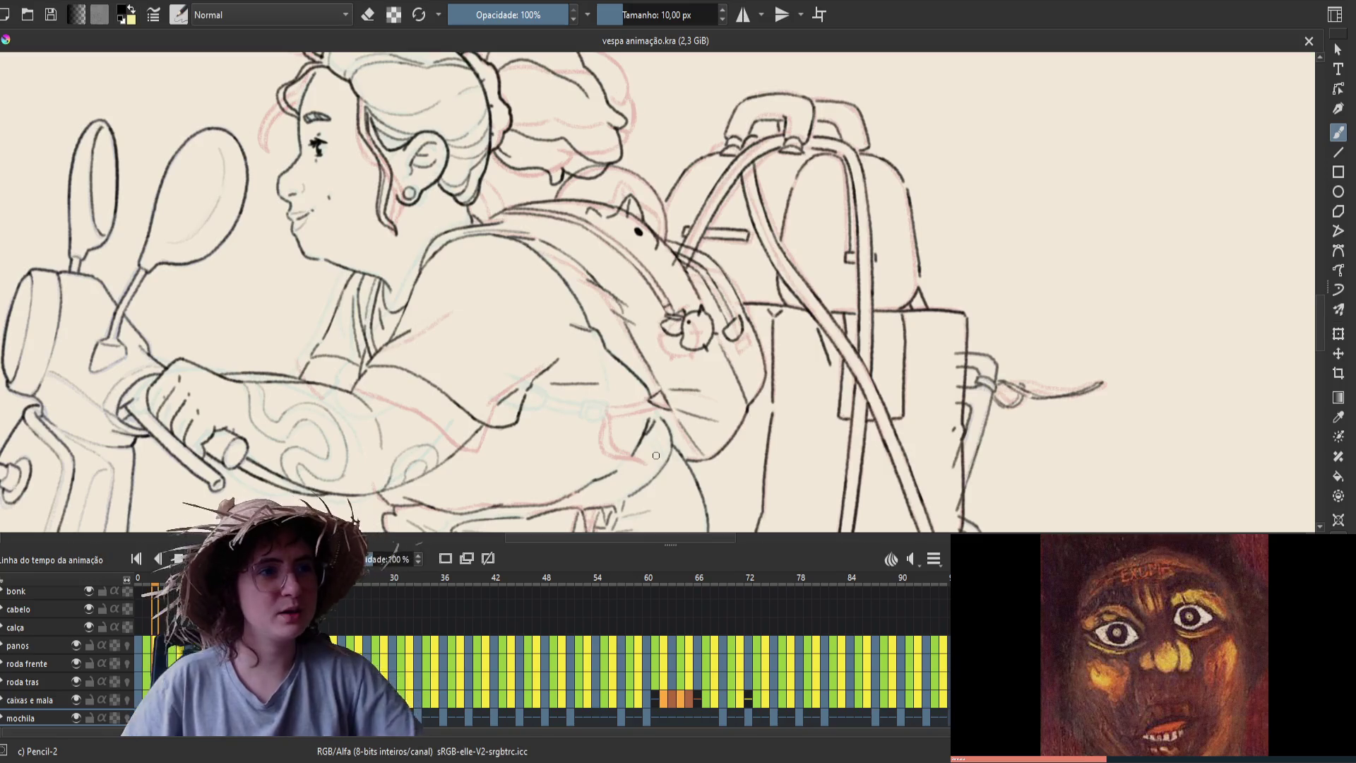
key(m)
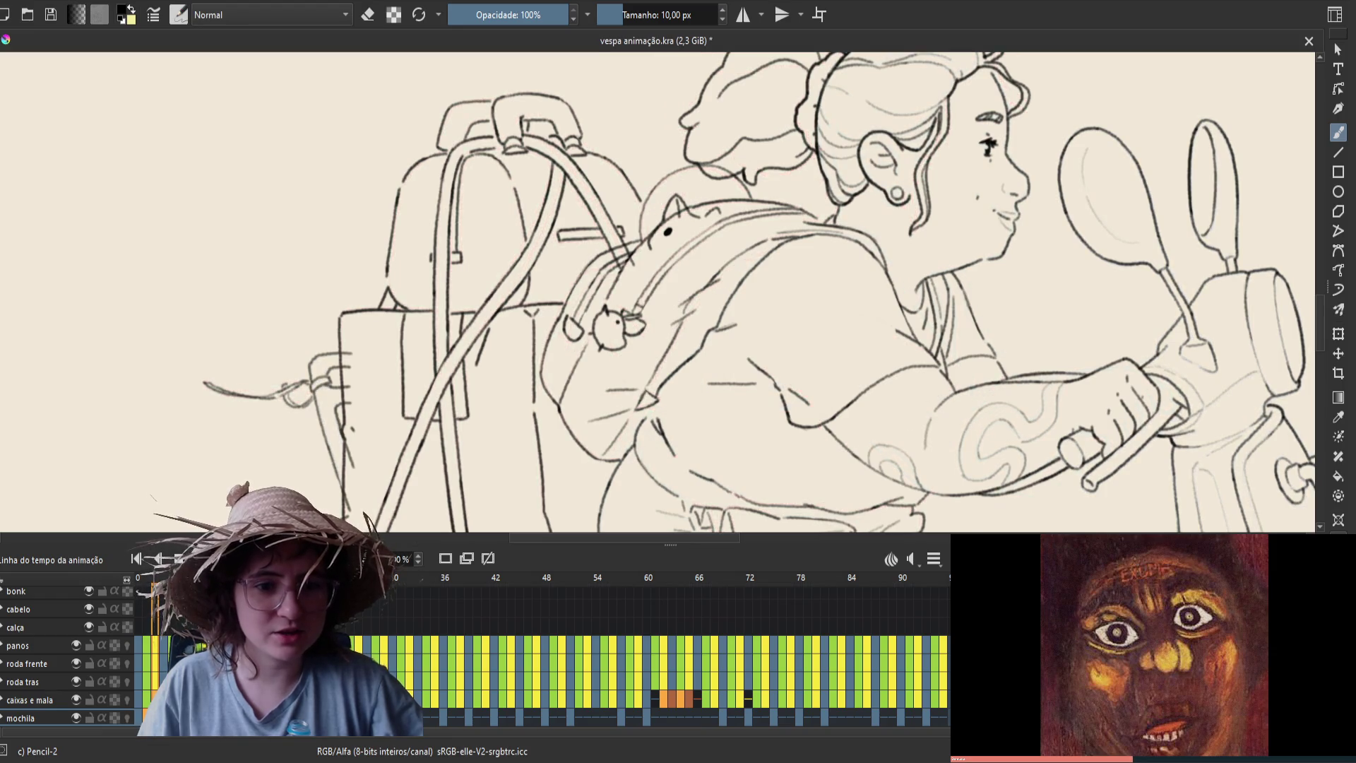
scroll(494, 649, down, 1)
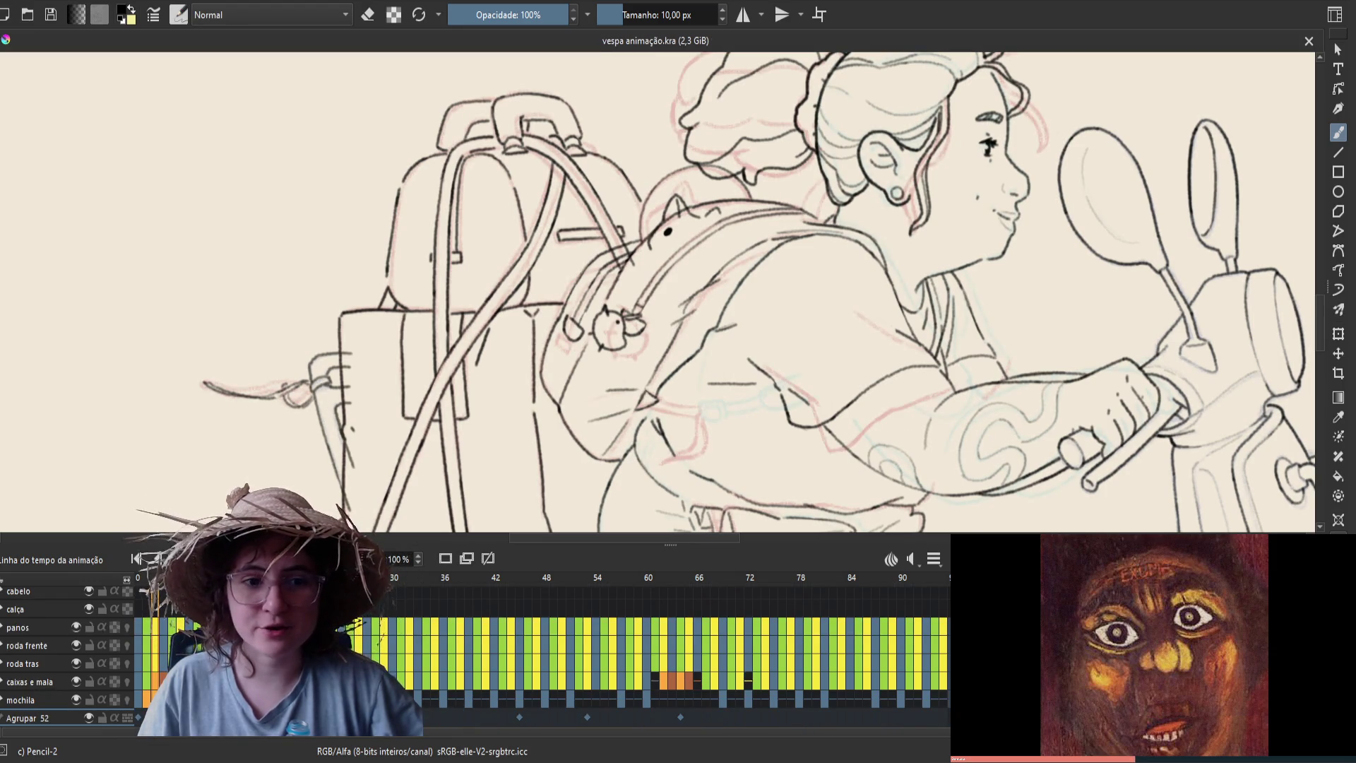
Make the mochila layer active and flip between neighbouring frames to compare
scroll(719, 437, down, 3)
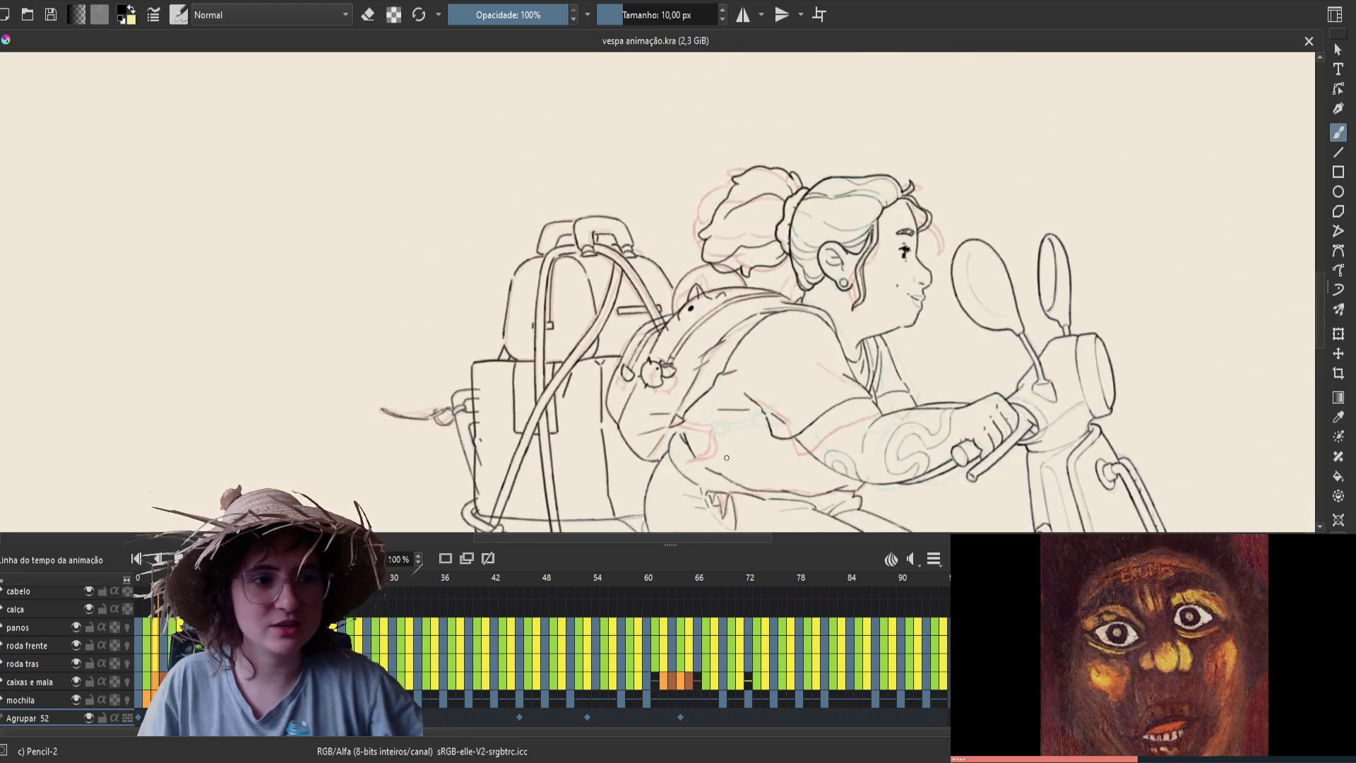
scroll(706, 432, up, 5)
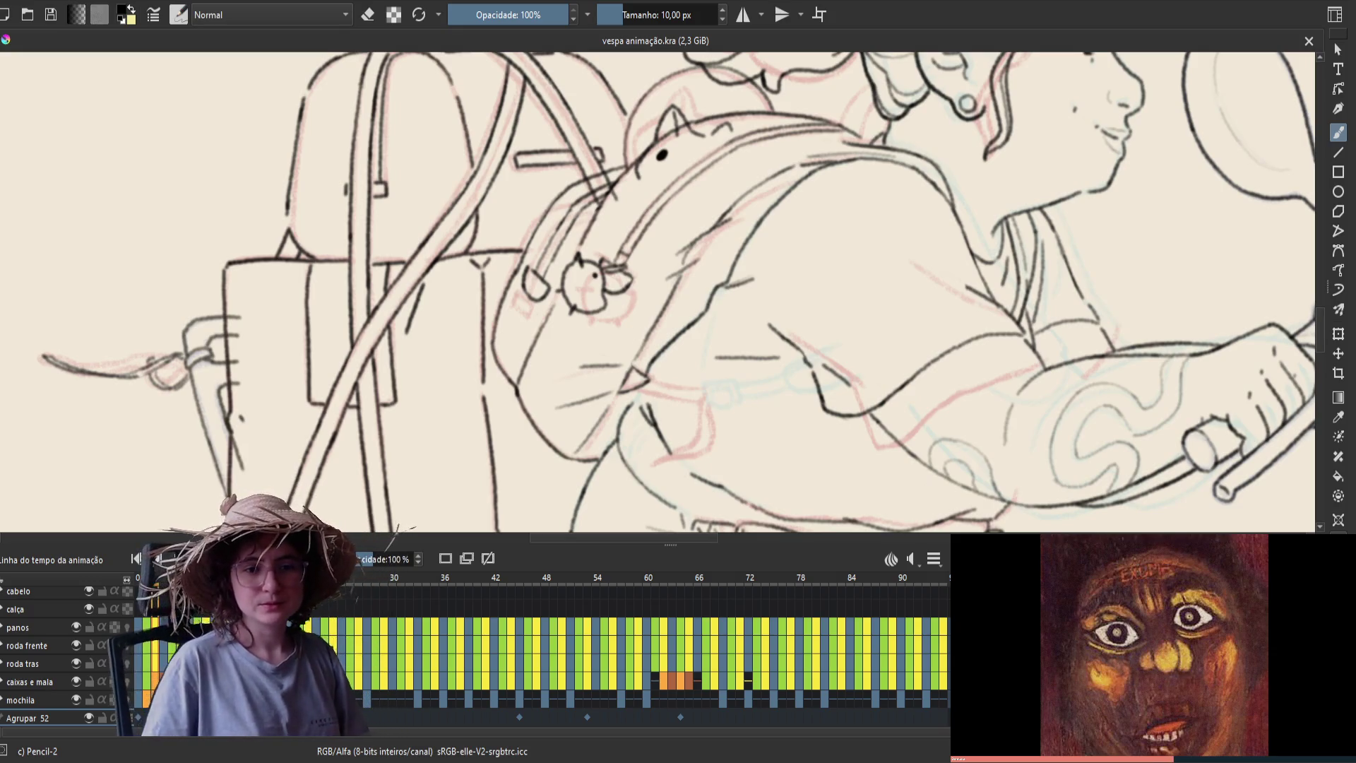
click(29, 699)
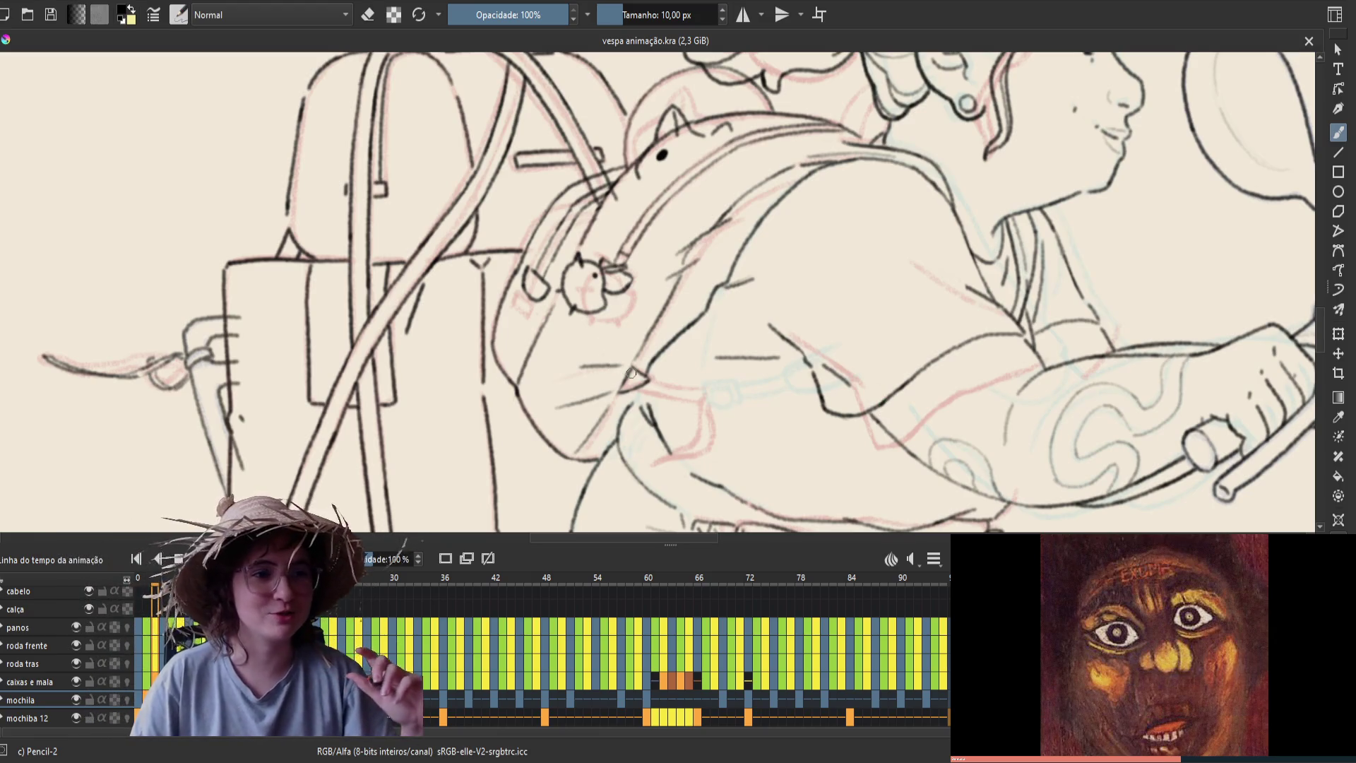
key(m)
key(period)
key(comma)
Briefly check mochila's onion skins, add a short backpack stroke, and save
click(126, 699)
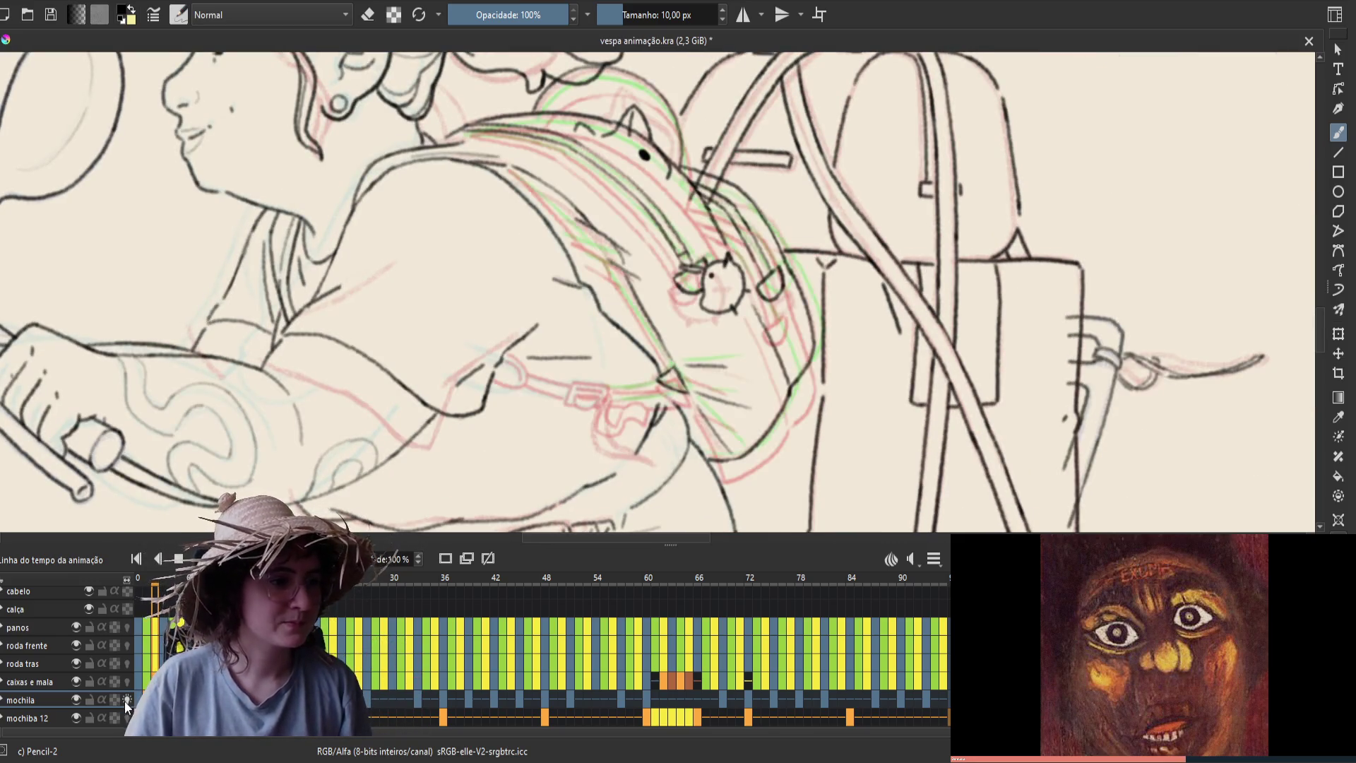
key(ctrl+s)
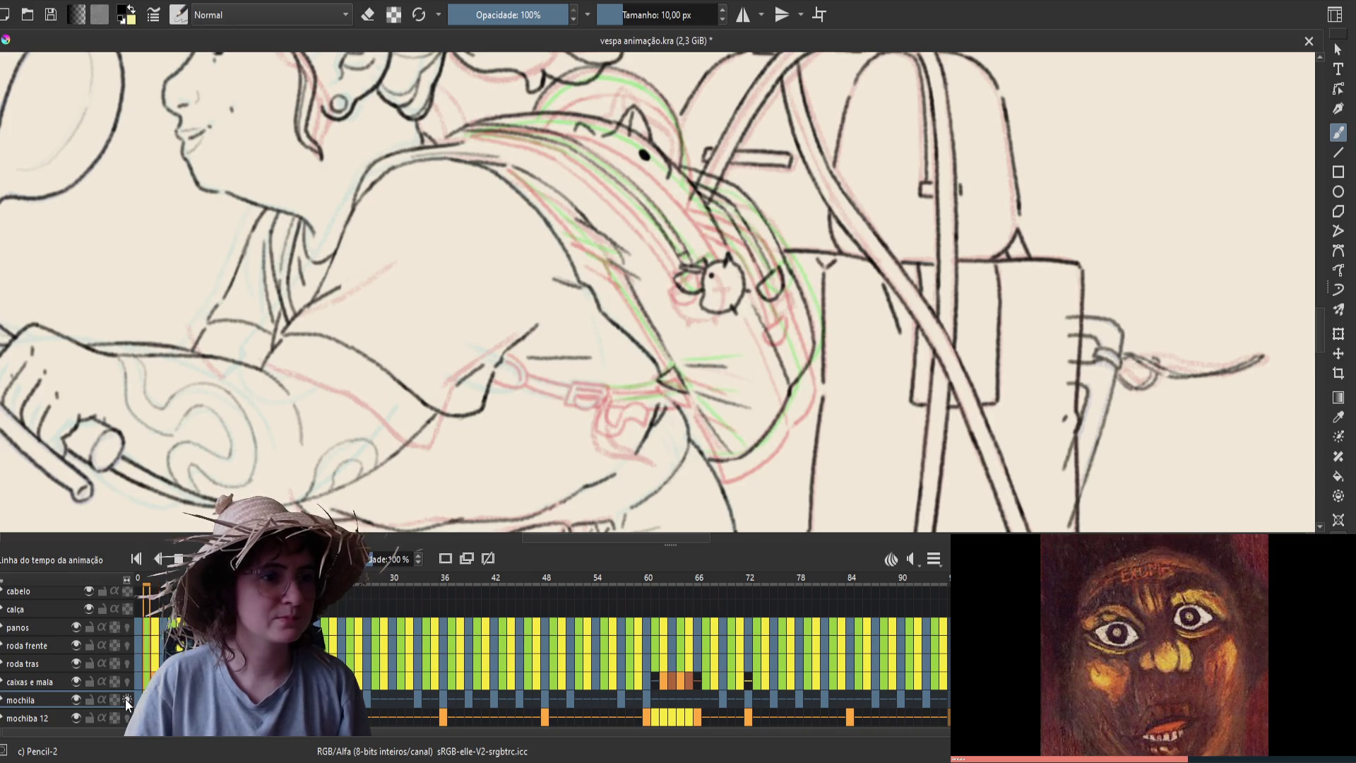
click(126, 698)
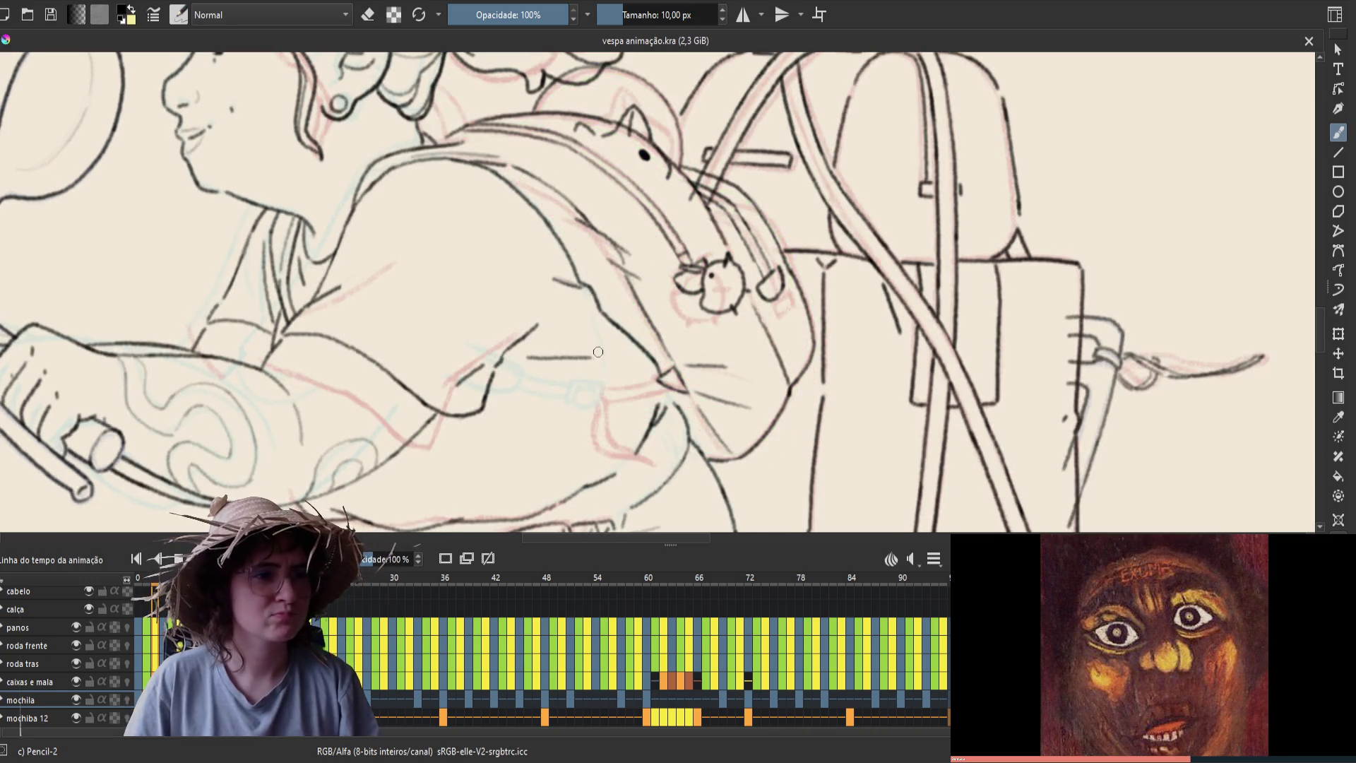
drag(603, 382, 600, 396)
key(ctrl+s)
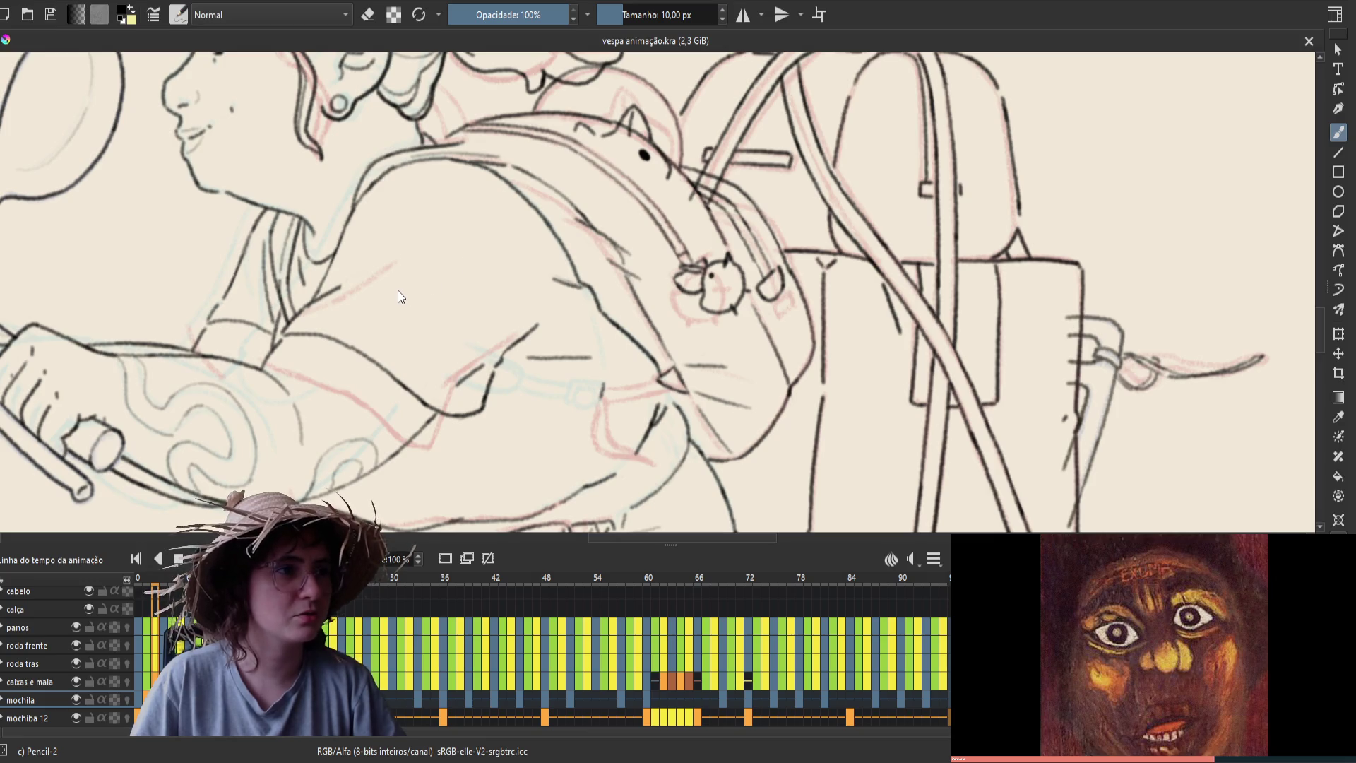
scroll(557, 324, up, 2)
scroll(559, 327, up, 1)
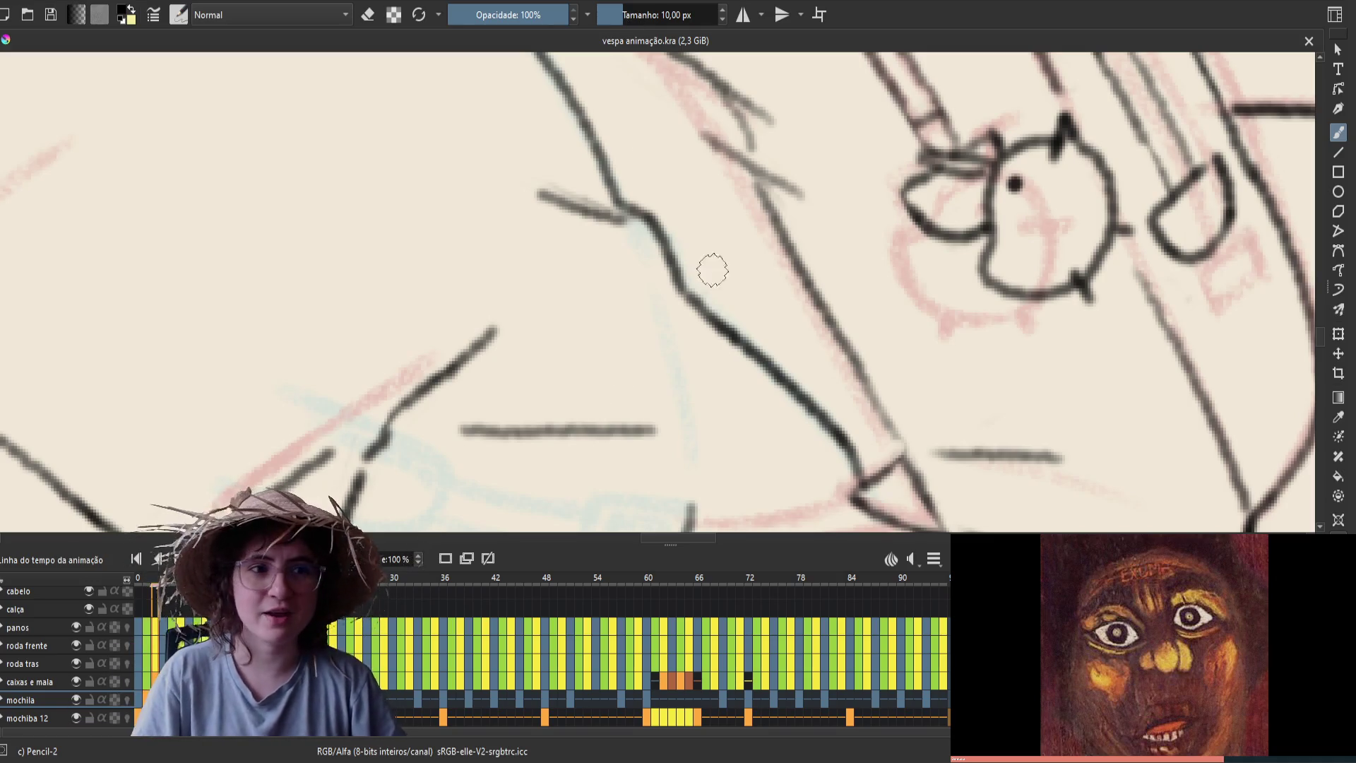
scroll(710, 265, up, 2)
scroll(772, 363, up, 2)
scroll(834, 346, up, 2)
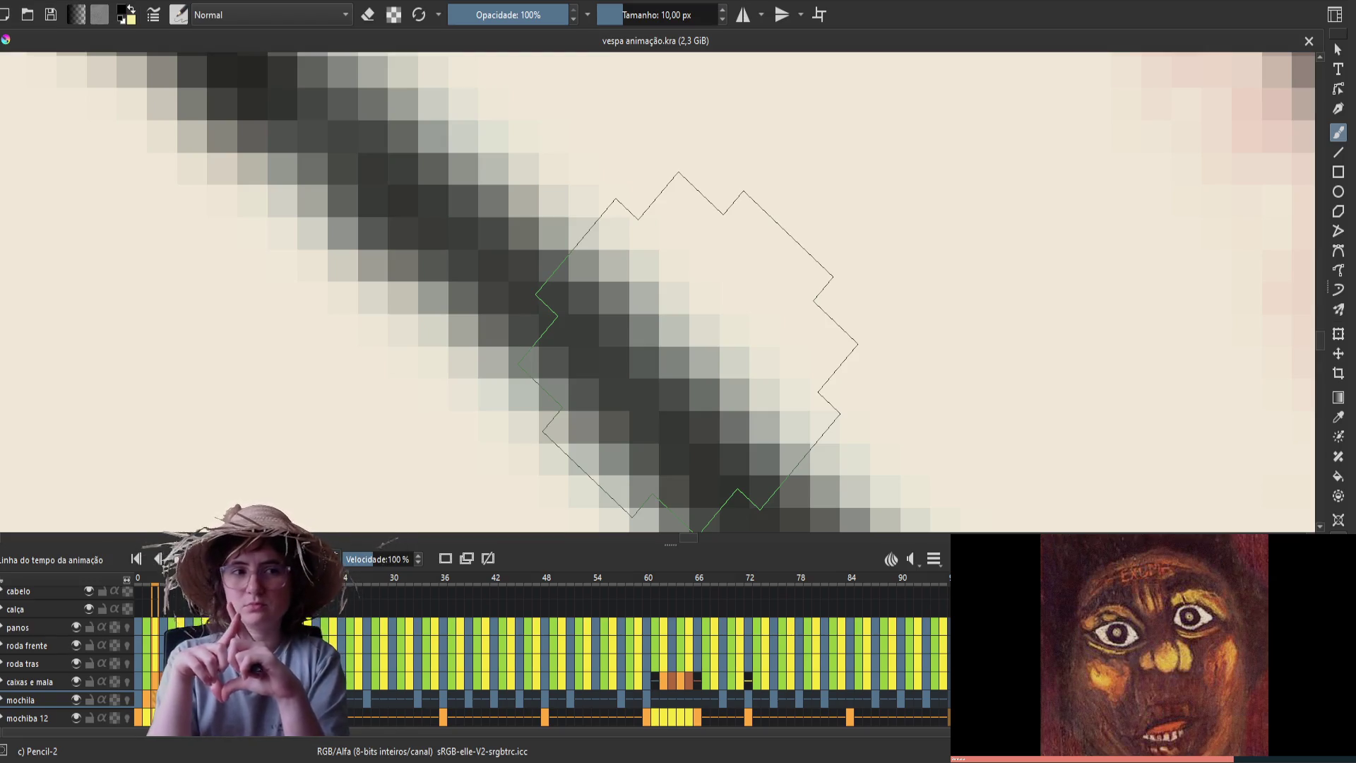
scroll(678, 348, down, 3)
scroll(671, 346, down, 3)
scroll(667, 343, down, 2)
drag(666, 344, 733, 358)
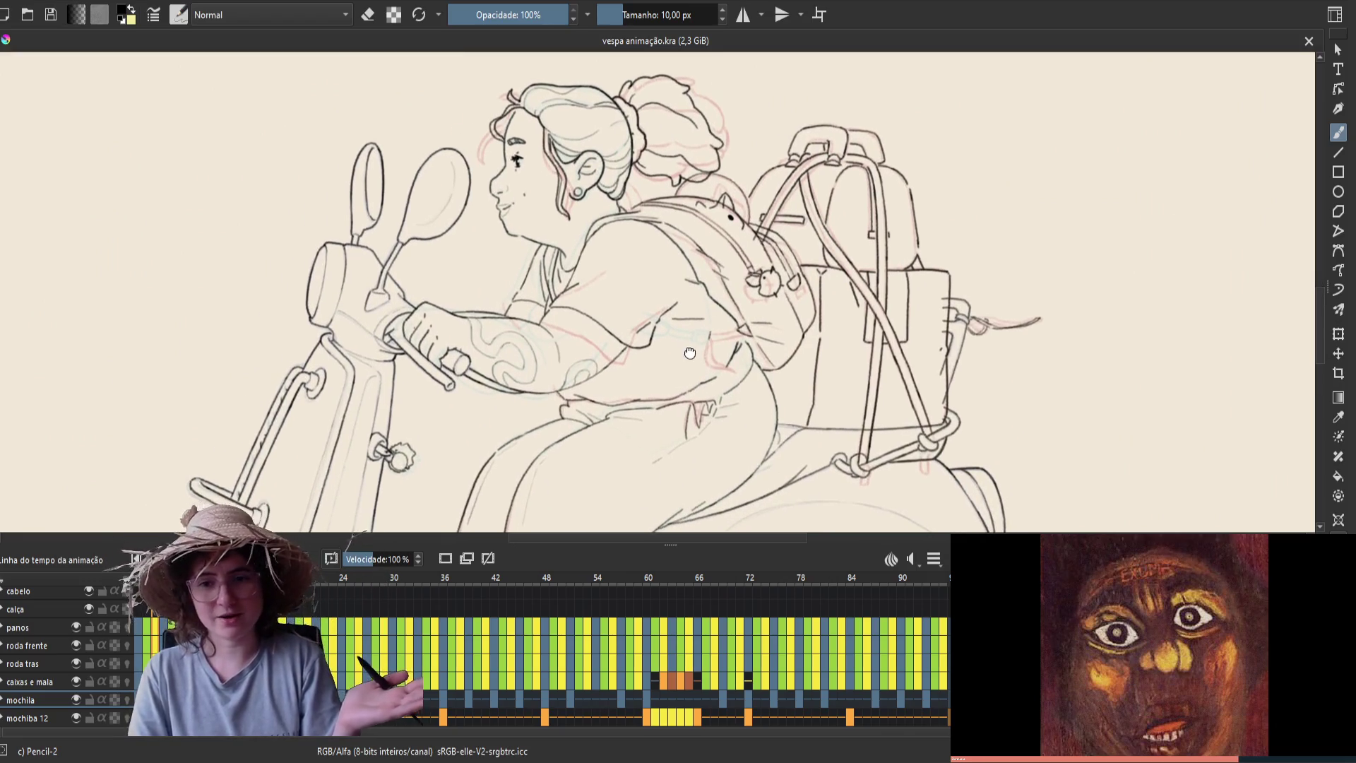
scroll(734, 358, down, 1)
scroll(753, 331, up, 3)
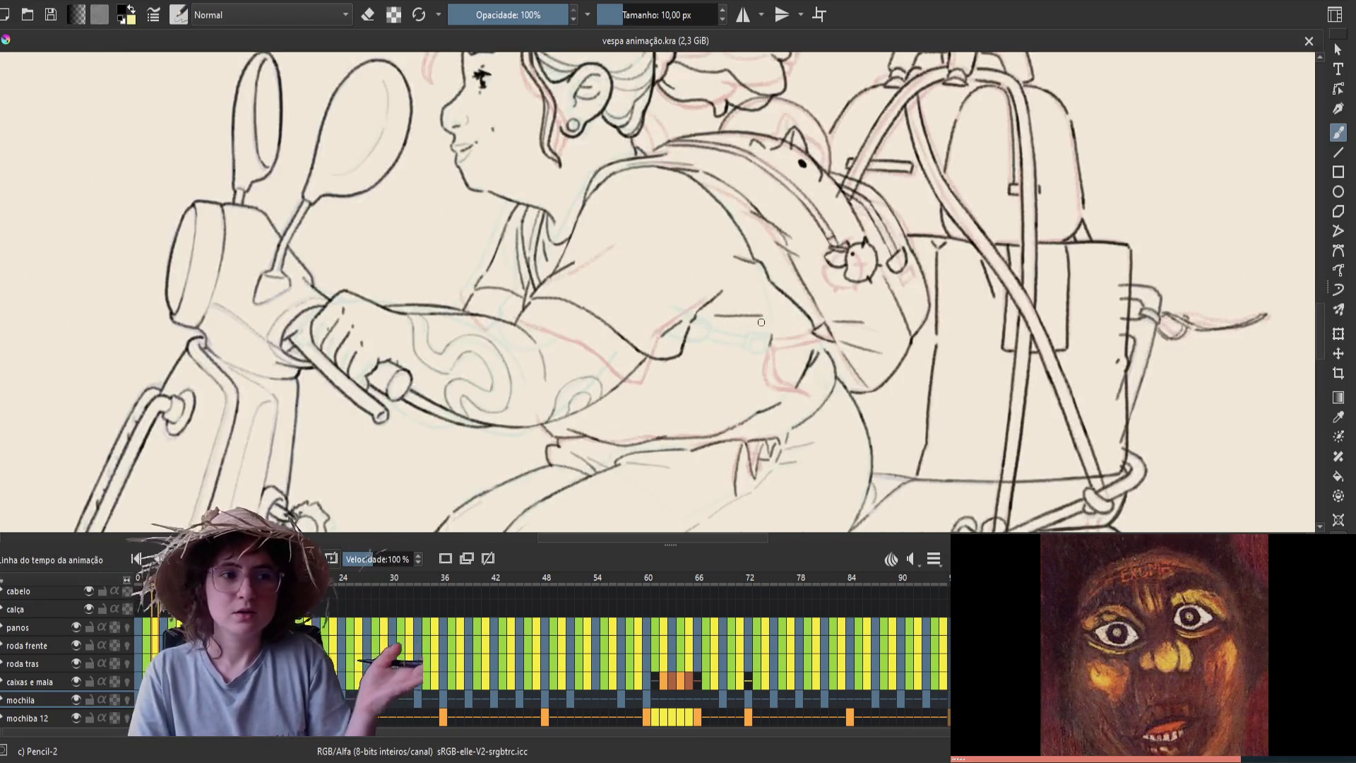
scroll(753, 331, down, 6)
drag(753, 331, 859, 385)
scroll(789, 368, up, 3)
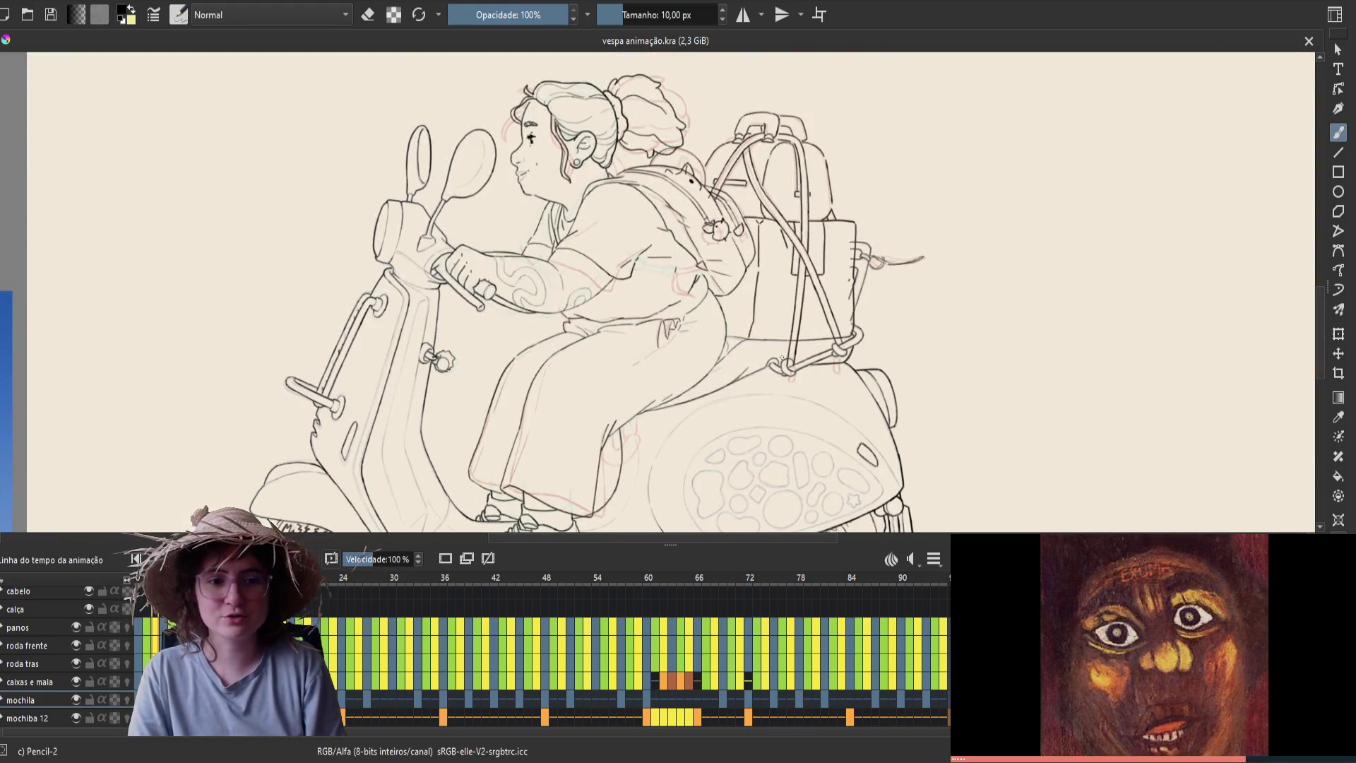
scroll(711, 351, up, 1)
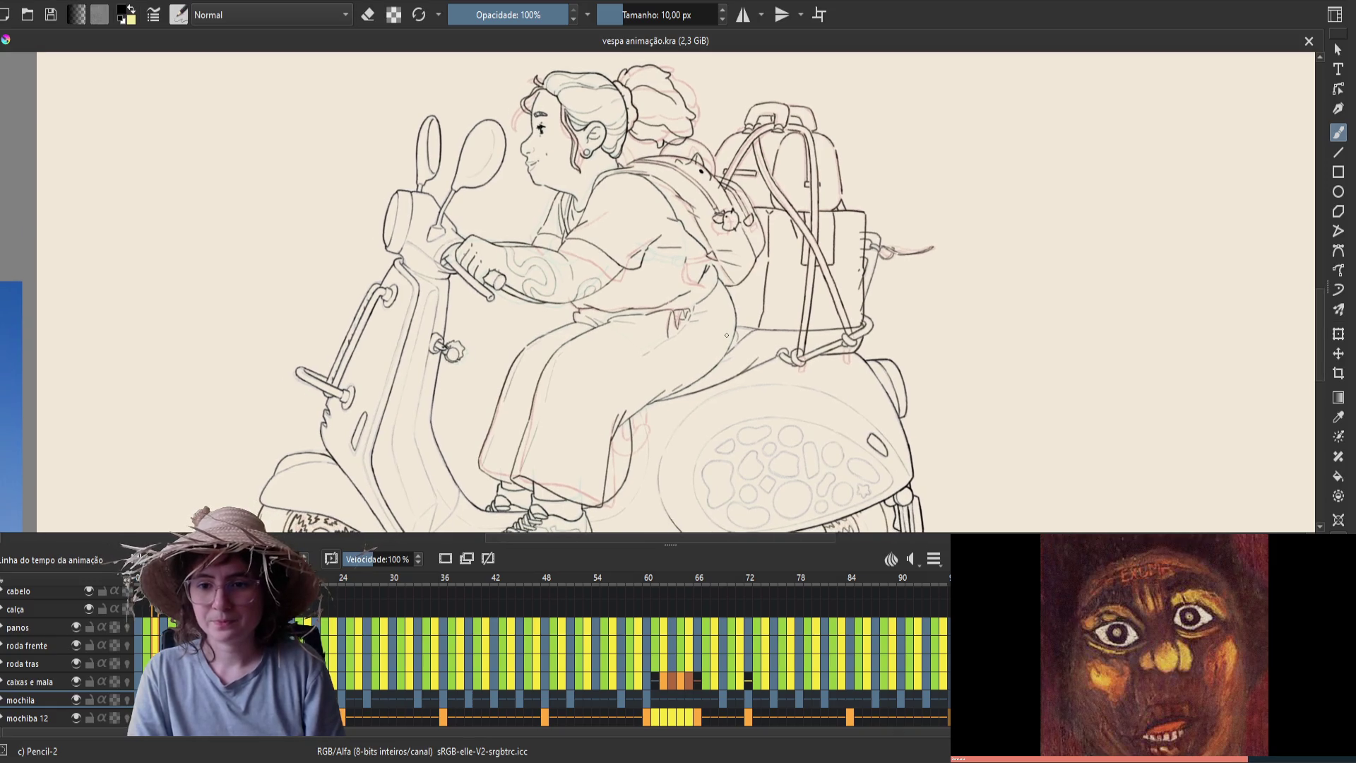
scroll(726, 335, up, 3)
scroll(638, 205, up, 2)
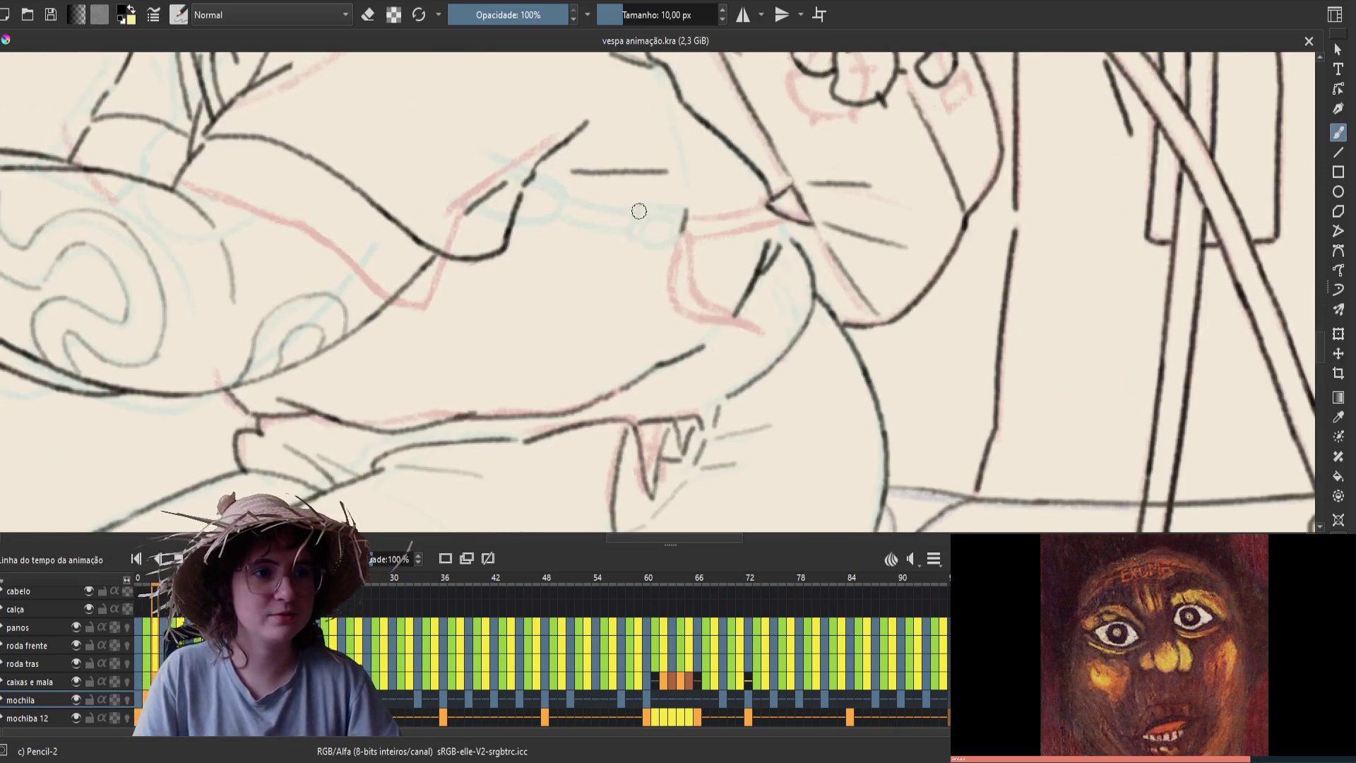
Try short lines near the backpack strap and undo them all
drag(654, 205, 683, 208)
key(ctrl+z)
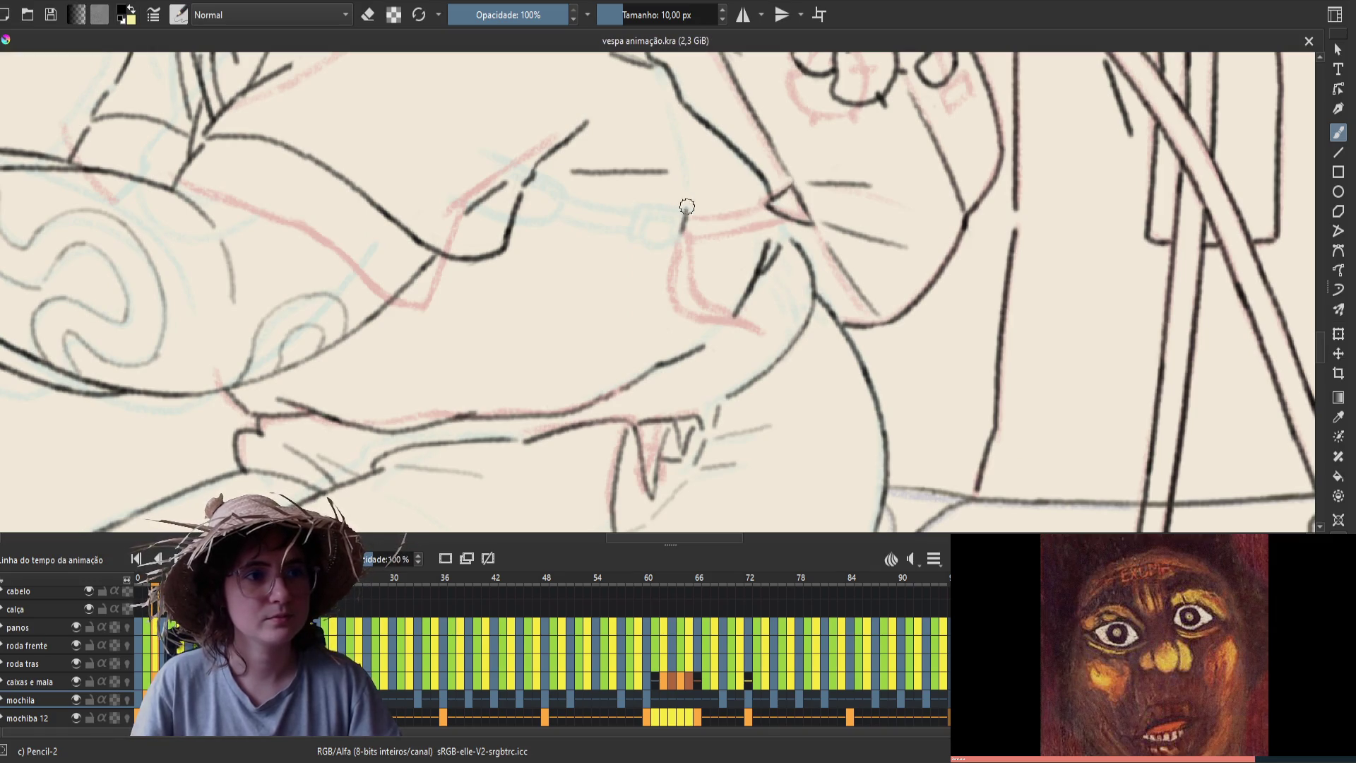
mouse_move(639, 205)
mouse_down()
mouse_move(682, 210)
mouse_move(636, 206)
mouse_move(735, 267)
mouse_up()
key(ctrl+z)
key(ctrl+z)
key(m)
key(ctrl+z)
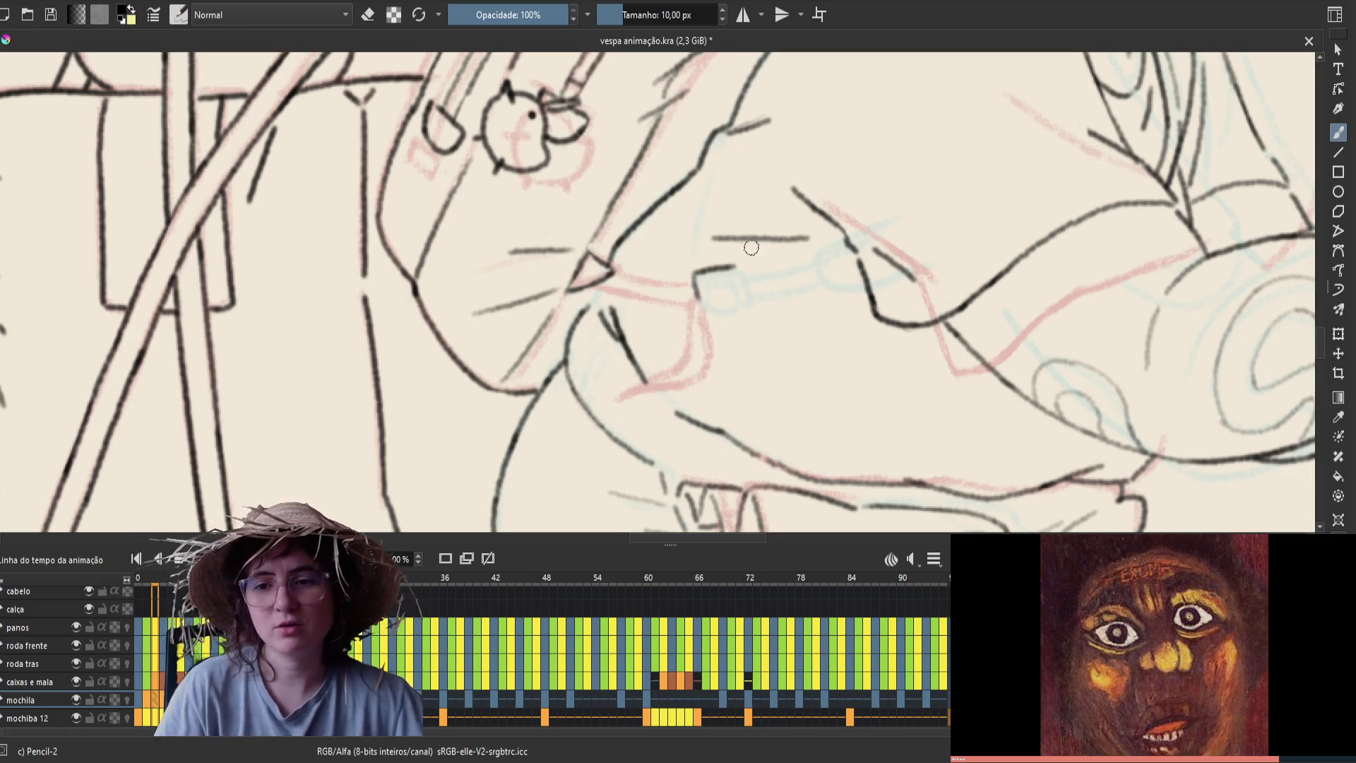
key(ctrl+z)
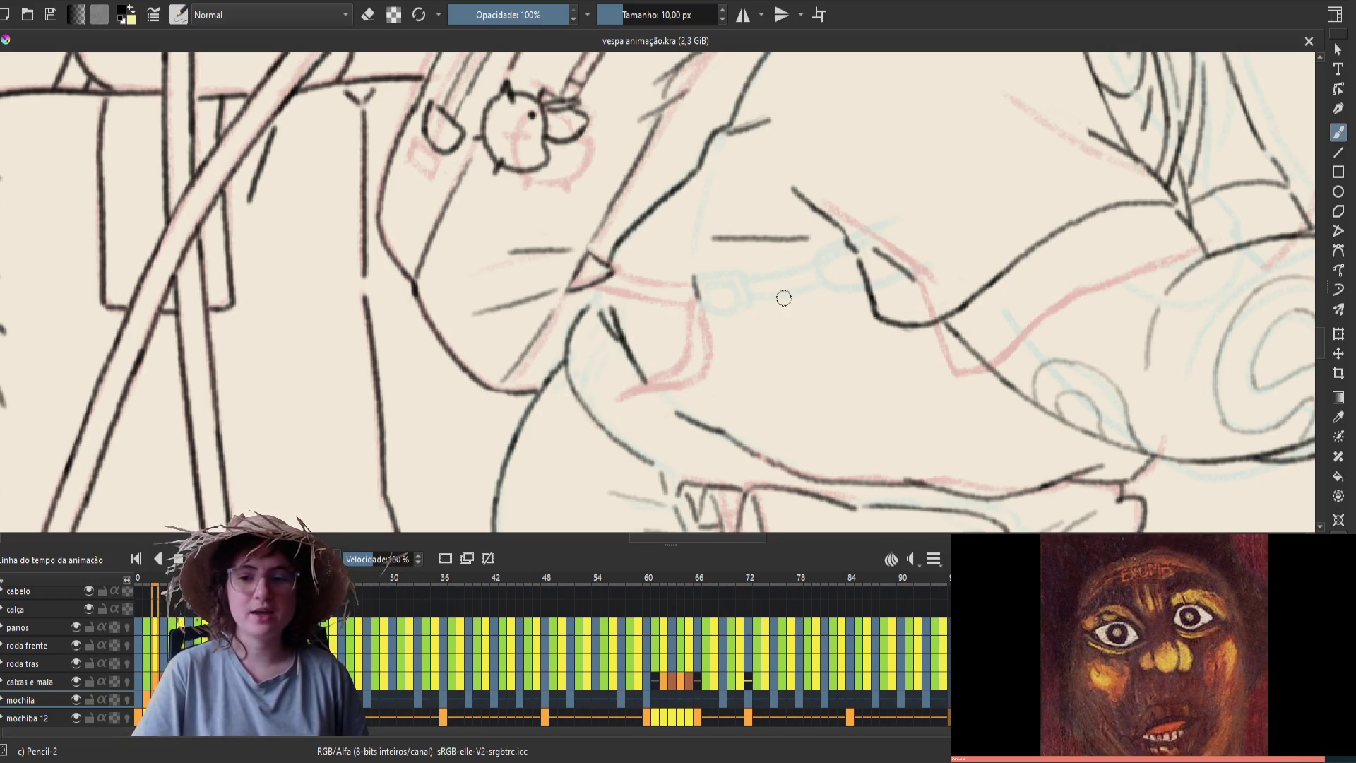
key(m)
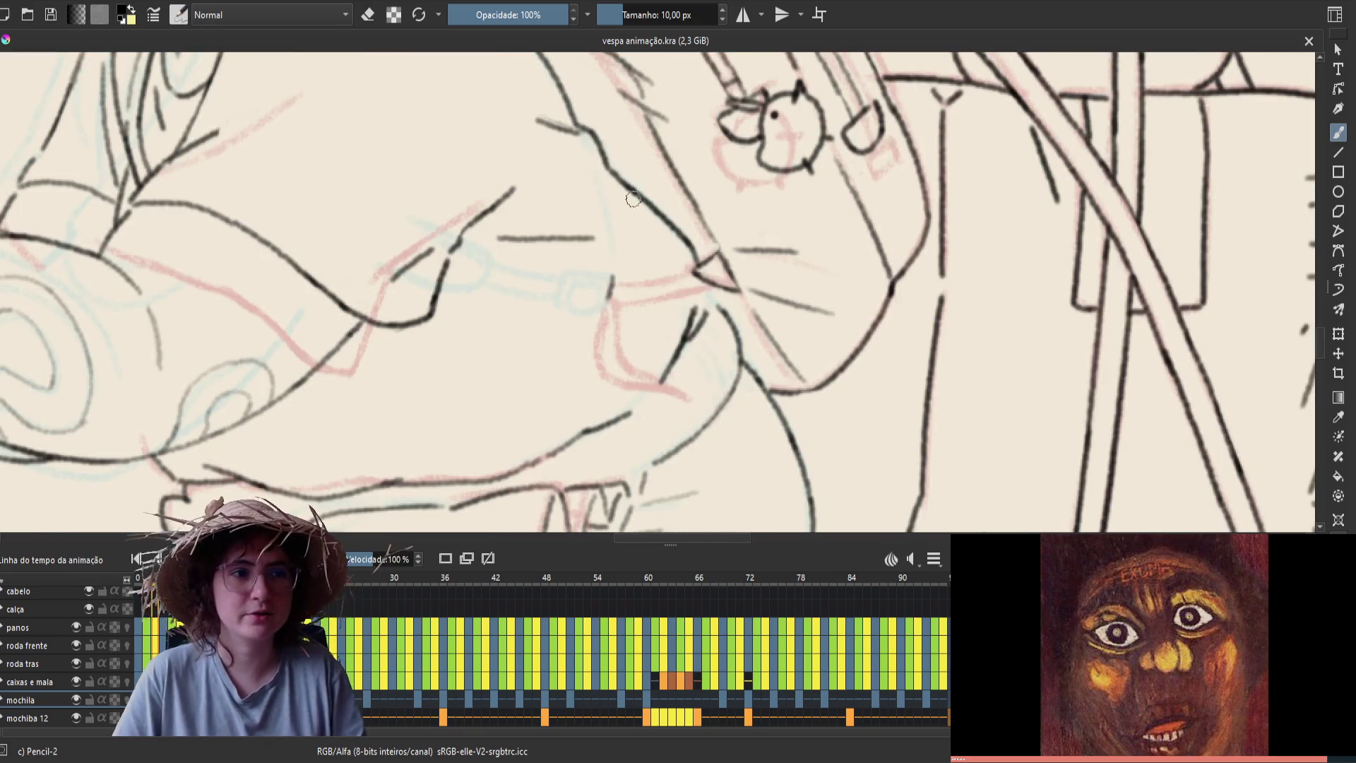
Ink a short stroke across the strap and flip frames to compare it
drag(611, 276, 569, 270)
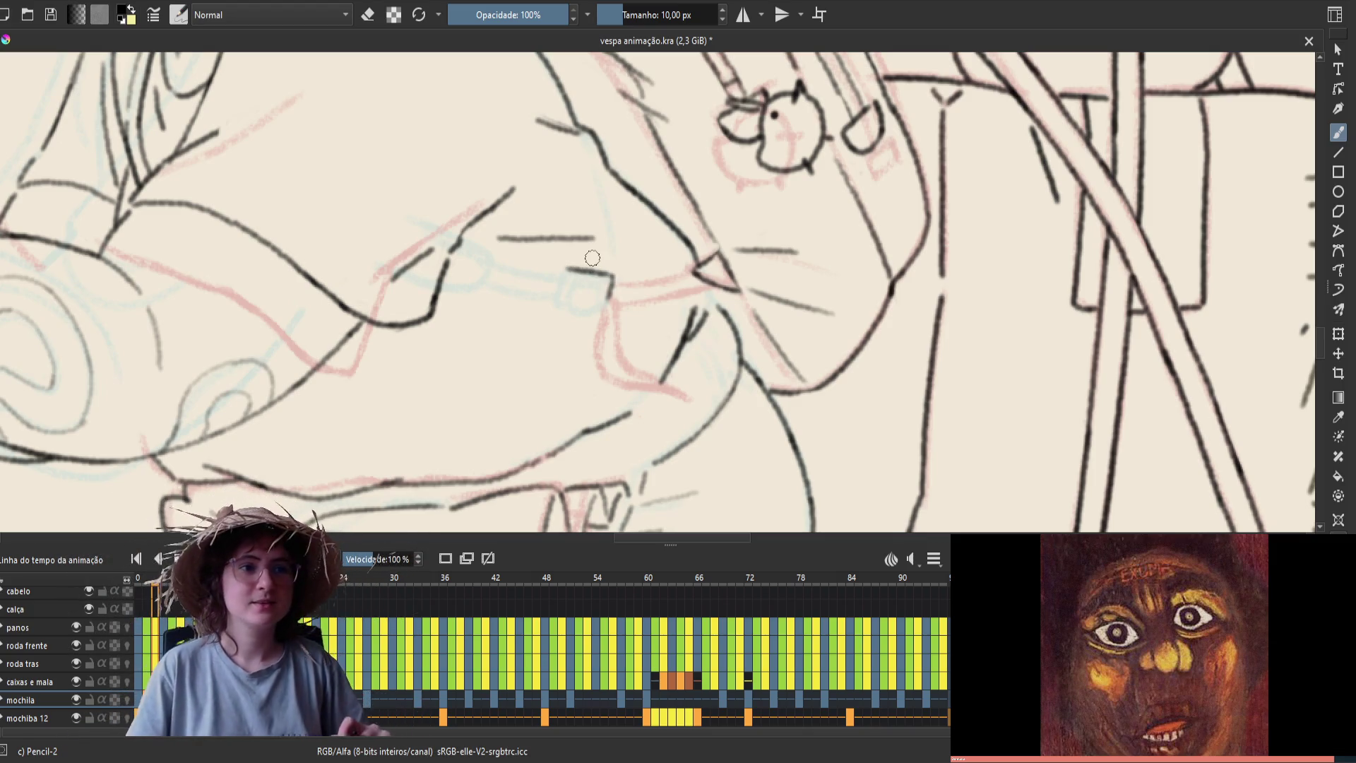
key(period)
key(comma)
key(period)
key(comma)
Erase the stroke's tip and add a short side running down-left from its end
key(e)
drag(608, 282, 615, 291)
key(e)
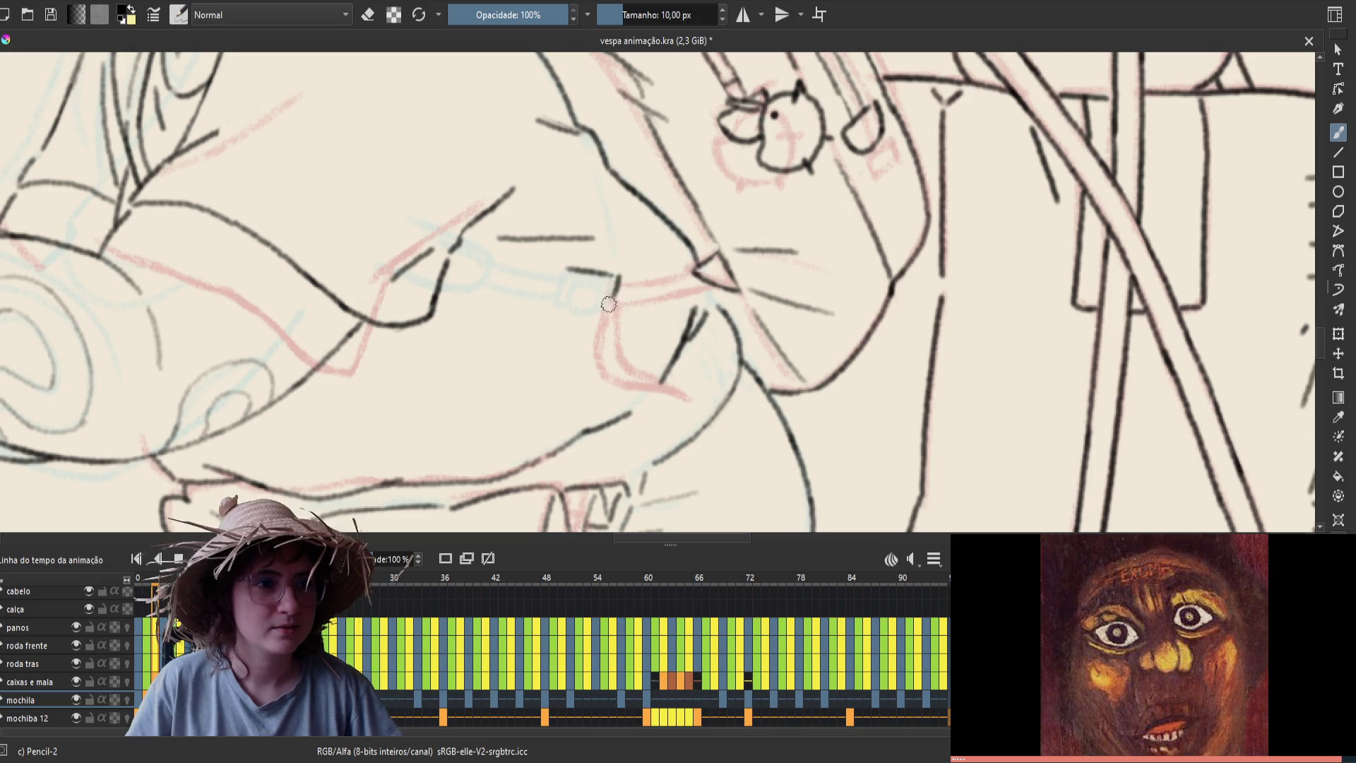
key(e)
drag(569, 269, 558, 300)
key(e)
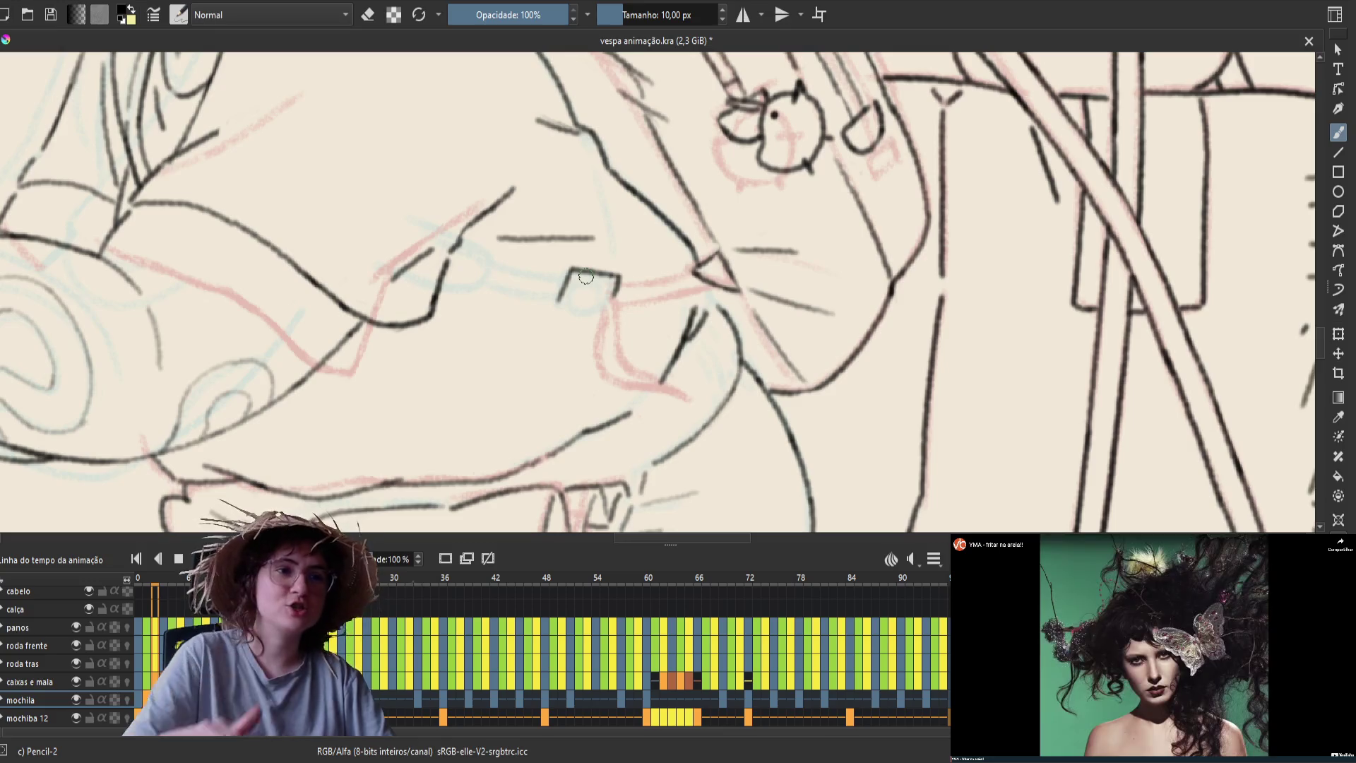
key(Left)
key(Right)
key(Left)
key(Right)
key(ctrl+s)
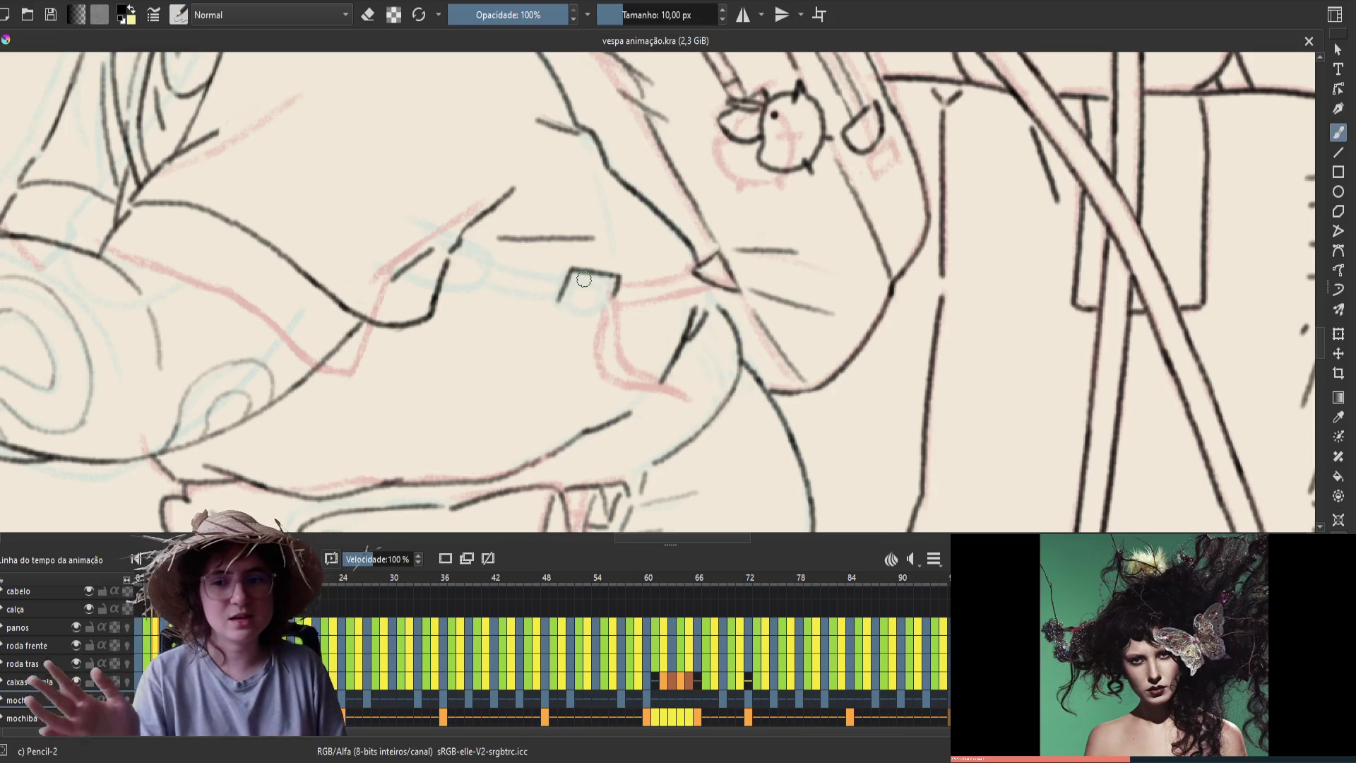
key(e)
Erase and redraw the right side of the buckle box, then mirror the view
drag(613, 297, 619, 274)
key(e)
mouse_move(615, 277)
mouse_down()
mouse_move(611, 298)
mouse_move(581, 277)
mouse_up()
key(ctrl+z)
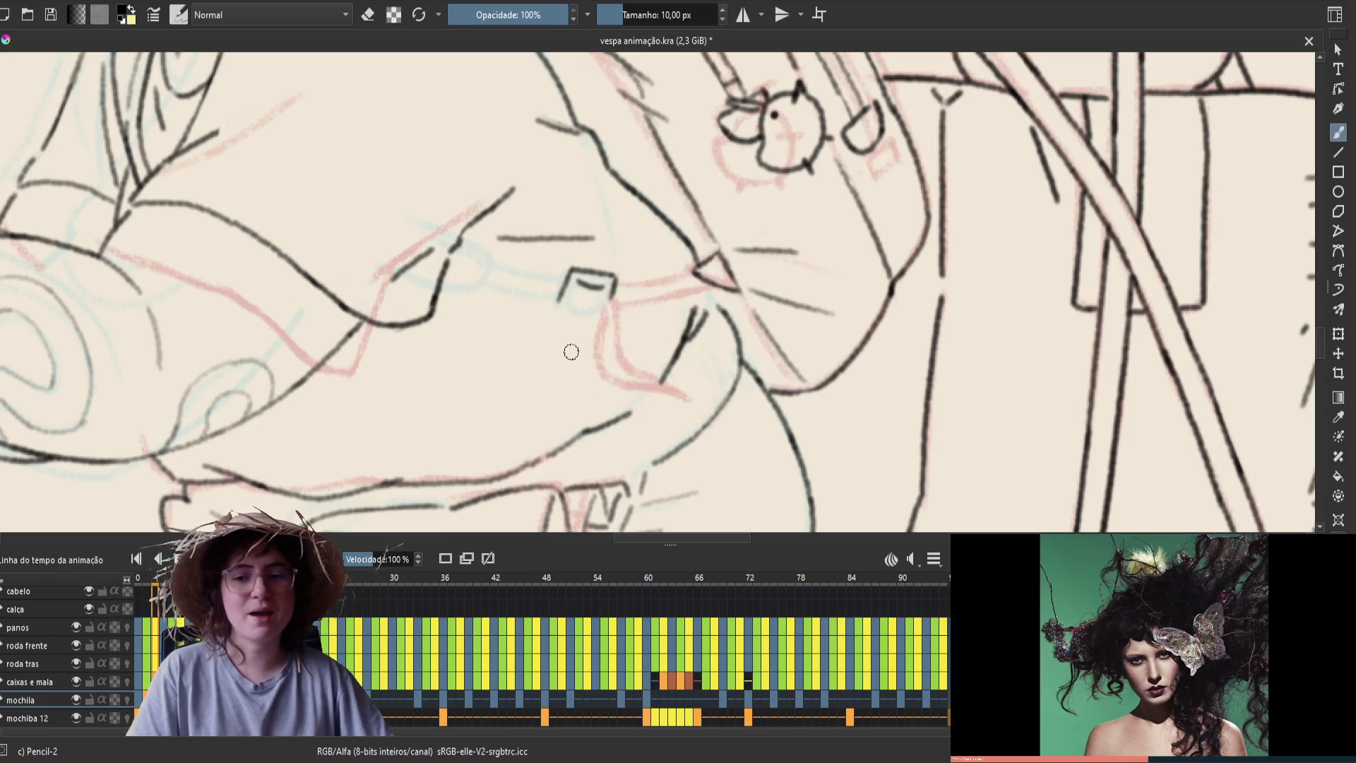
key(ctrl+s)
key(m)
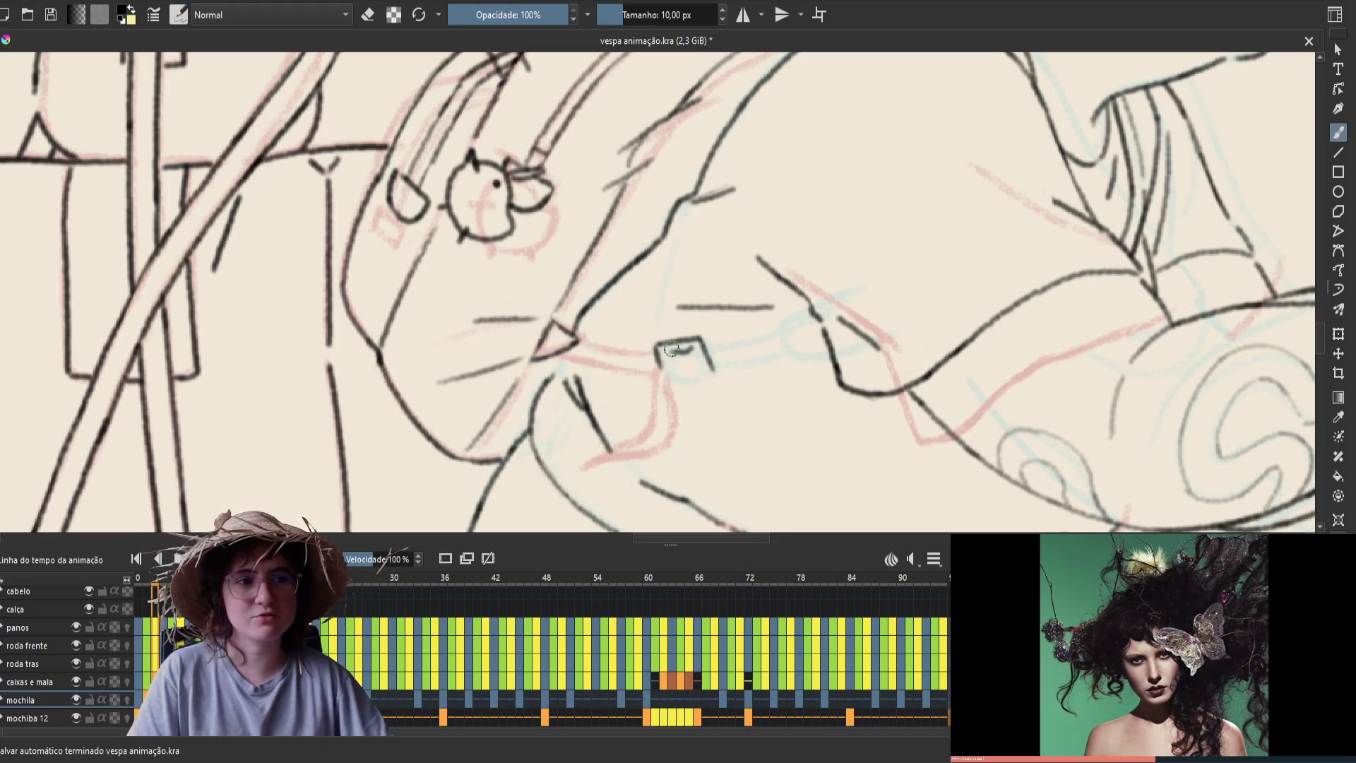
Add an inner bar and a curved bottom to the buckle, then compare frames
drag(669, 351, 694, 351)
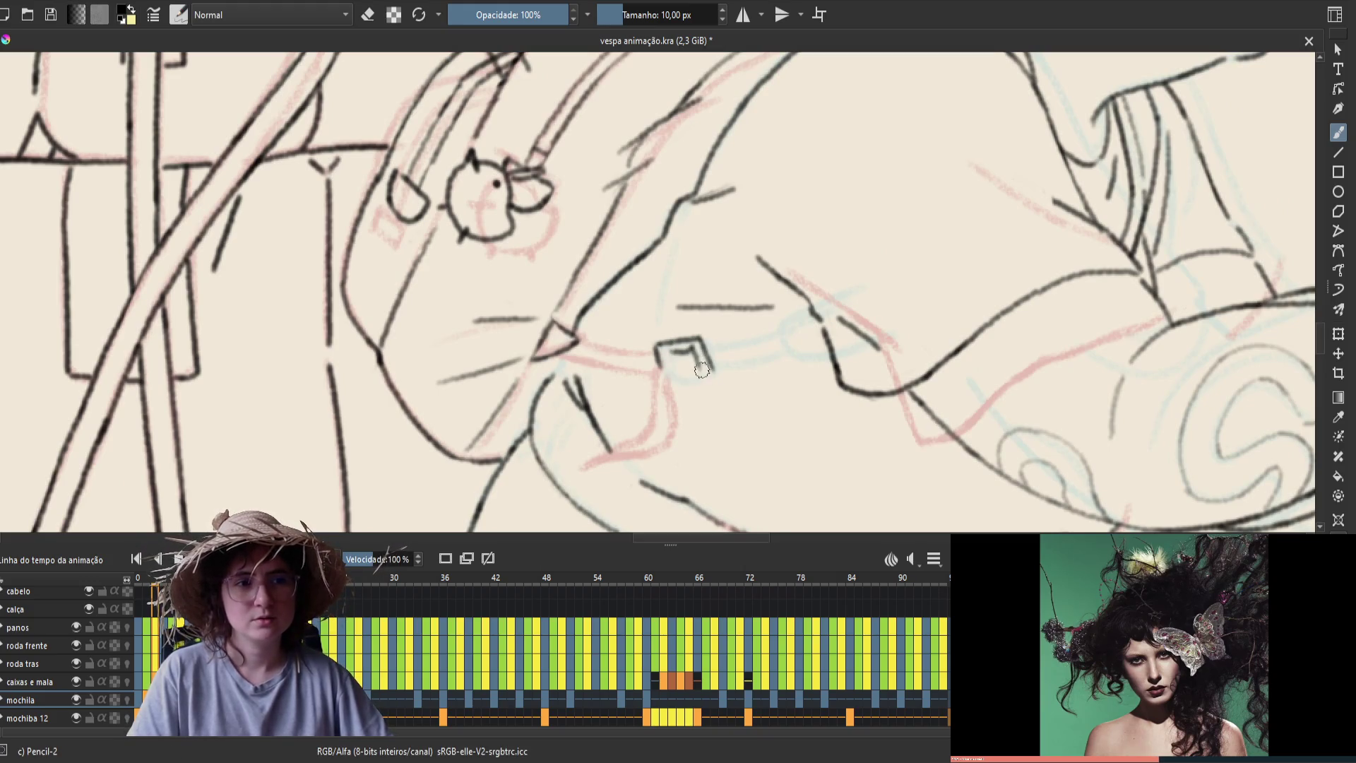
drag(708, 363, 665, 352)
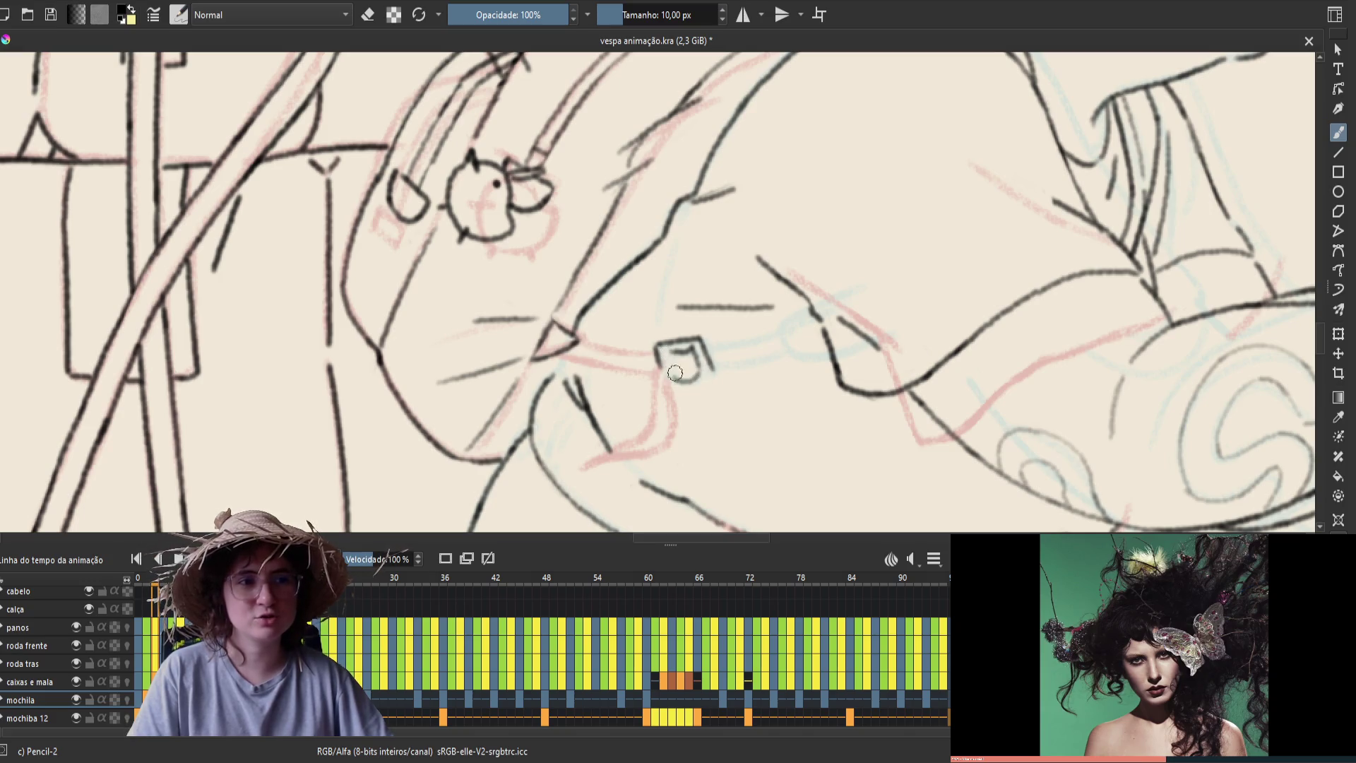
drag(701, 374, 668, 357)
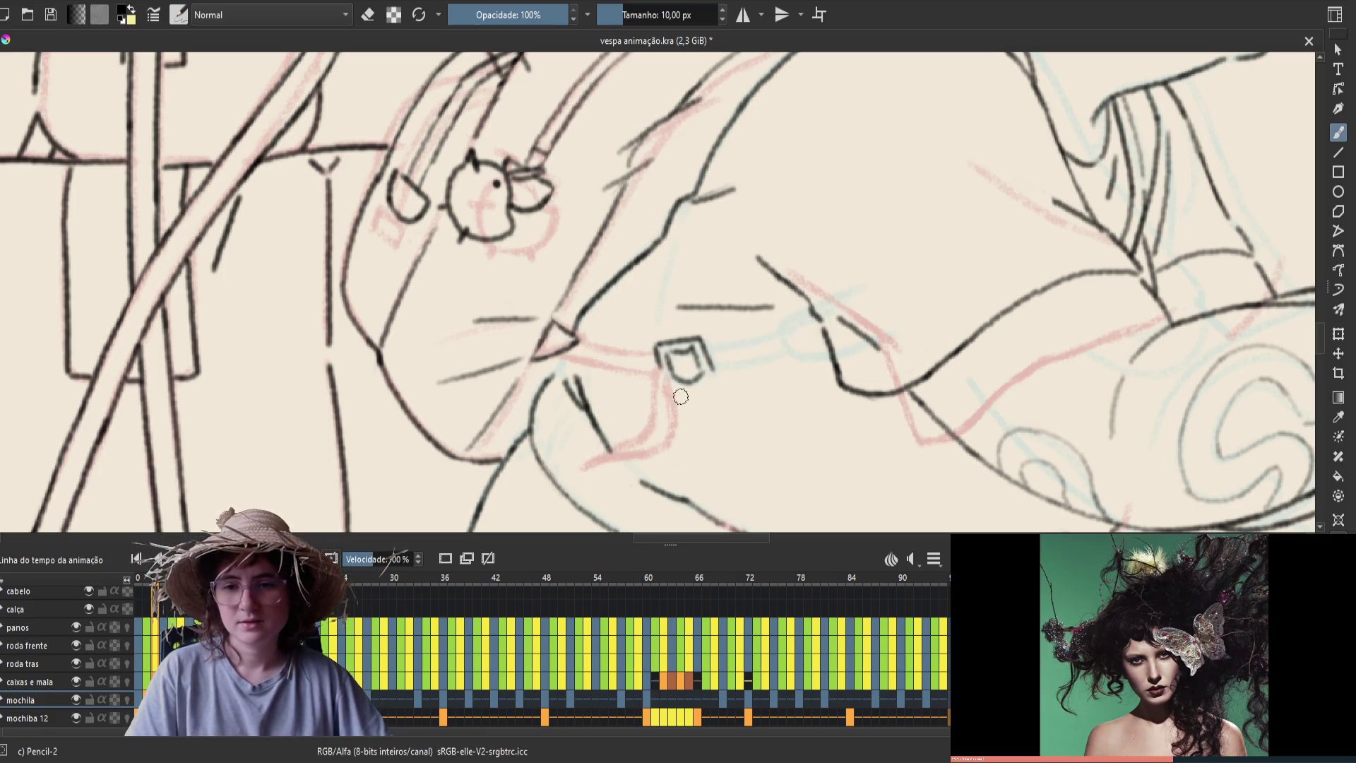
key(comma)
key(period)
key(comma)
key(period)
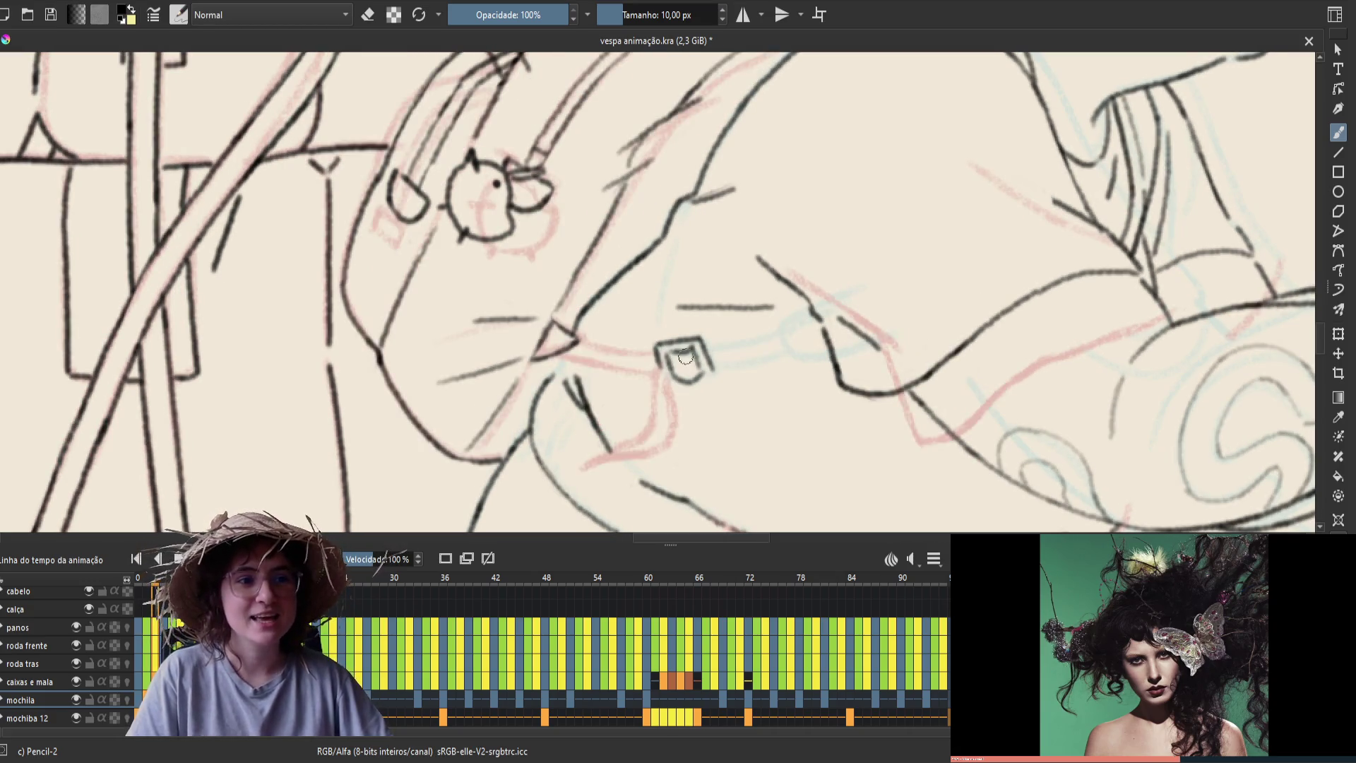
key(e)
key(e)
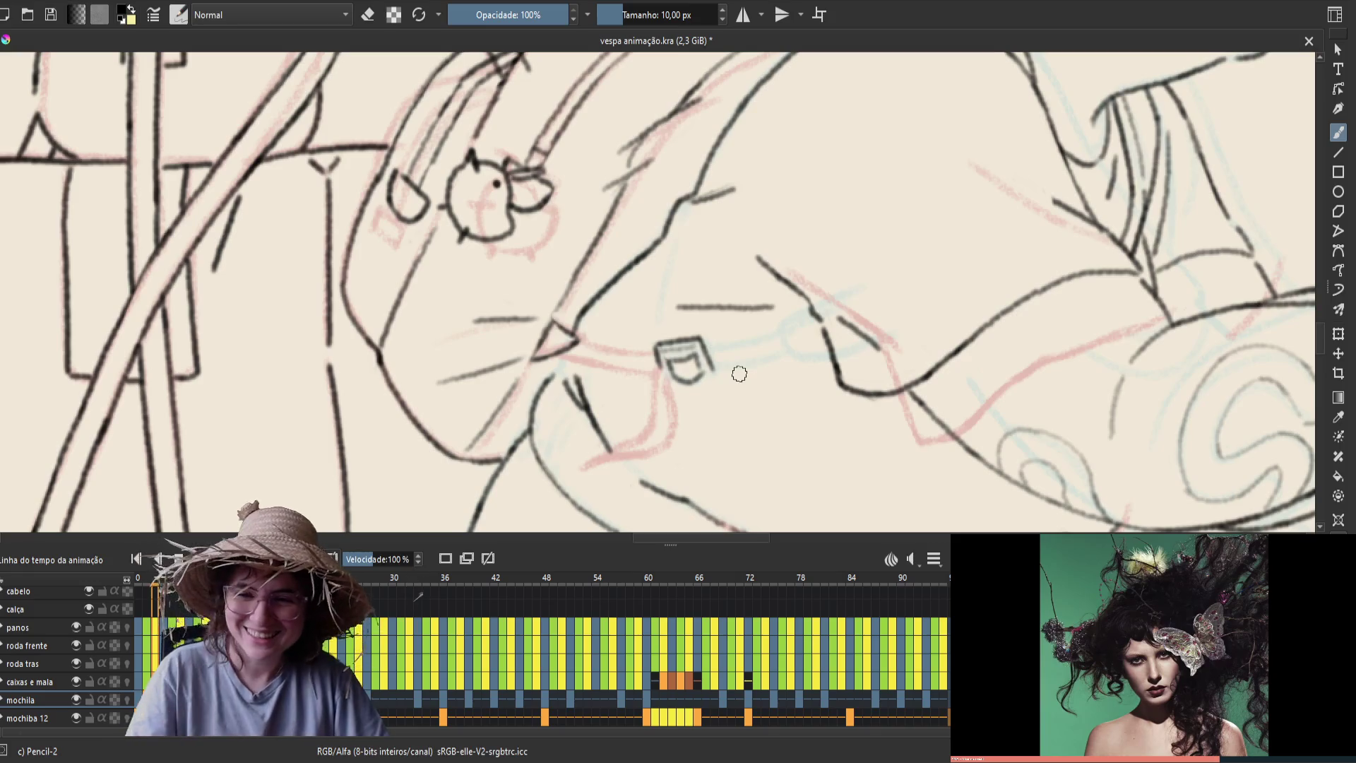
Restore the unmirrored view and compare the buckle with the neighbouring frame
key(m)
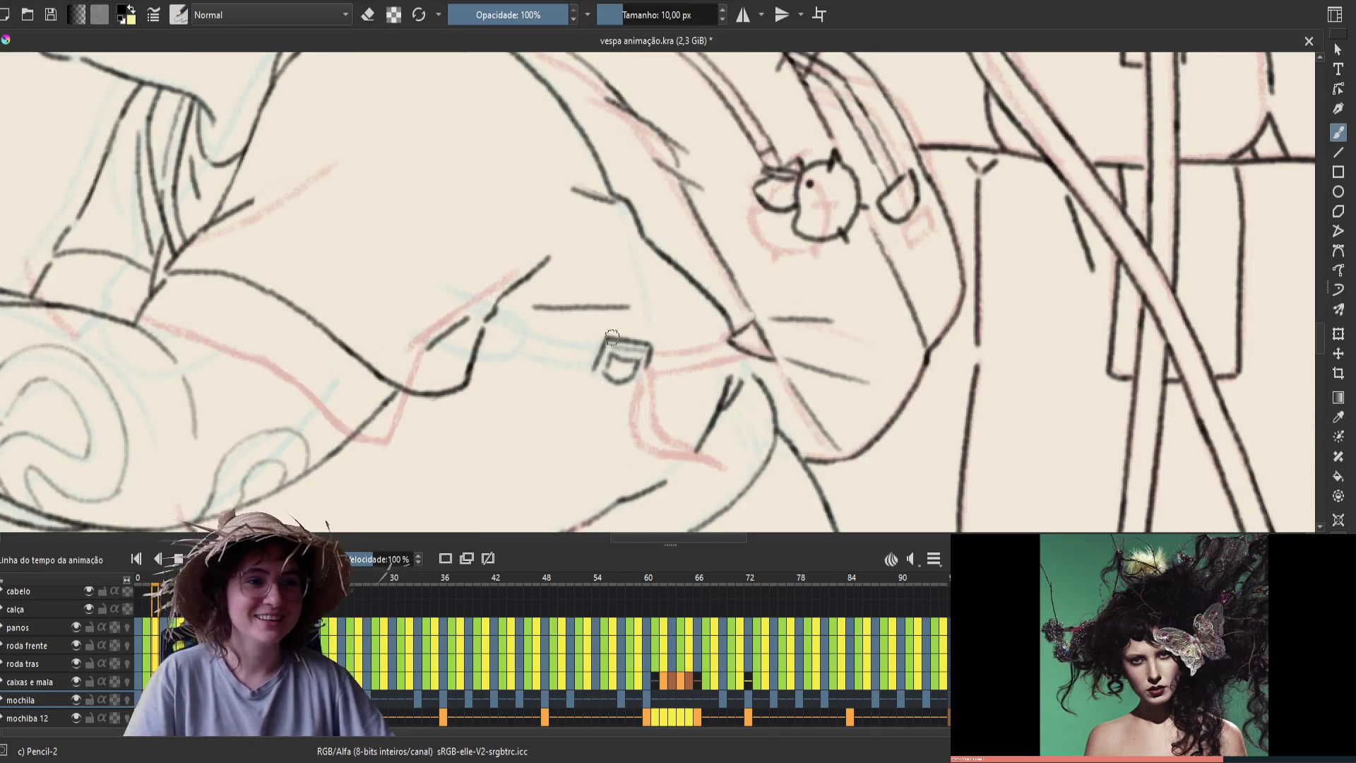
key(e)
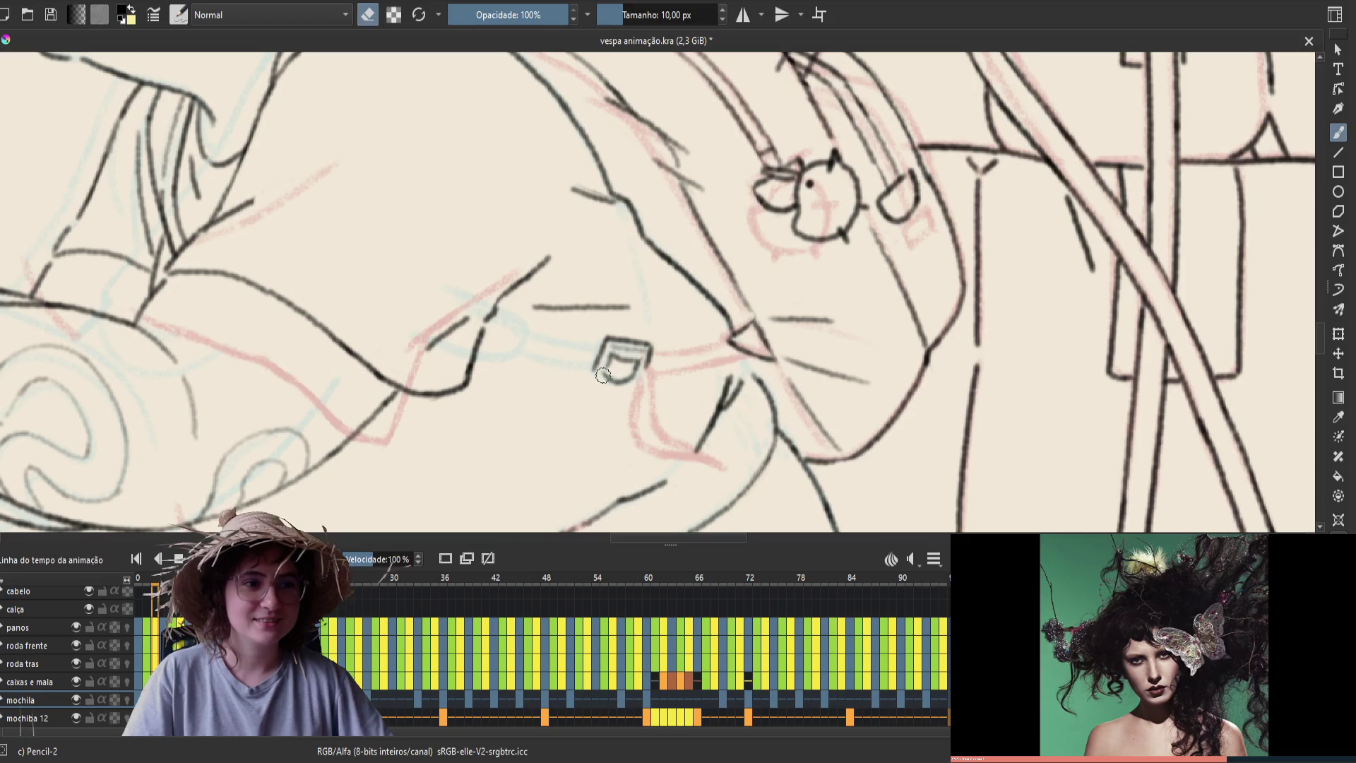
key(e)
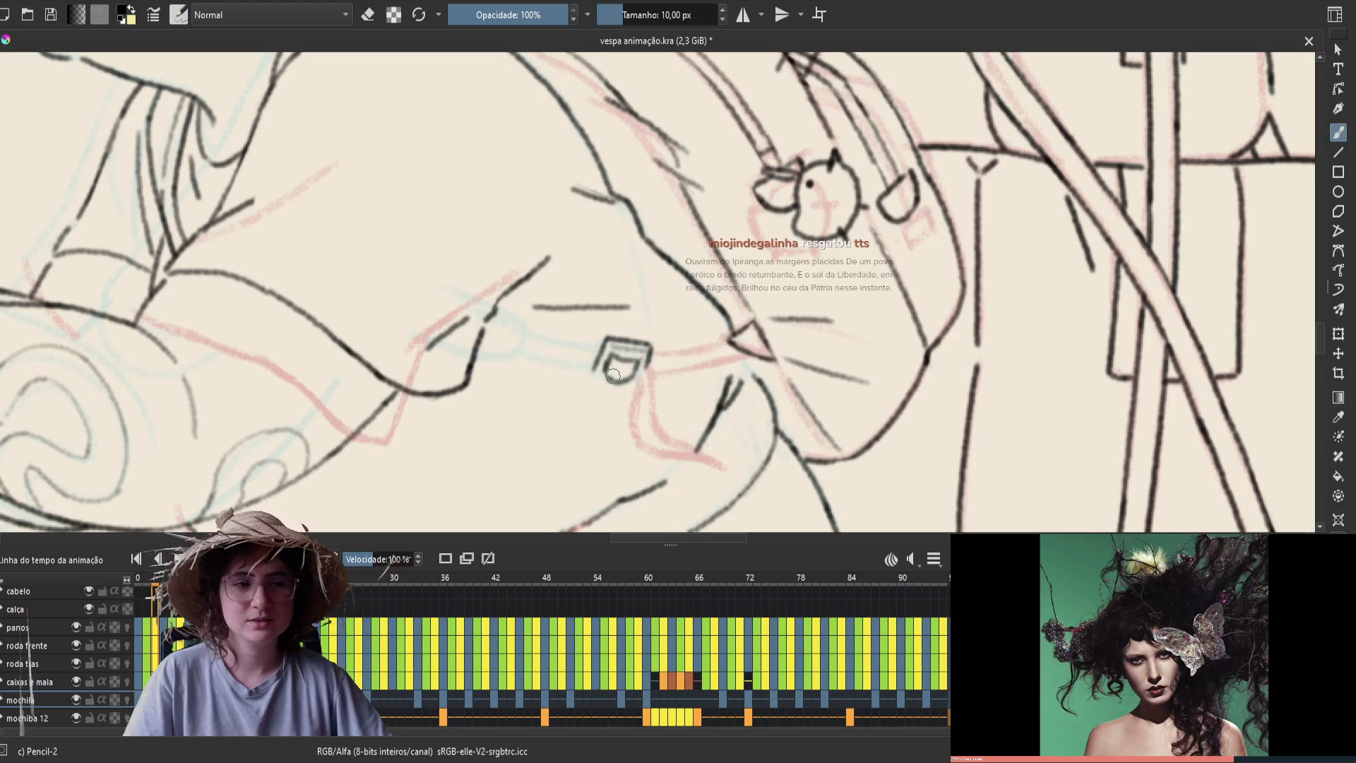
key(Left)
key(Right)
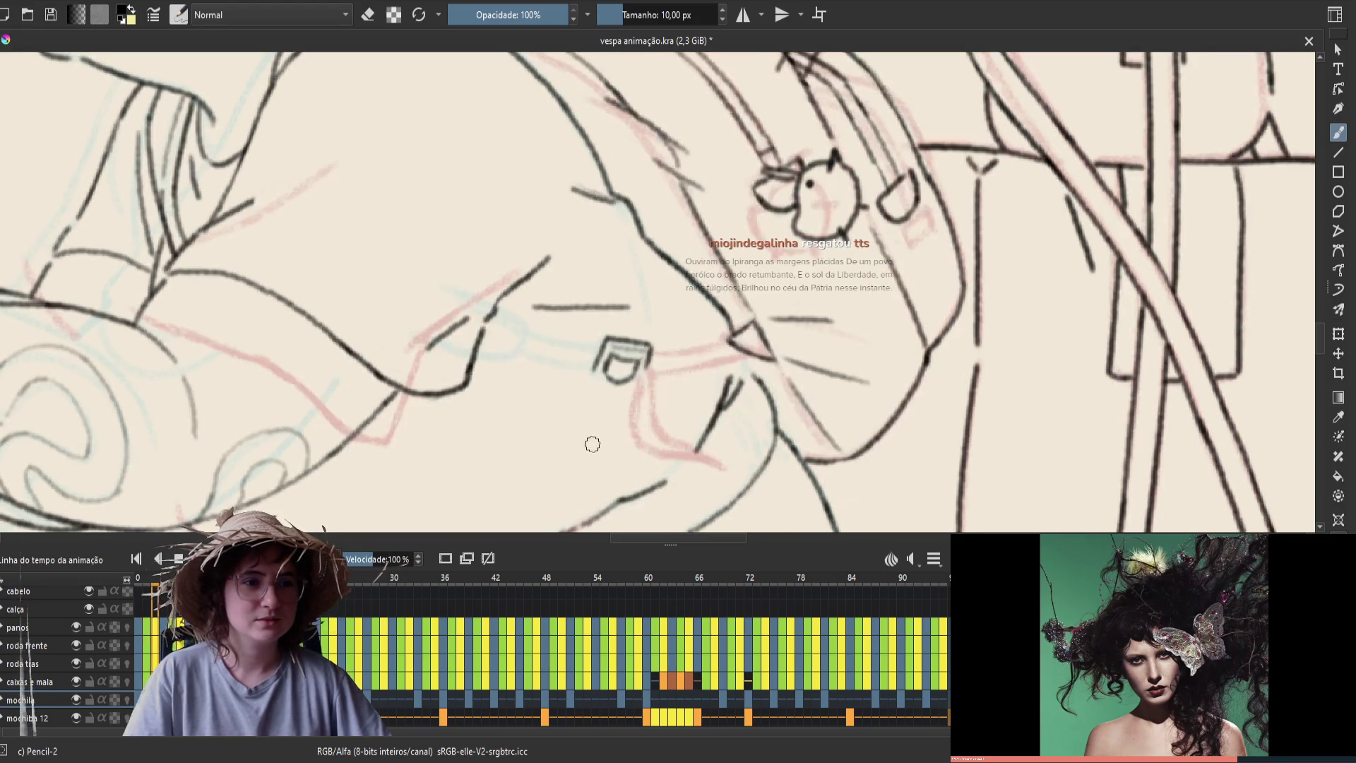
key(Left)
key(Right)
key(Left)
key(Right)
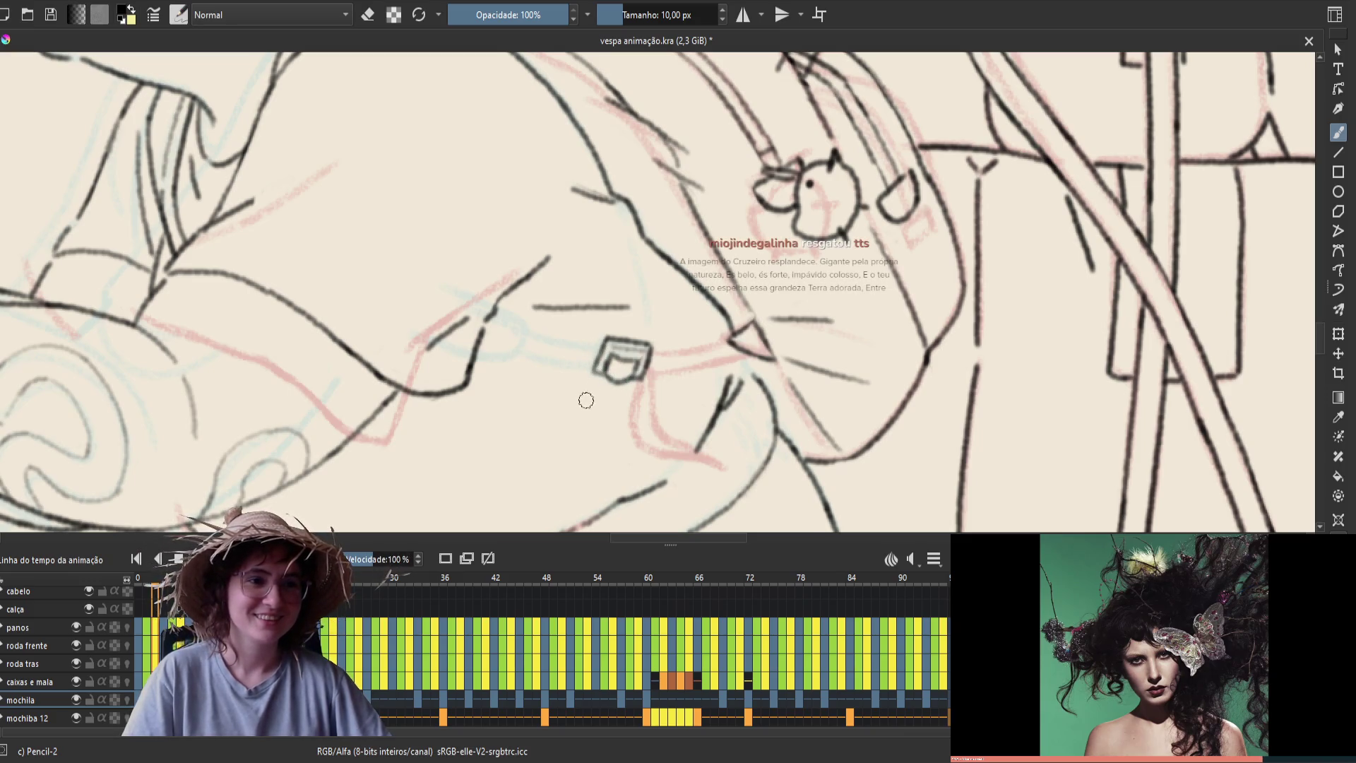
Step through the animation frames and save the file
key(comma)
key(comma)
key(period)
key(period)
key(period)
key(comma)
key(period)
key(period)
key(comma)
key(comma)
key(period)
key(e)
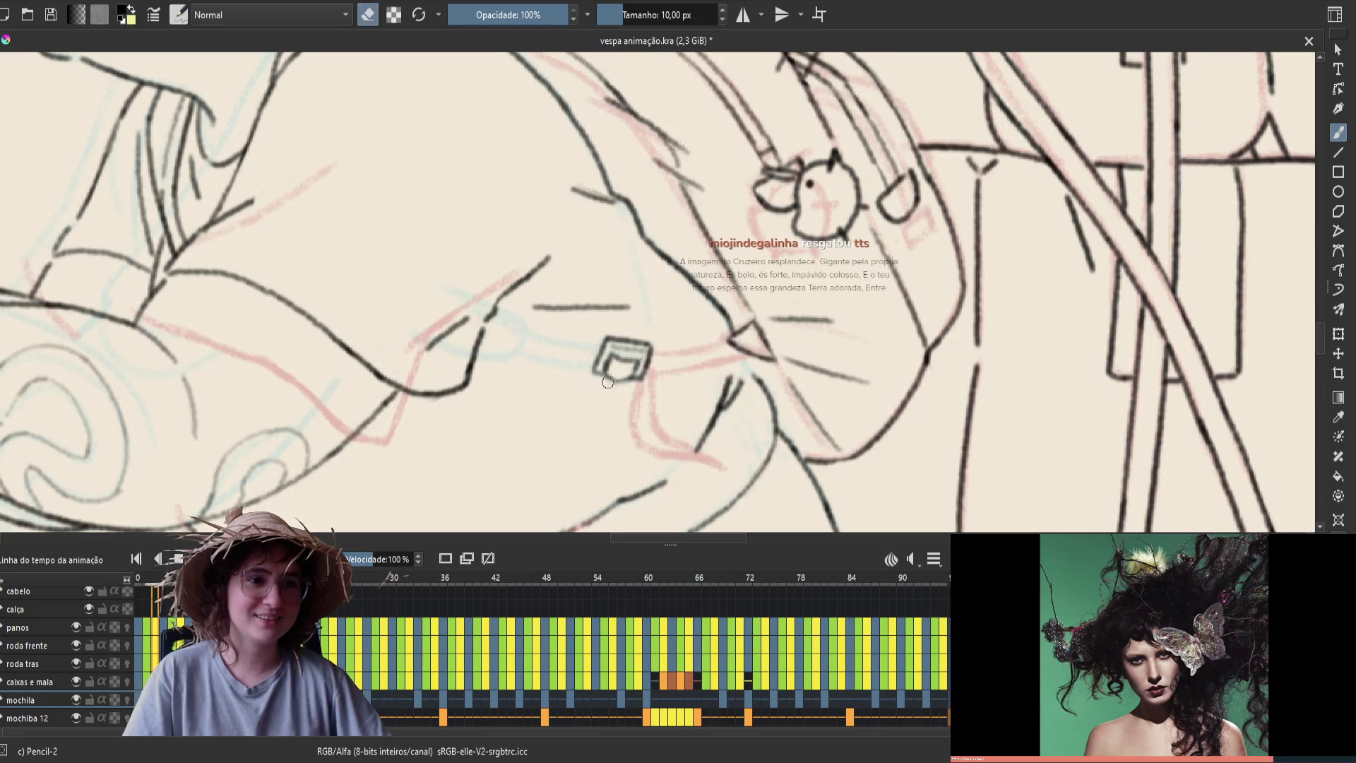
key(e)
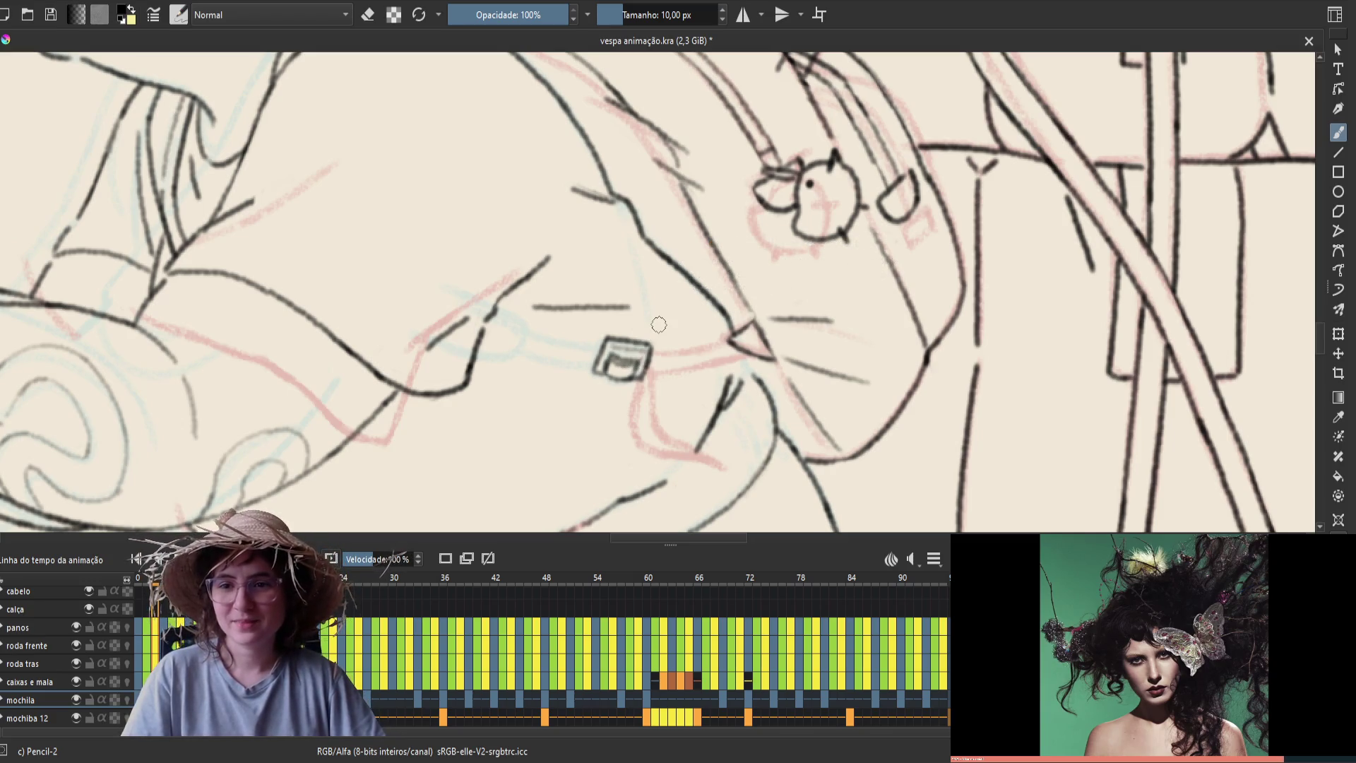
key(ctrl+s)
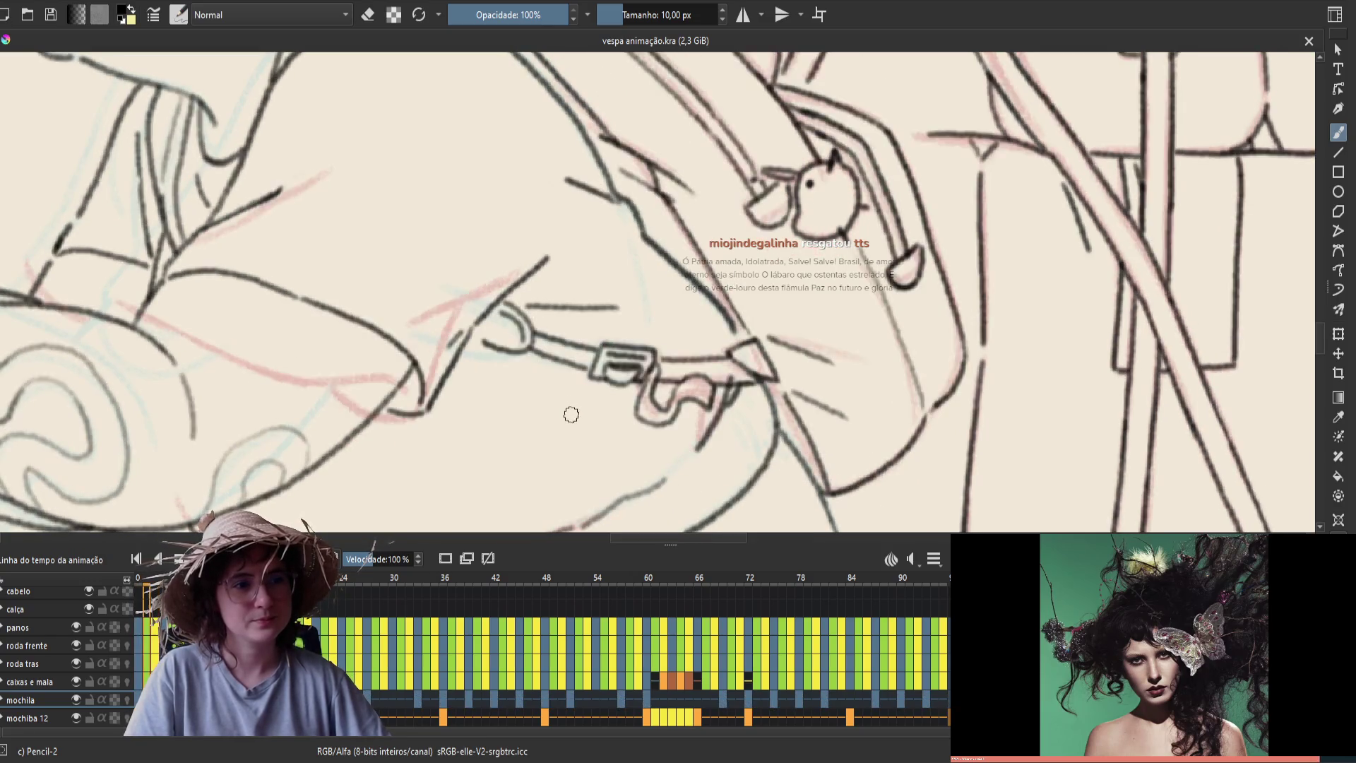
Erase the pocket's left edge and redraw it as a slanted line
key(e)
mouse_move(602, 339)
mouse_down()
mouse_move(590, 376)
mouse_move(644, 375)
mouse_up()
key(e)
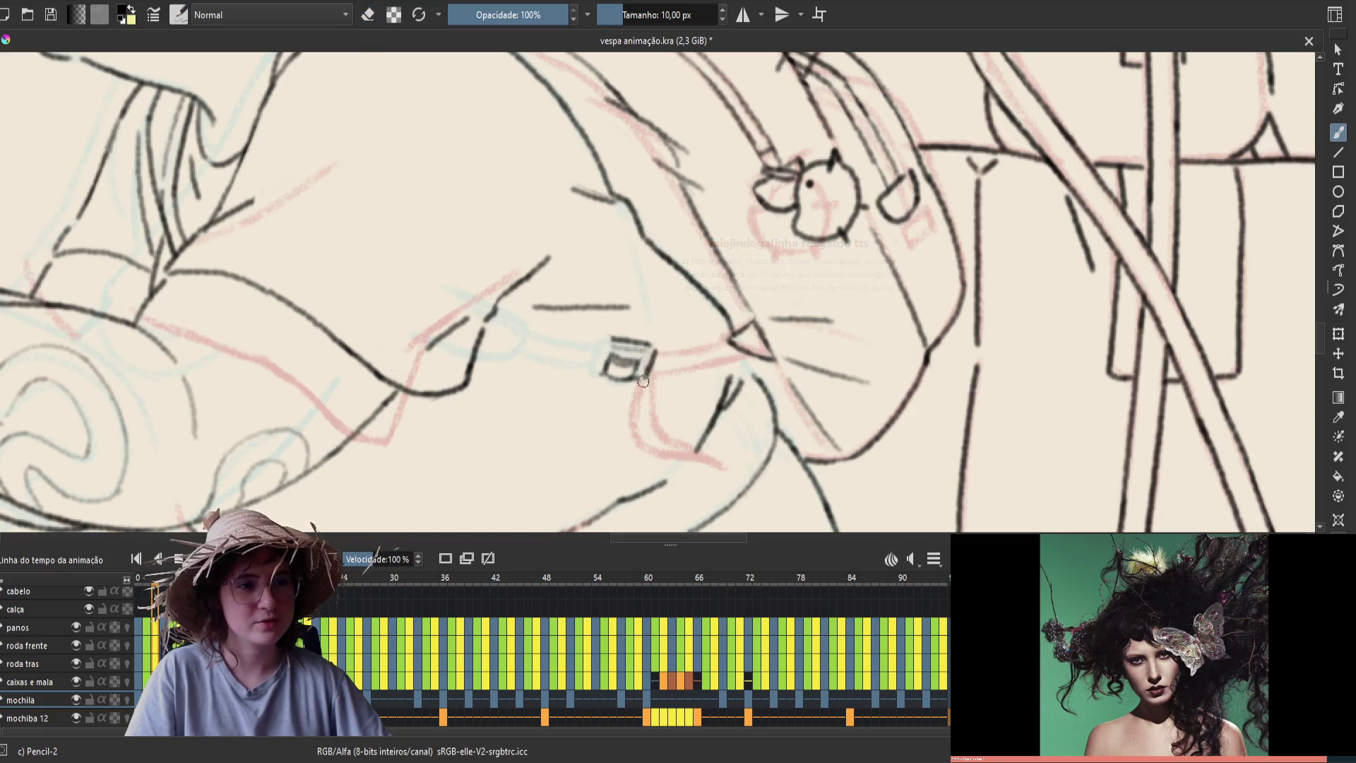
key(e)
key(e)
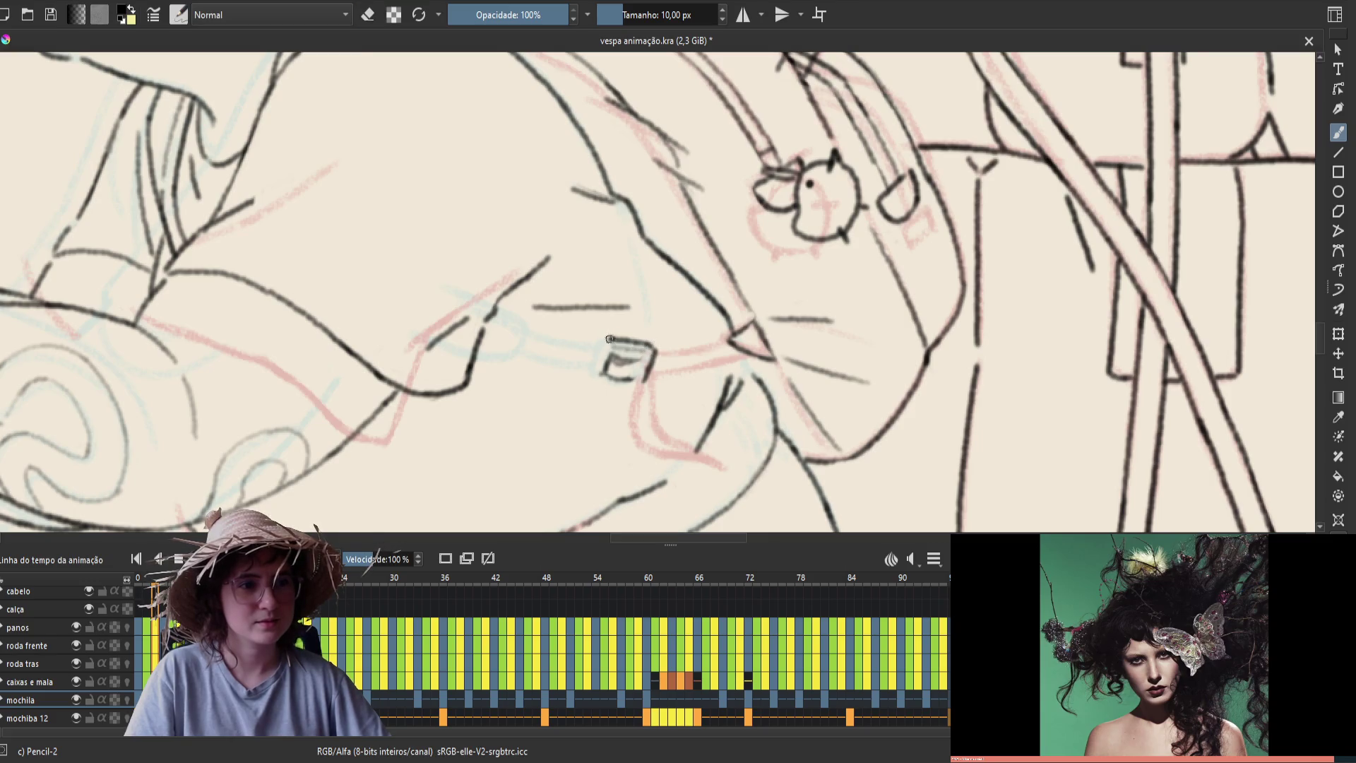
drag(609, 339, 594, 372)
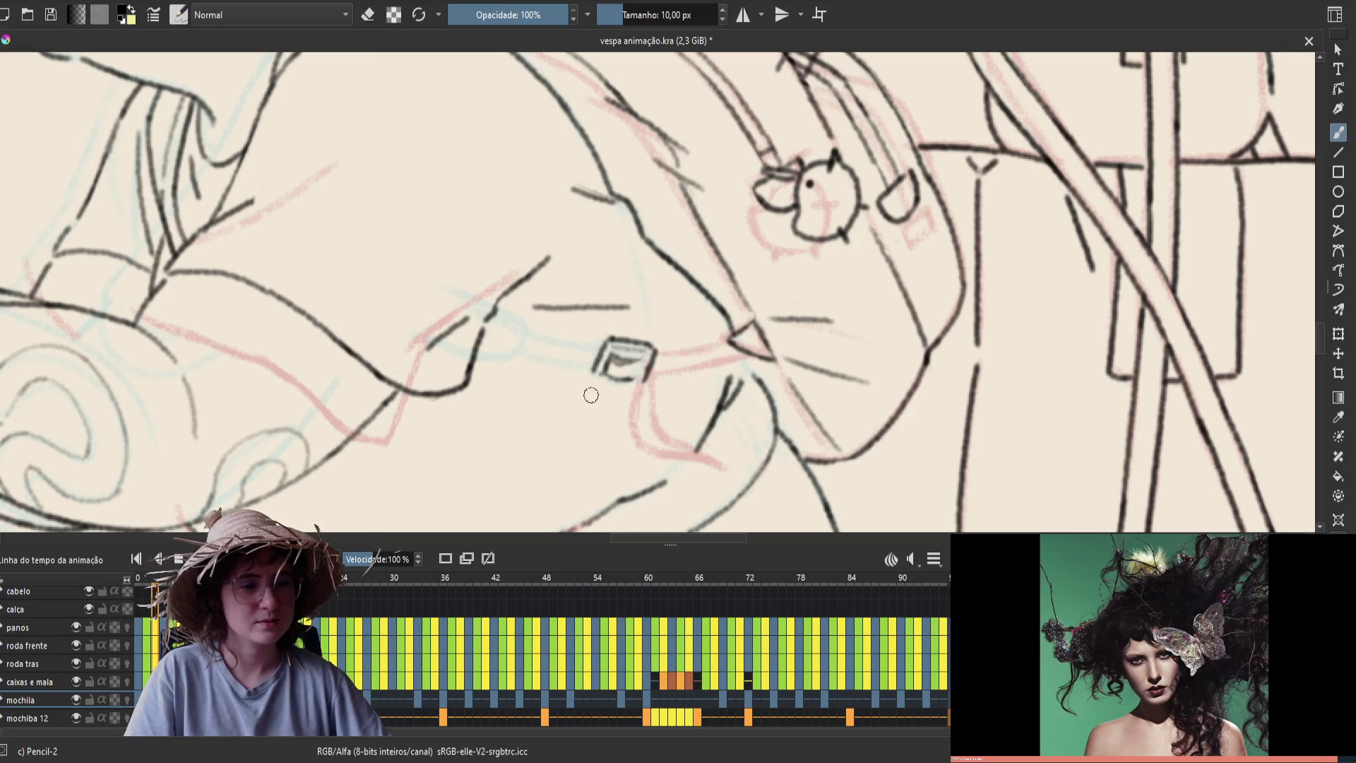
Compare the strap across frames, then darken the strap rectangle's left edge and add a horizontal line inside it
key(comma)
key(period)
key(comma)
key(period)
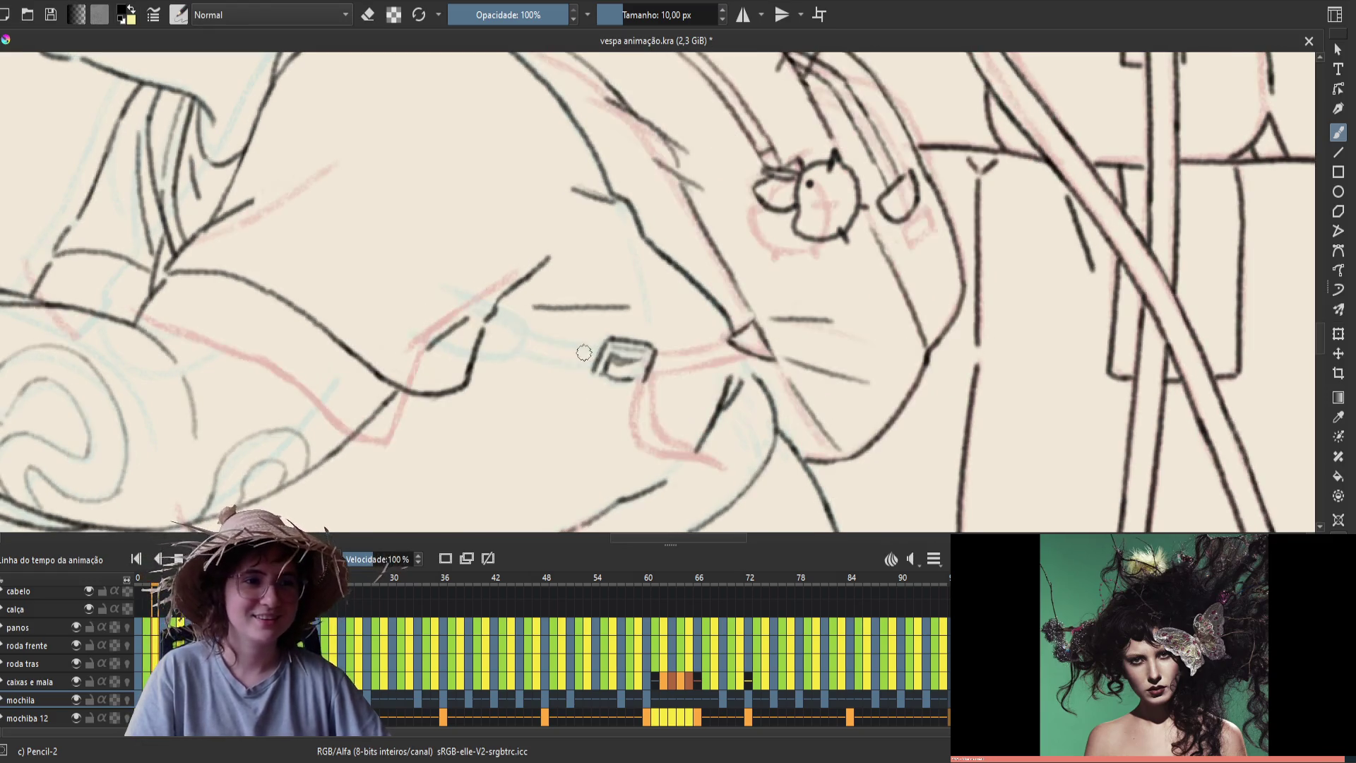
key(comma)
key(period)
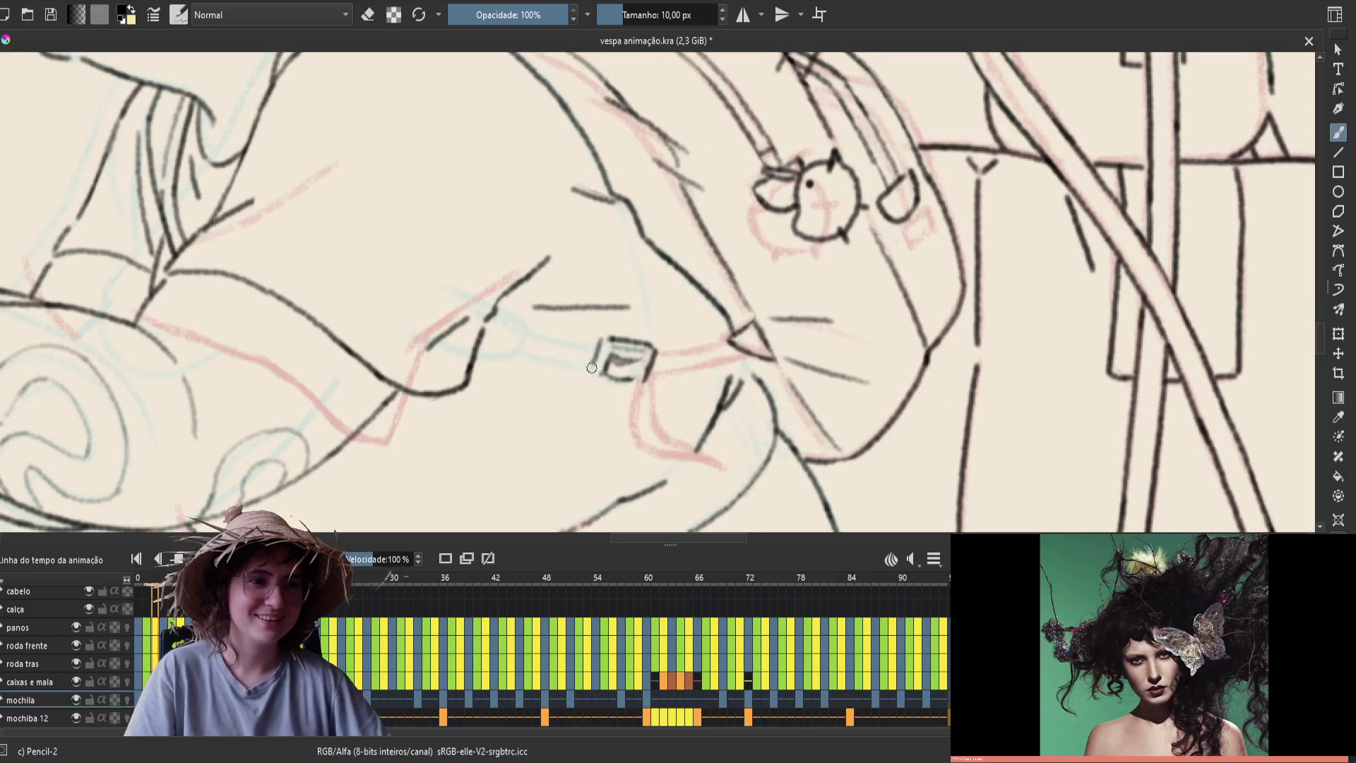
mouse_move(605, 337)
mouse_down()
mouse_move(596, 362)
mouse_move(644, 358)
mouse_up()
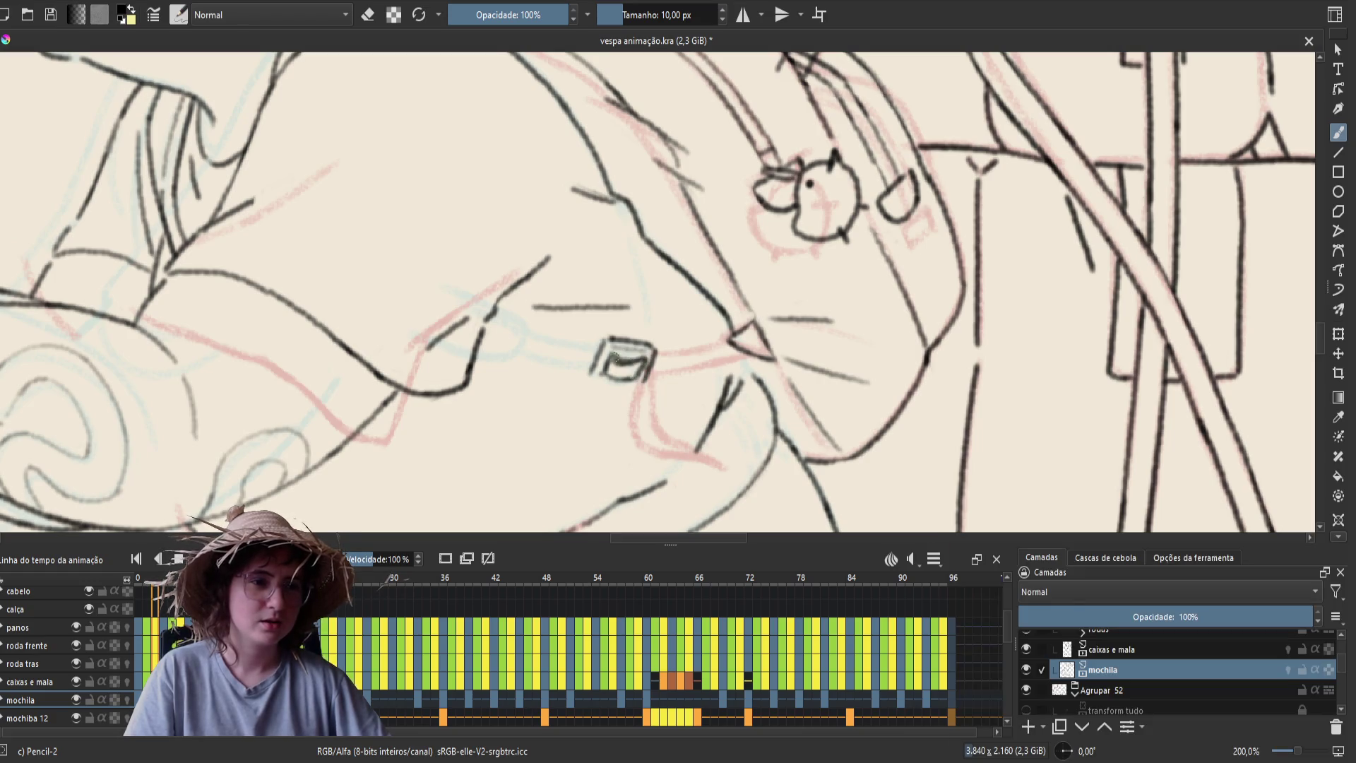
drag(641, 358, 616, 361)
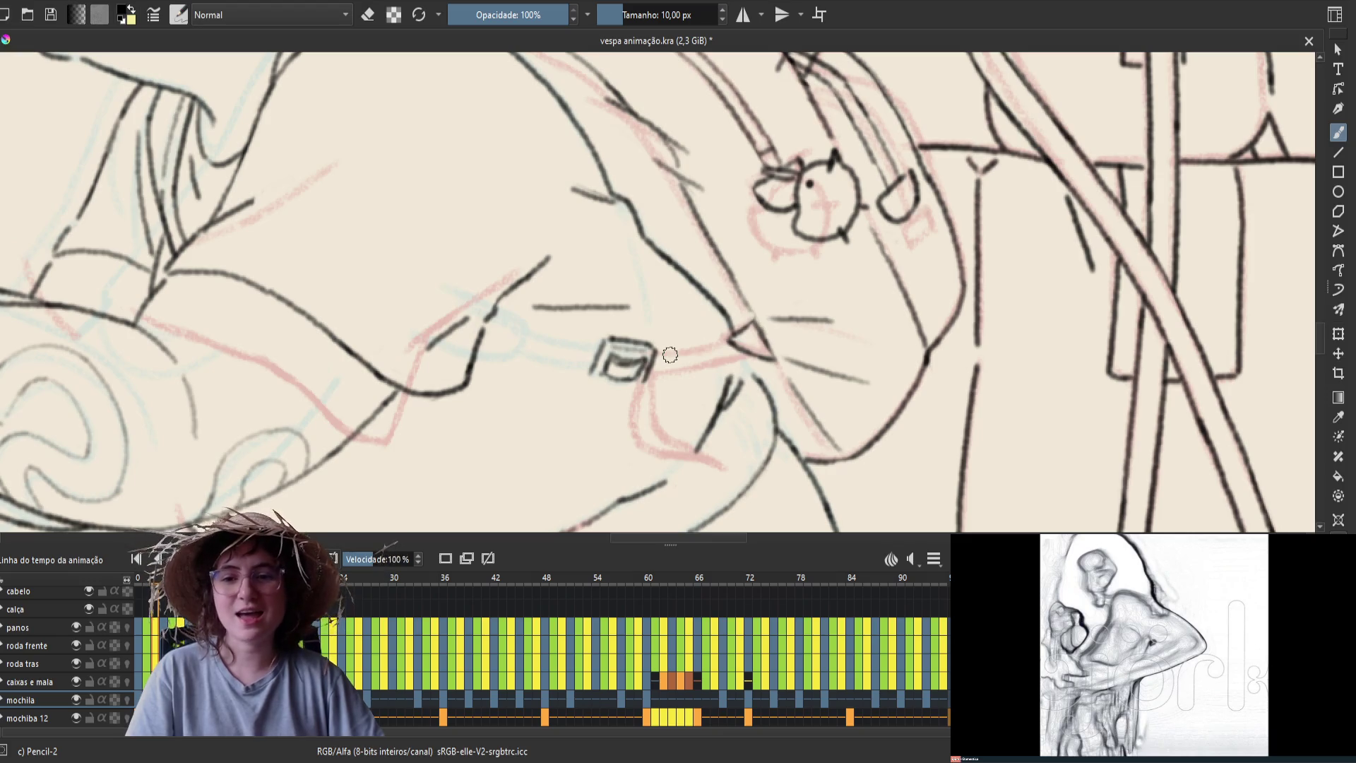
Ink the buckle rectangle's right and bottom edges after checking neighbouring frames, and save
key(ctrl+s)
key(m)
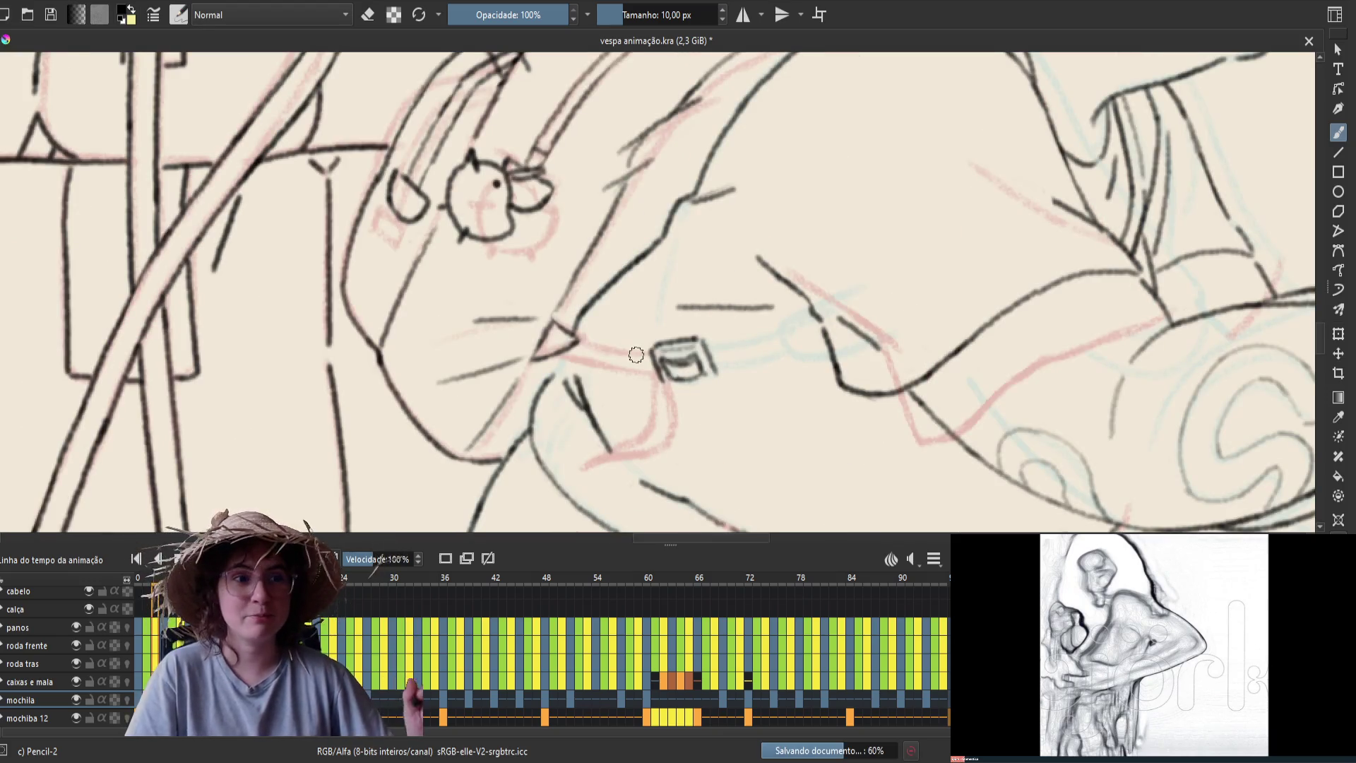
key(e)
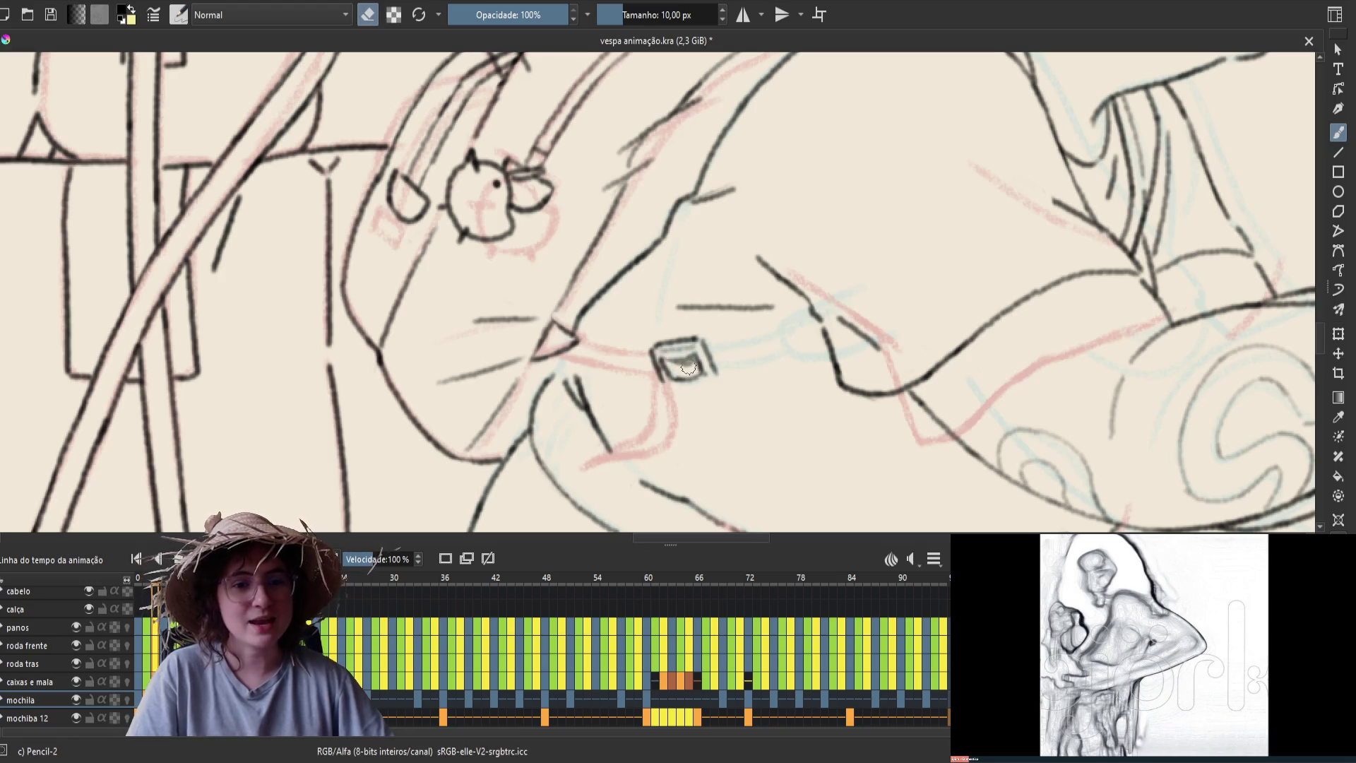
key(e)
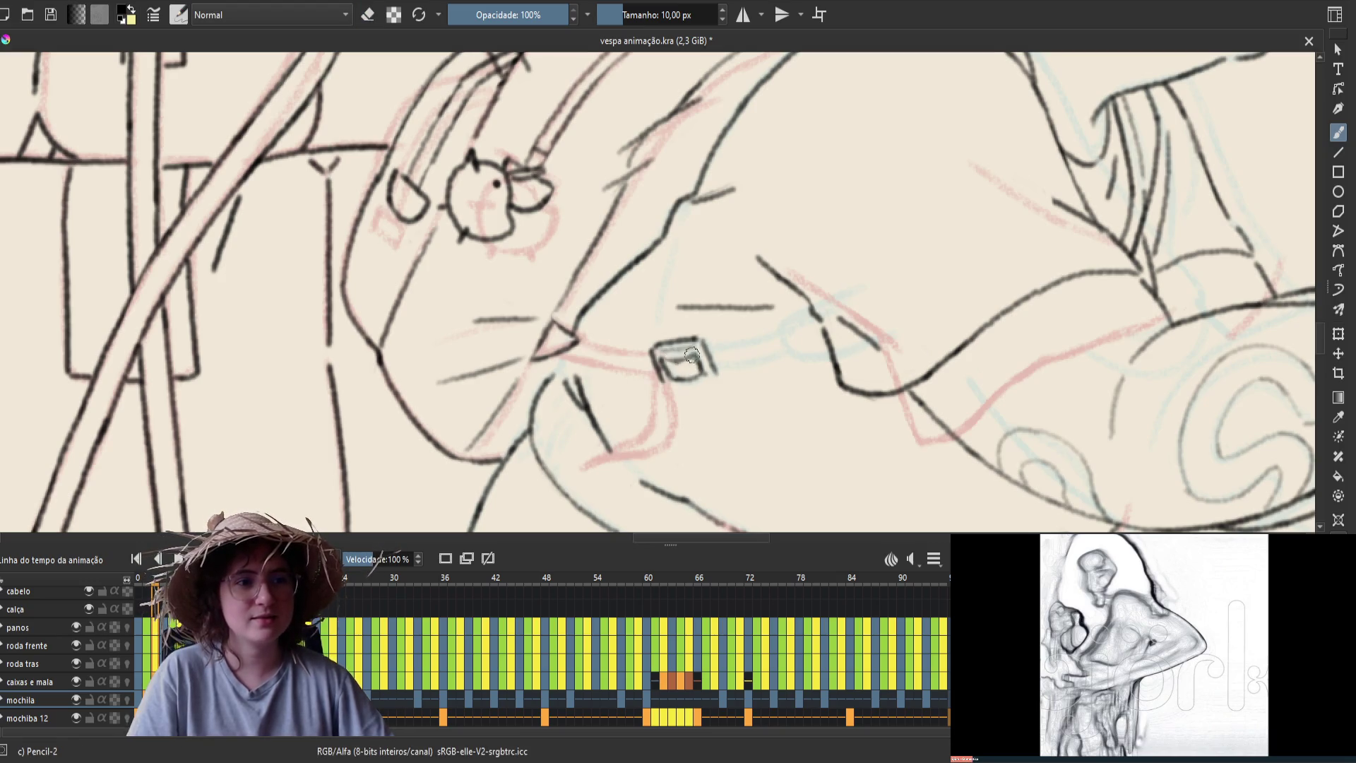
key(Left)
key(Right)
key(Left)
key(Left)
key(Right)
key(Right)
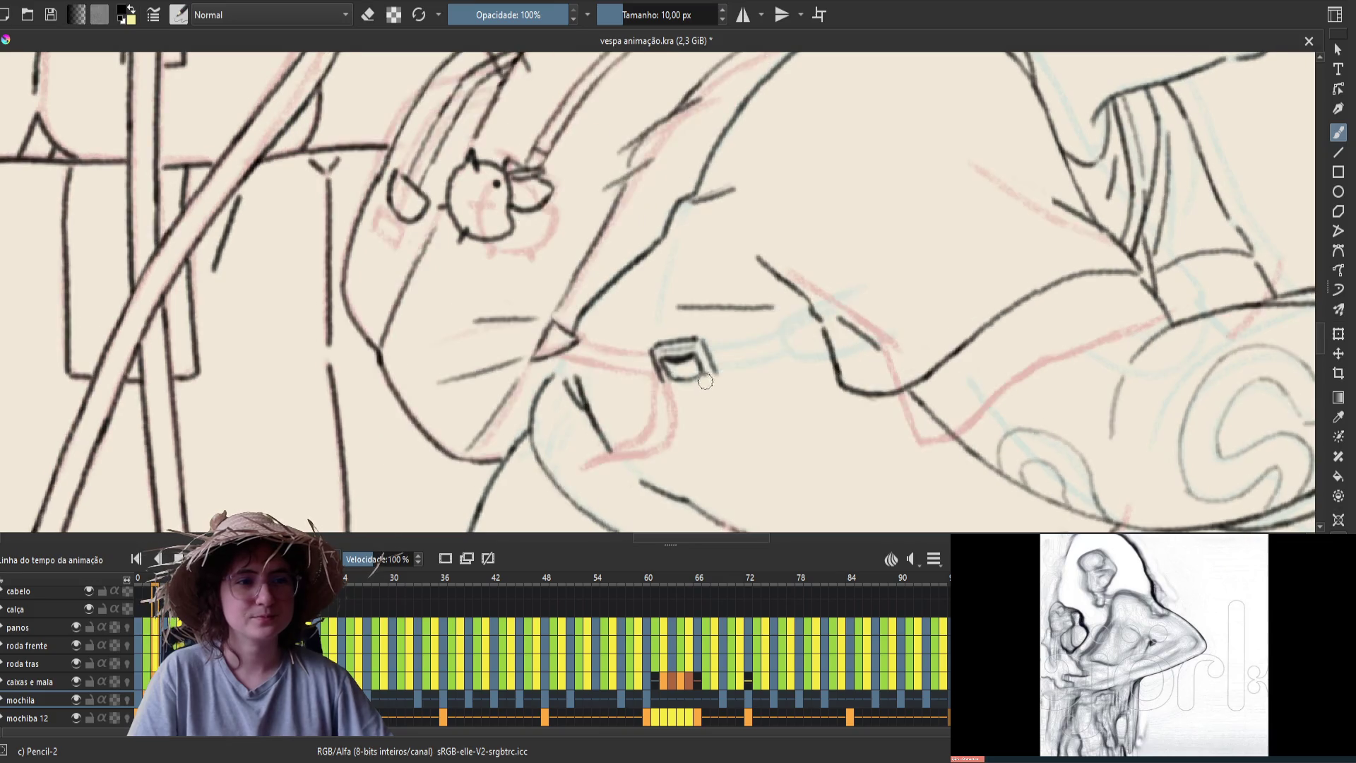
drag(716, 373, 662, 378)
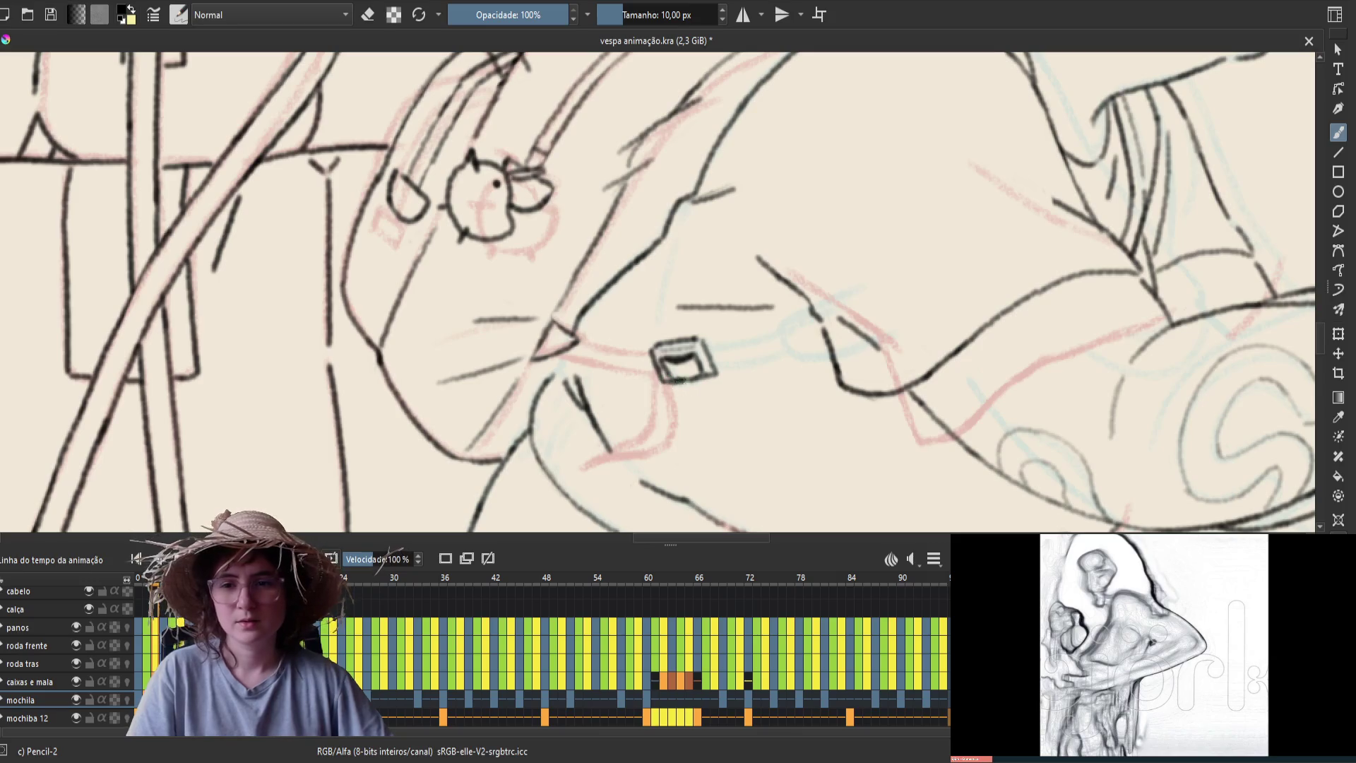
key(ctrl+s)
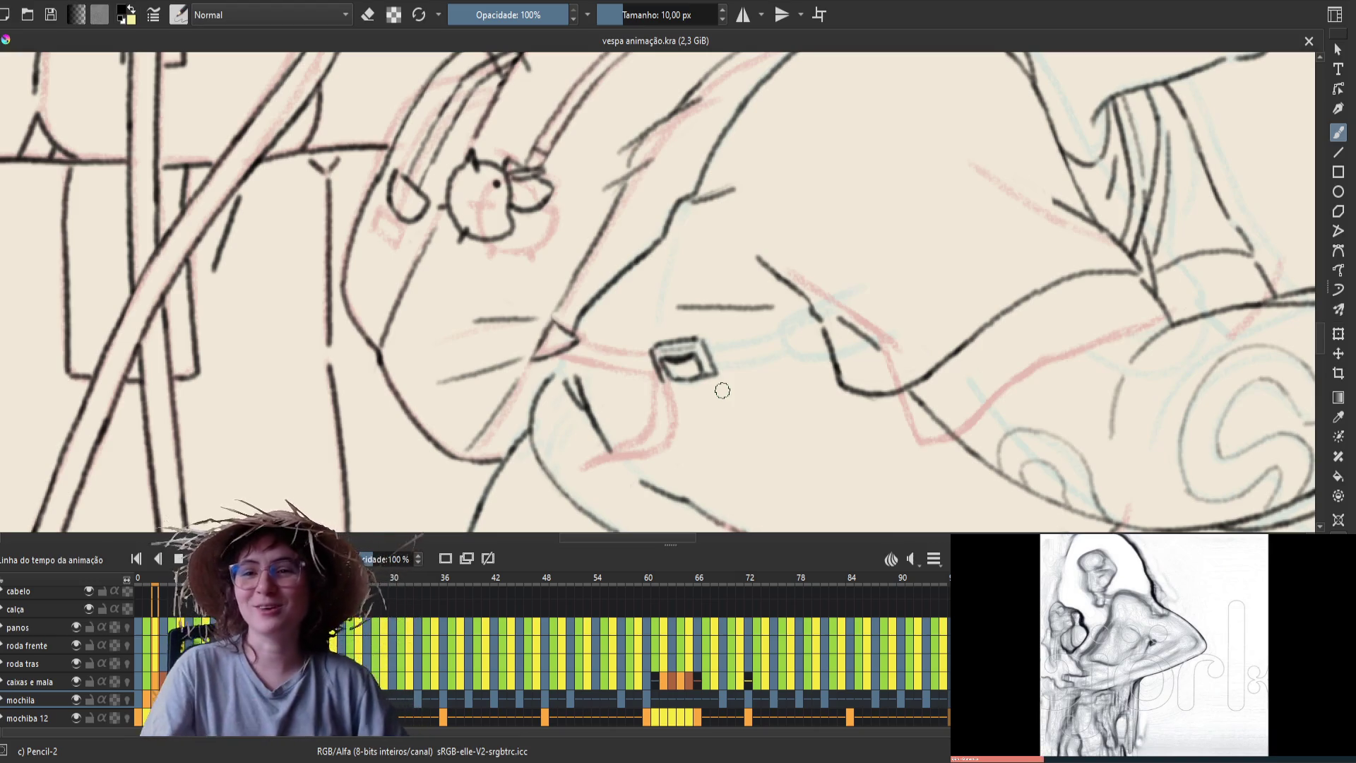
Add a corner stroke and thicken the buckle's lower edge, then compare frames in mirrored view
drag(663, 370, 668, 381)
key(ctrl+s)
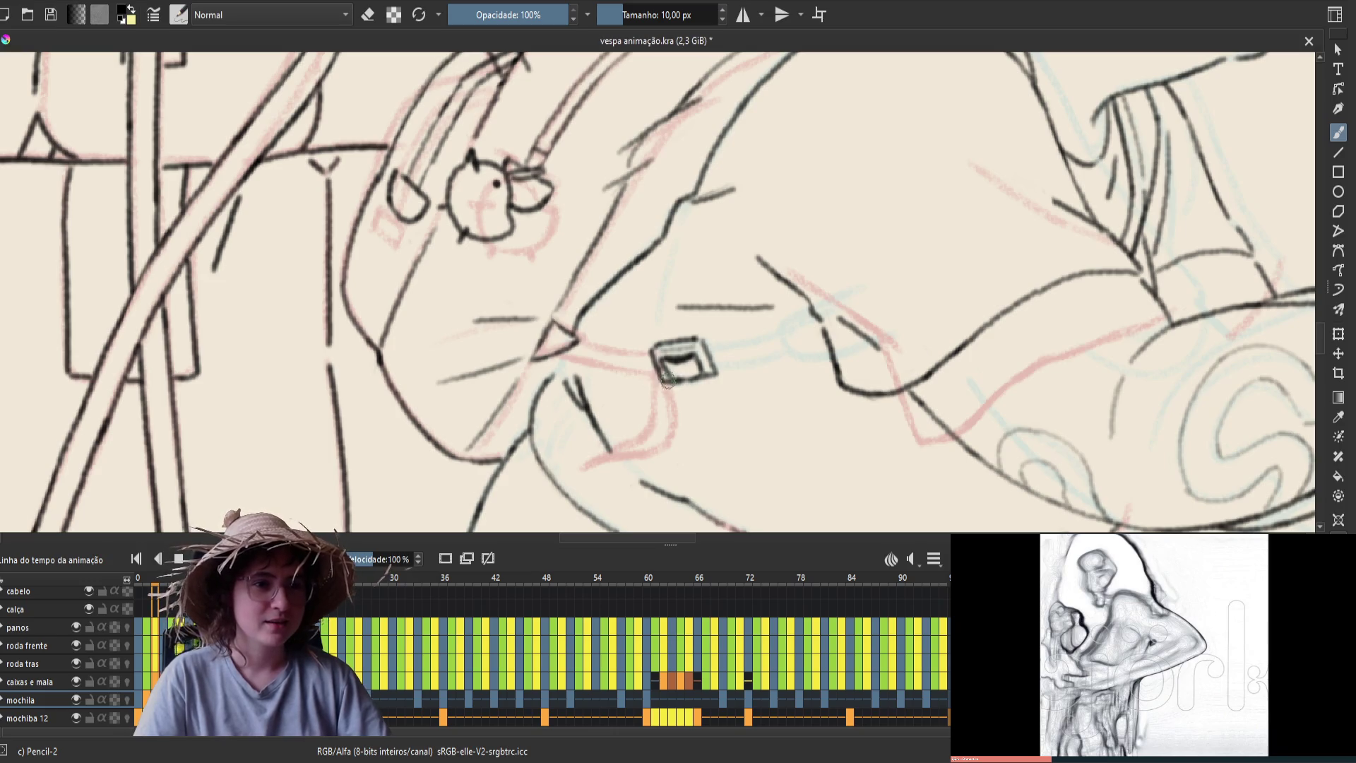
drag(659, 380, 676, 382)
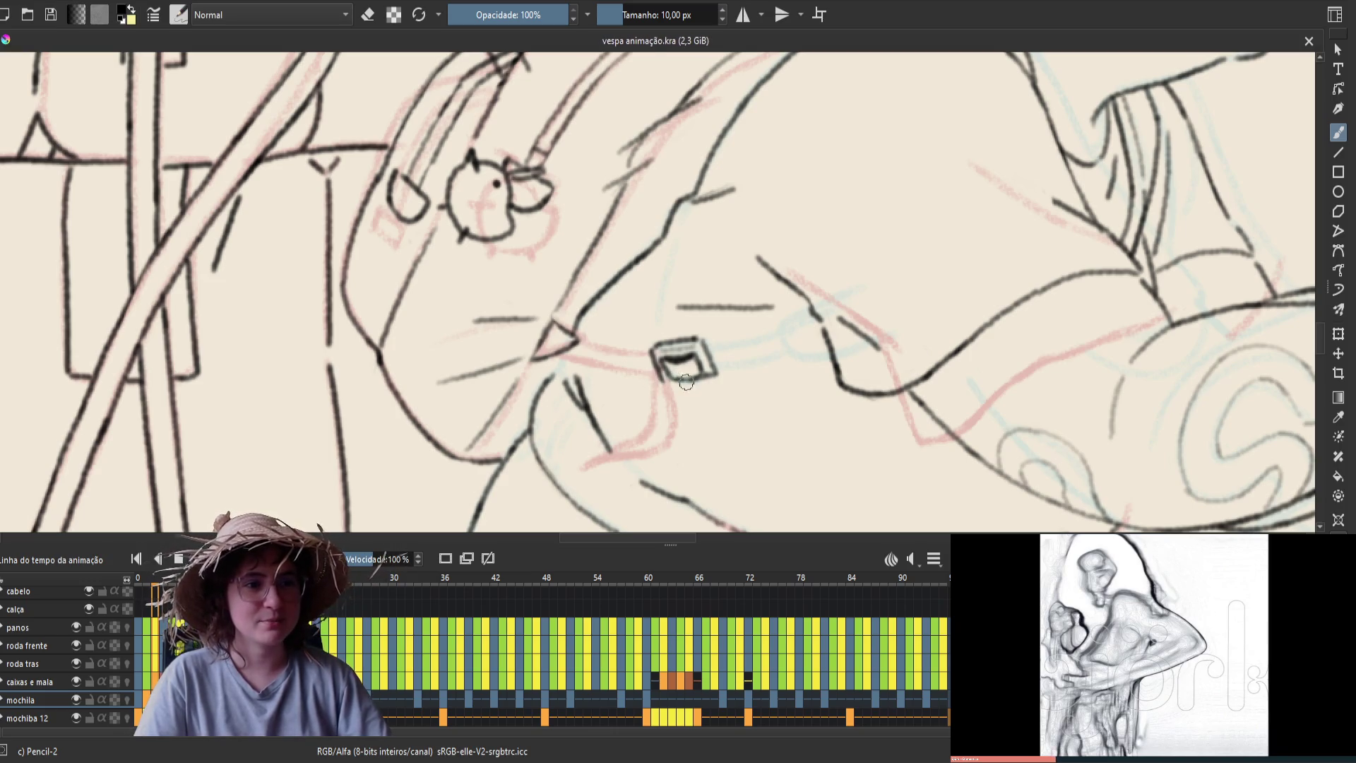
key(e)
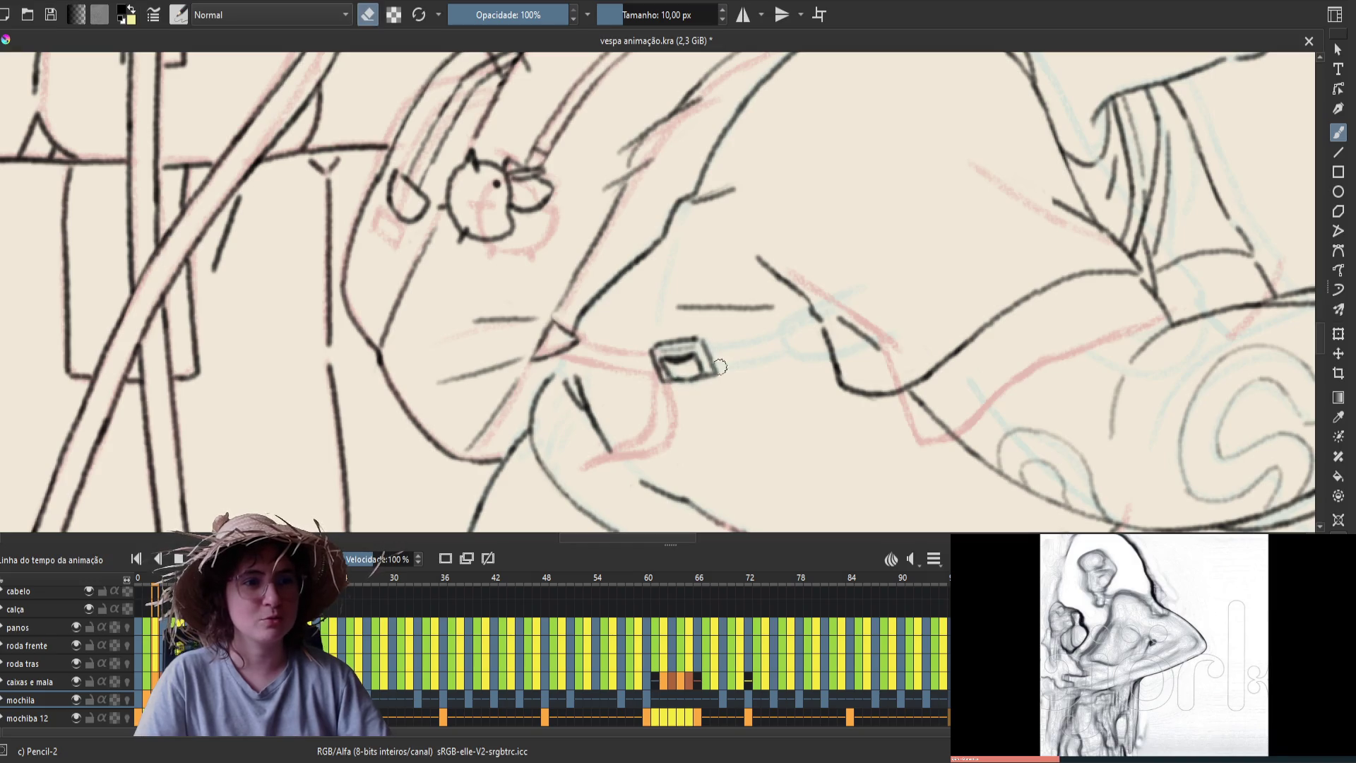
key(e)
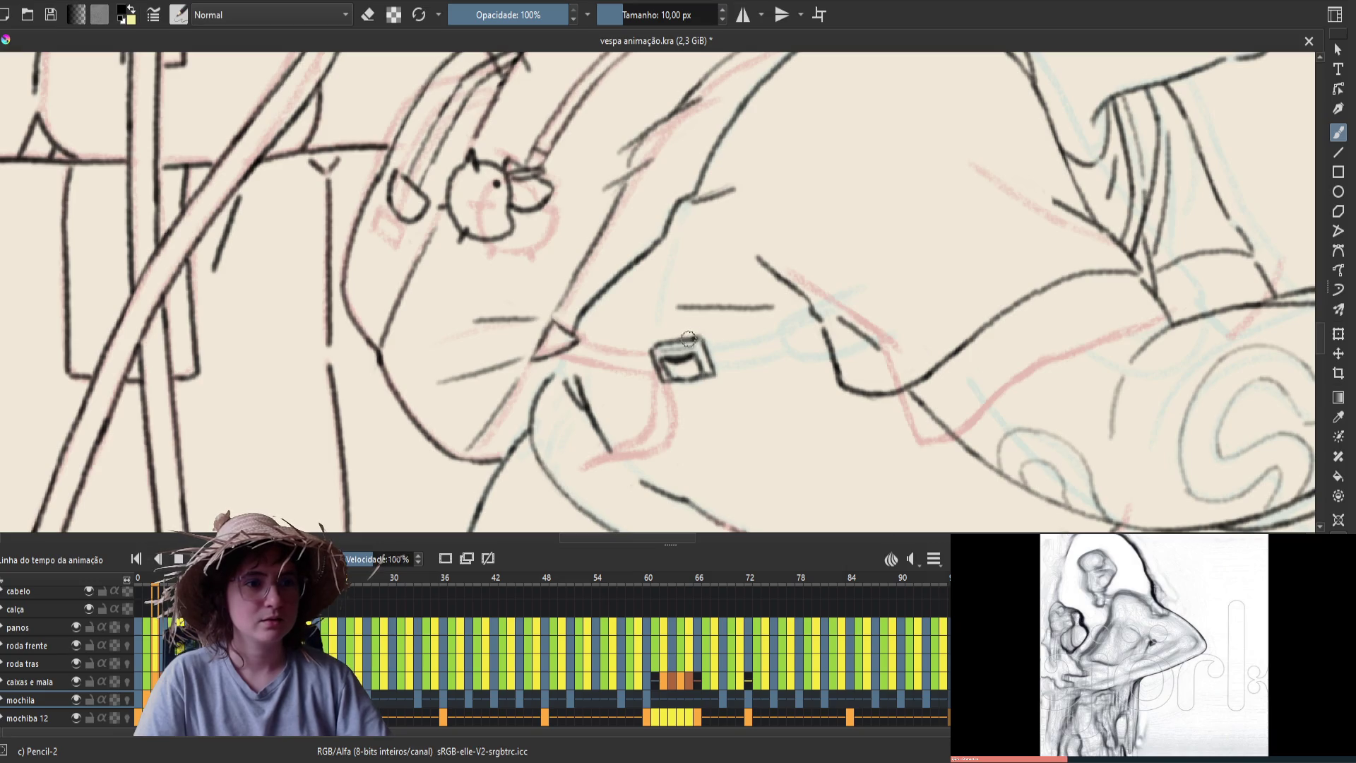
key(Right)
key(Left)
key(Right)
key(Left)
key(Right)
key(Left)
key(e)
key(e)
key(m)
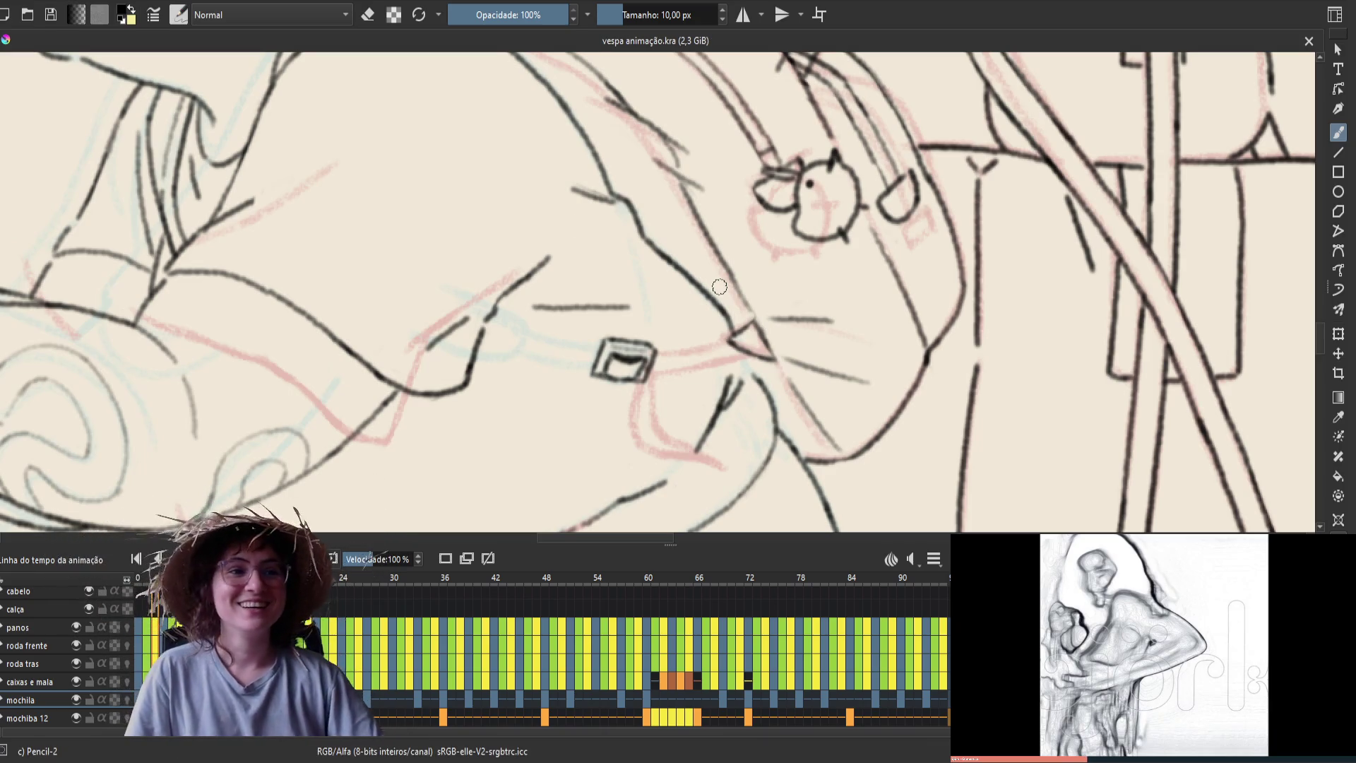
Erase part of the mark inside the buckle and redraw it, comparing neighbouring frames
key(e)
drag(601, 363, 625, 357)
key(e)
key(e)
key(e)
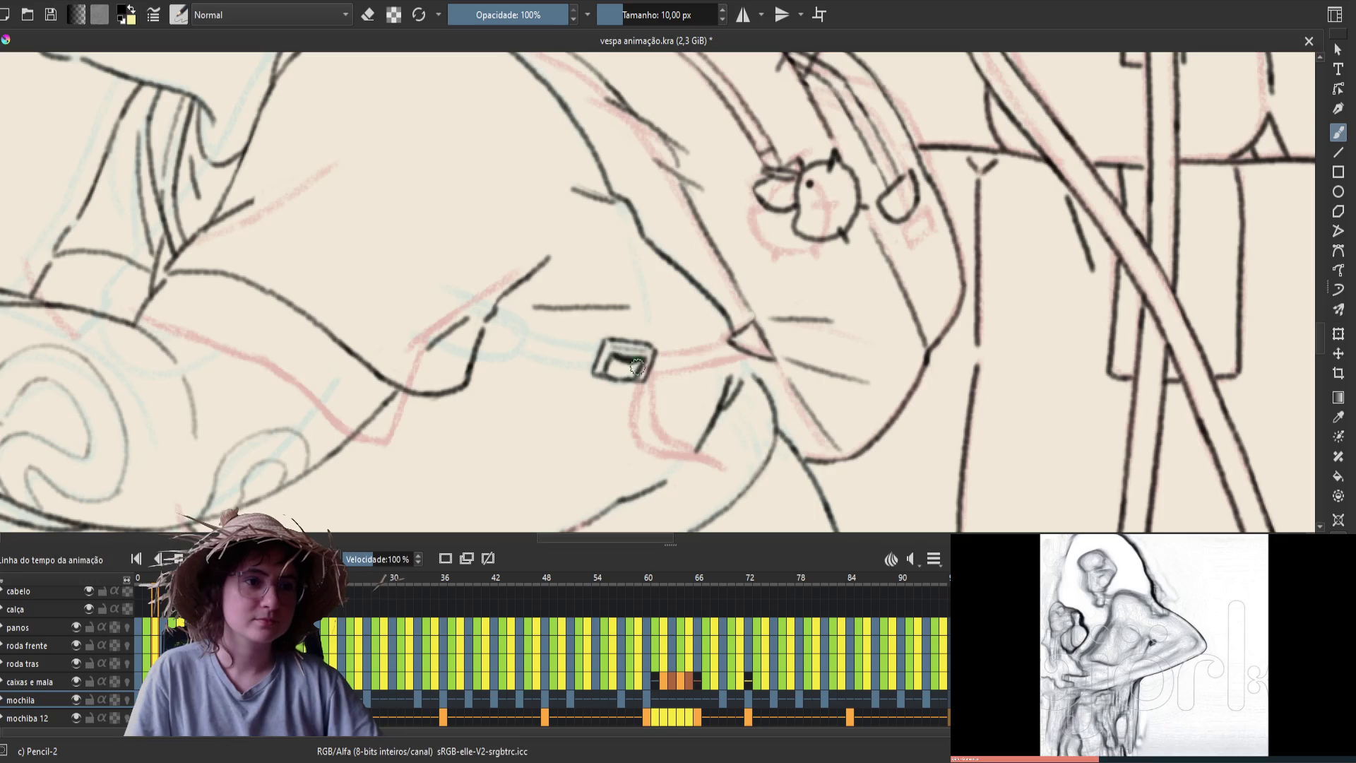
drag(639, 376, 616, 362)
key(Left)
key(Right)
key(Left)
key(Right)
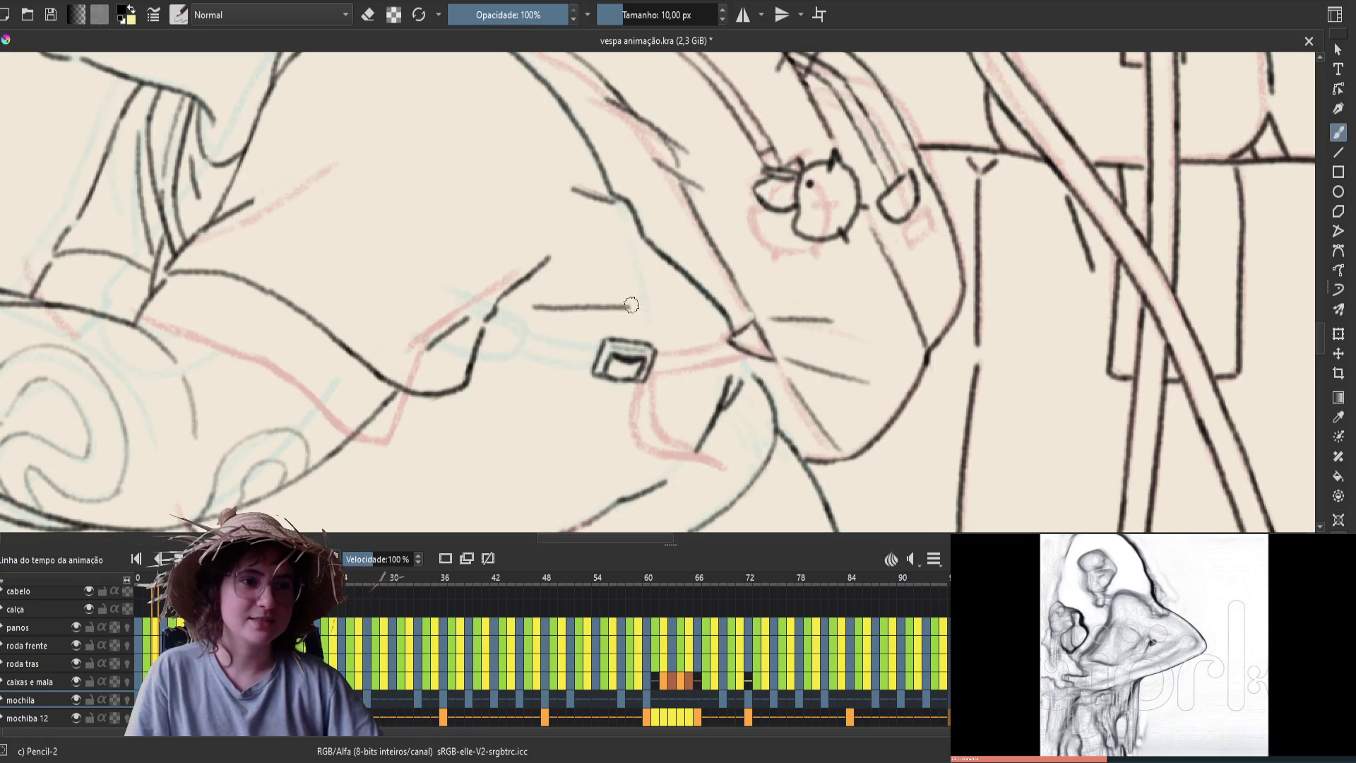
Add a short stroke along the buckle's top edge and save the file
key(e)
key(e)
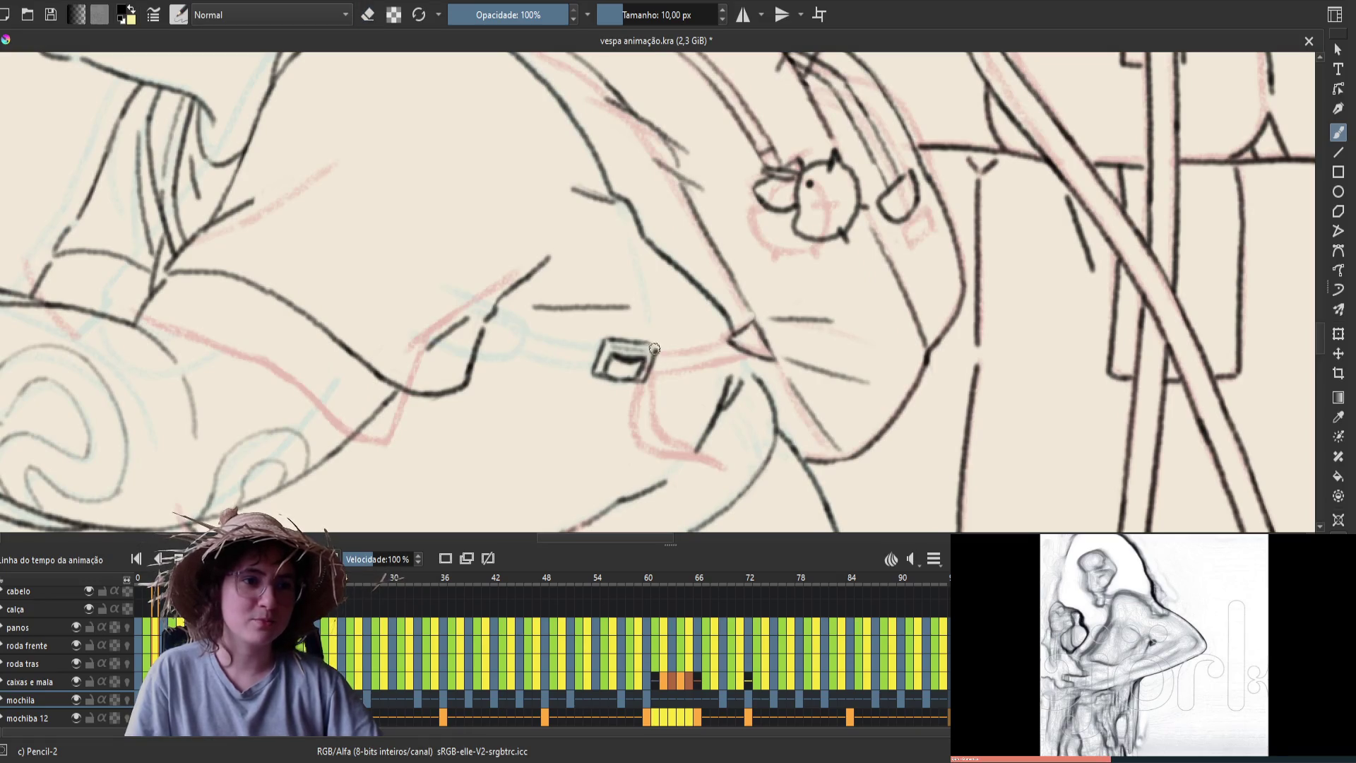
drag(610, 347, 652, 351)
key(ctrl+s)
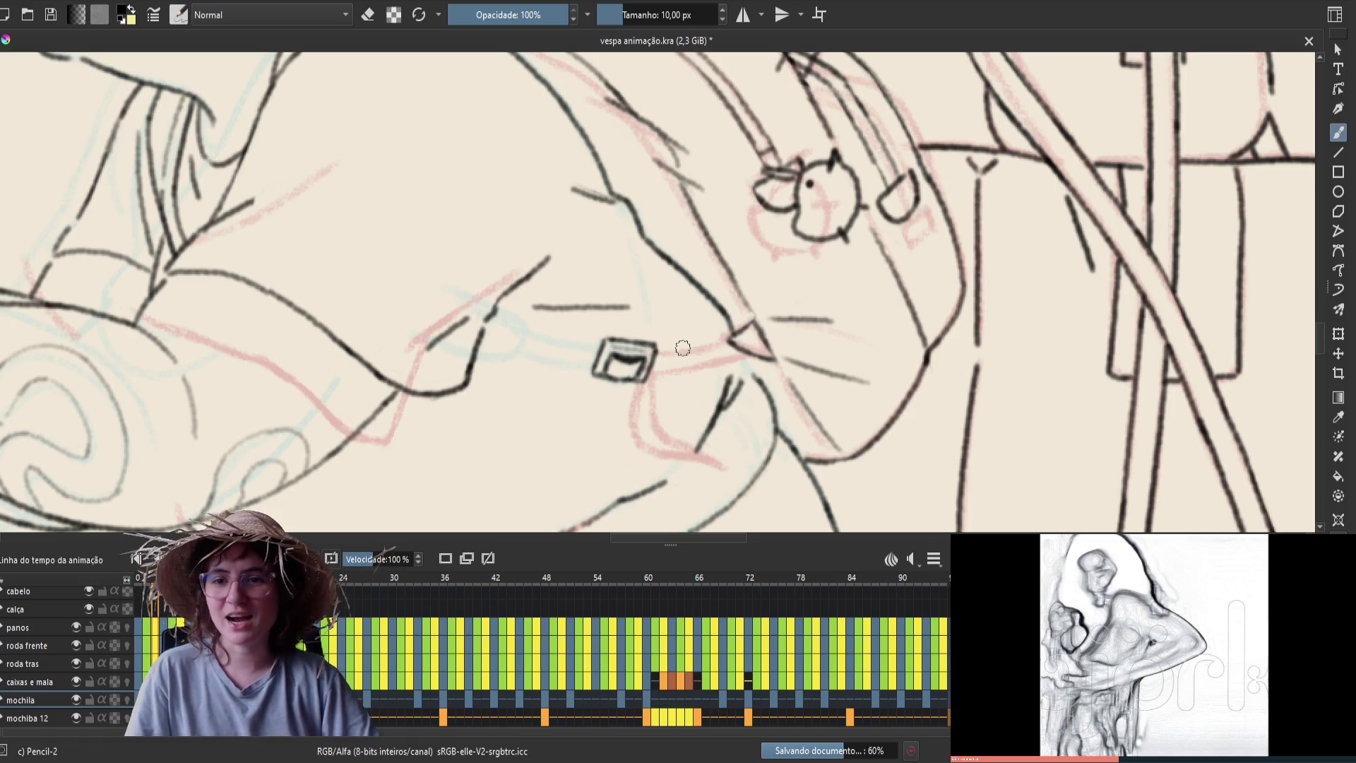
key(Left)
key(Right)
key(Left)
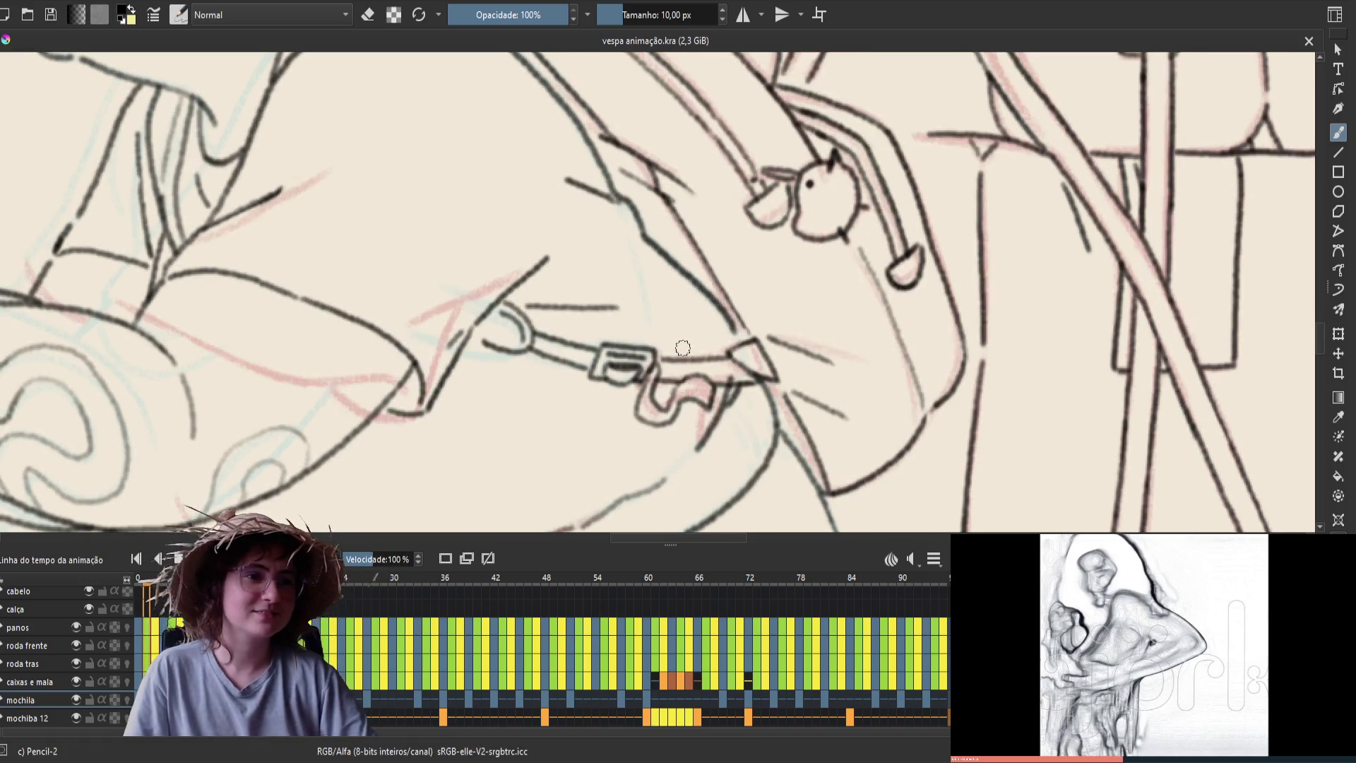
key(Right)
key(Left)
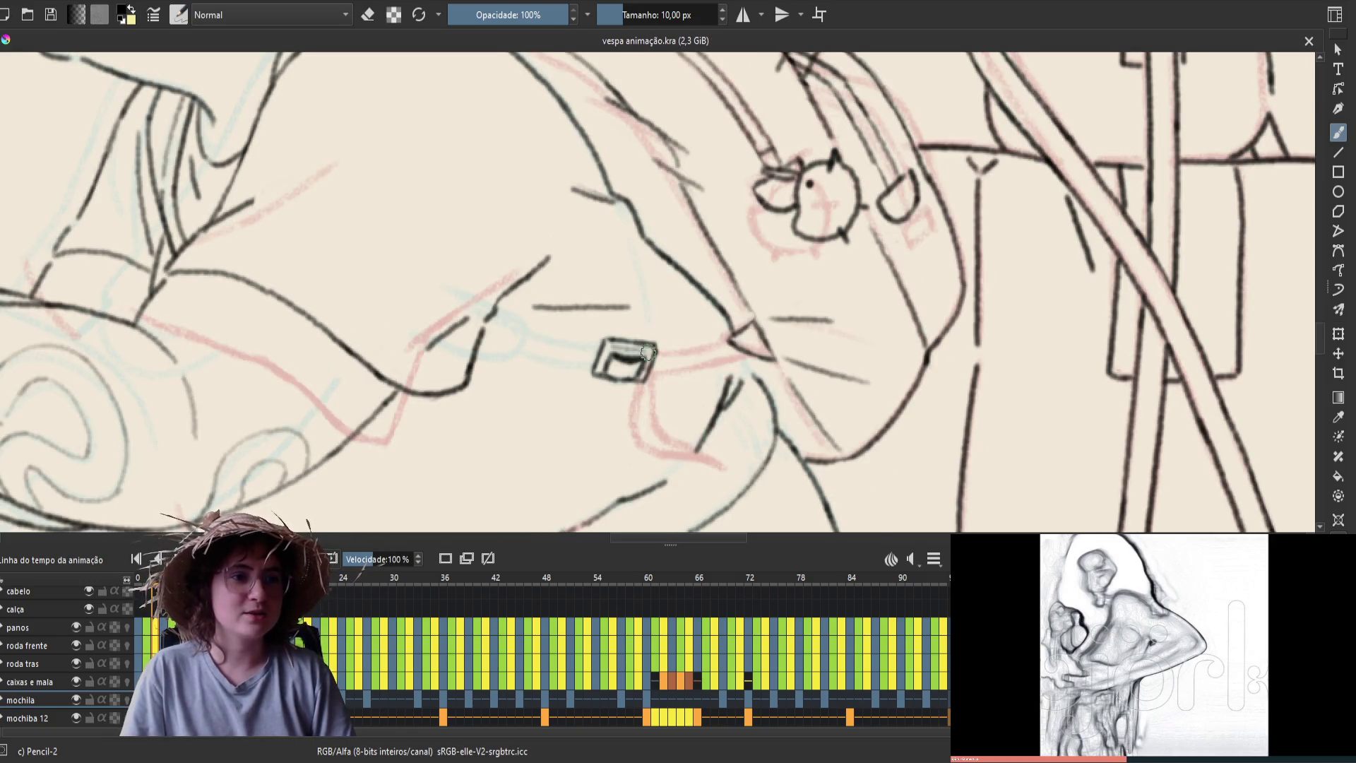
Adjust the buckle box strokes, checking them against the earlier strap frames
drag(647, 351, 636, 355)
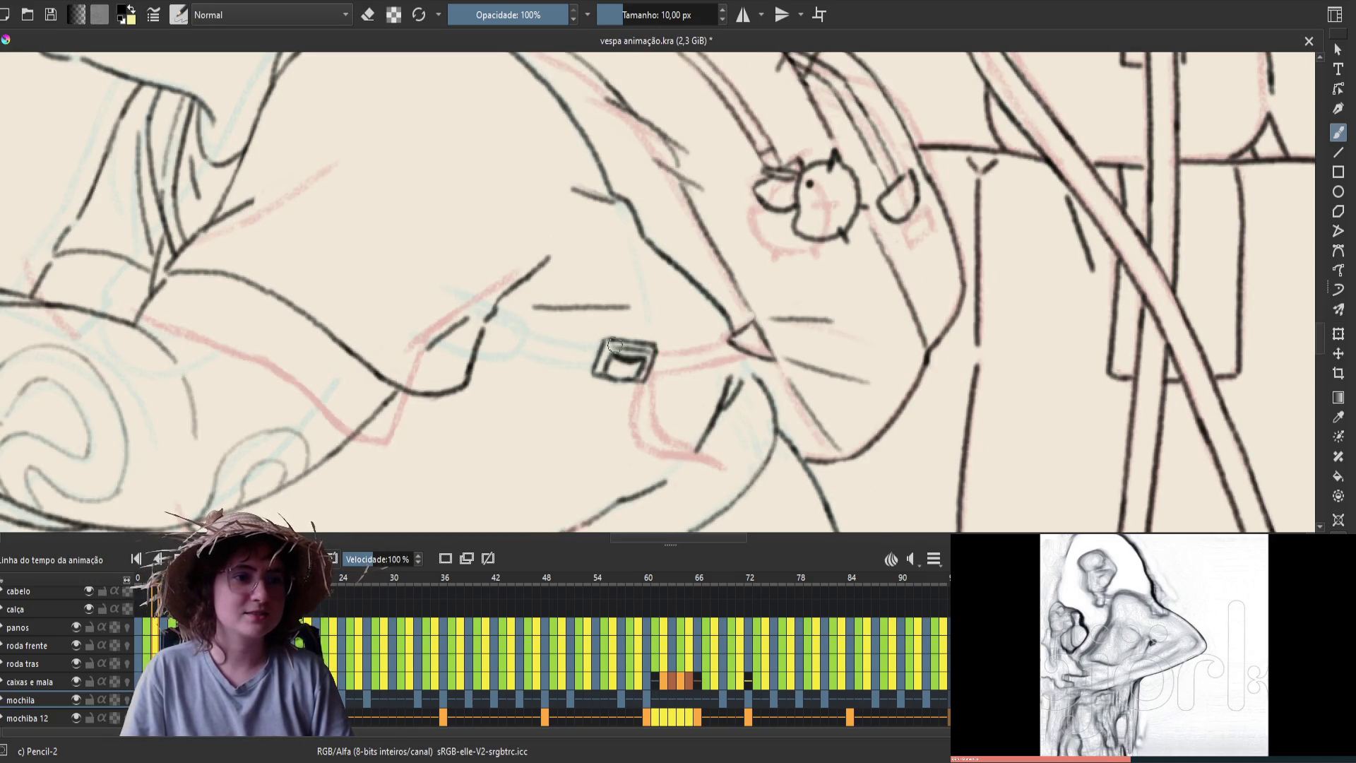
key(Left)
key(Right)
key(Left)
key(Right)
key(Left)
key(Right)
key(Left)
key(Left)
key(Right)
key(Right)
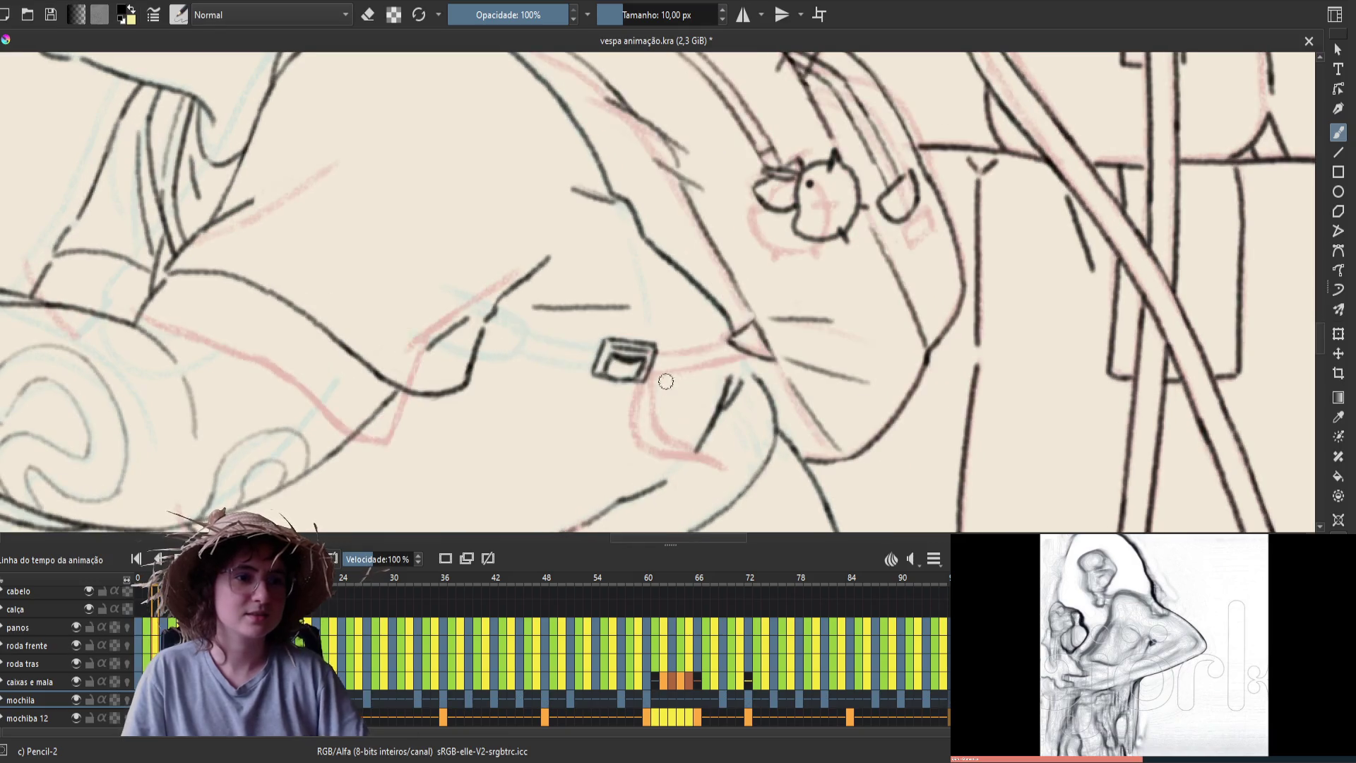
key(e)
key(e)
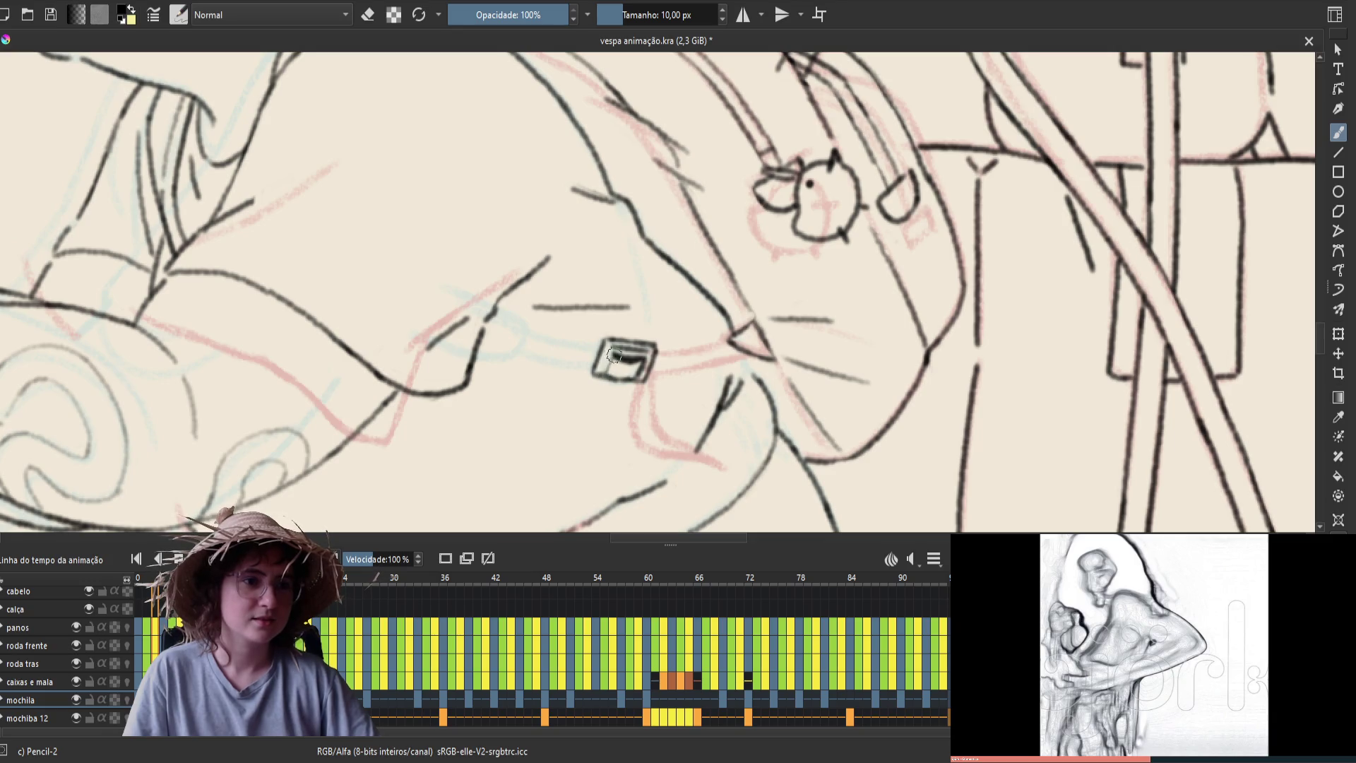
Draw a dark stroke inside the buckle box and check it in mirrored view
key(e)
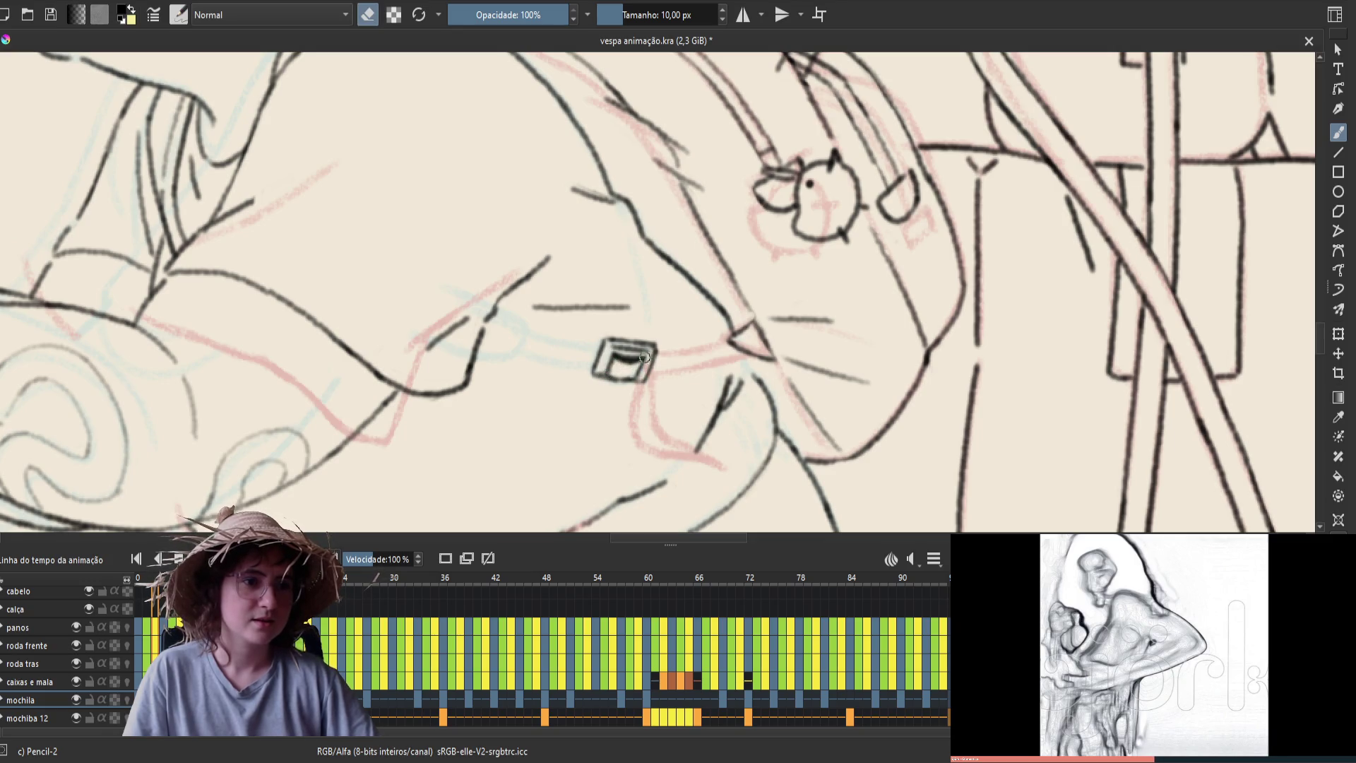
key(e)
drag(642, 360, 626, 375)
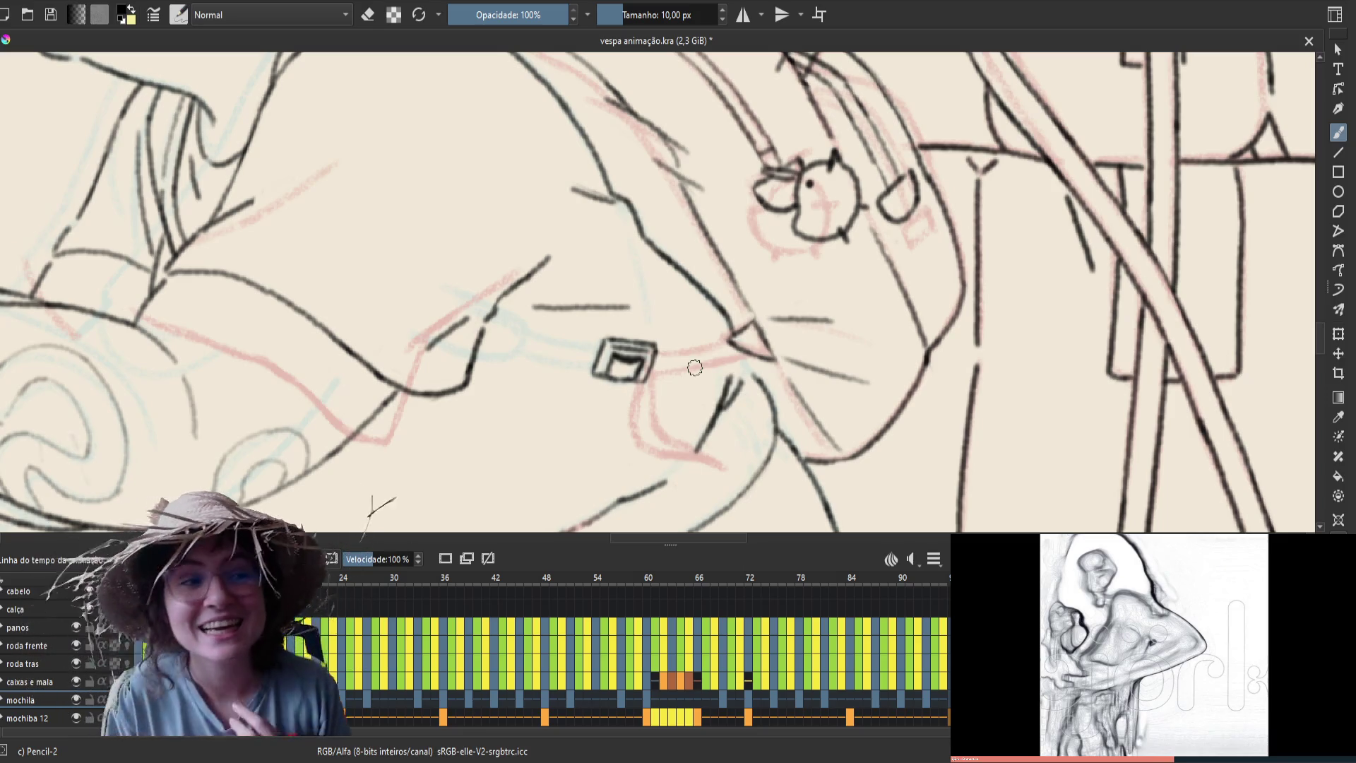
key(m)
key(period)
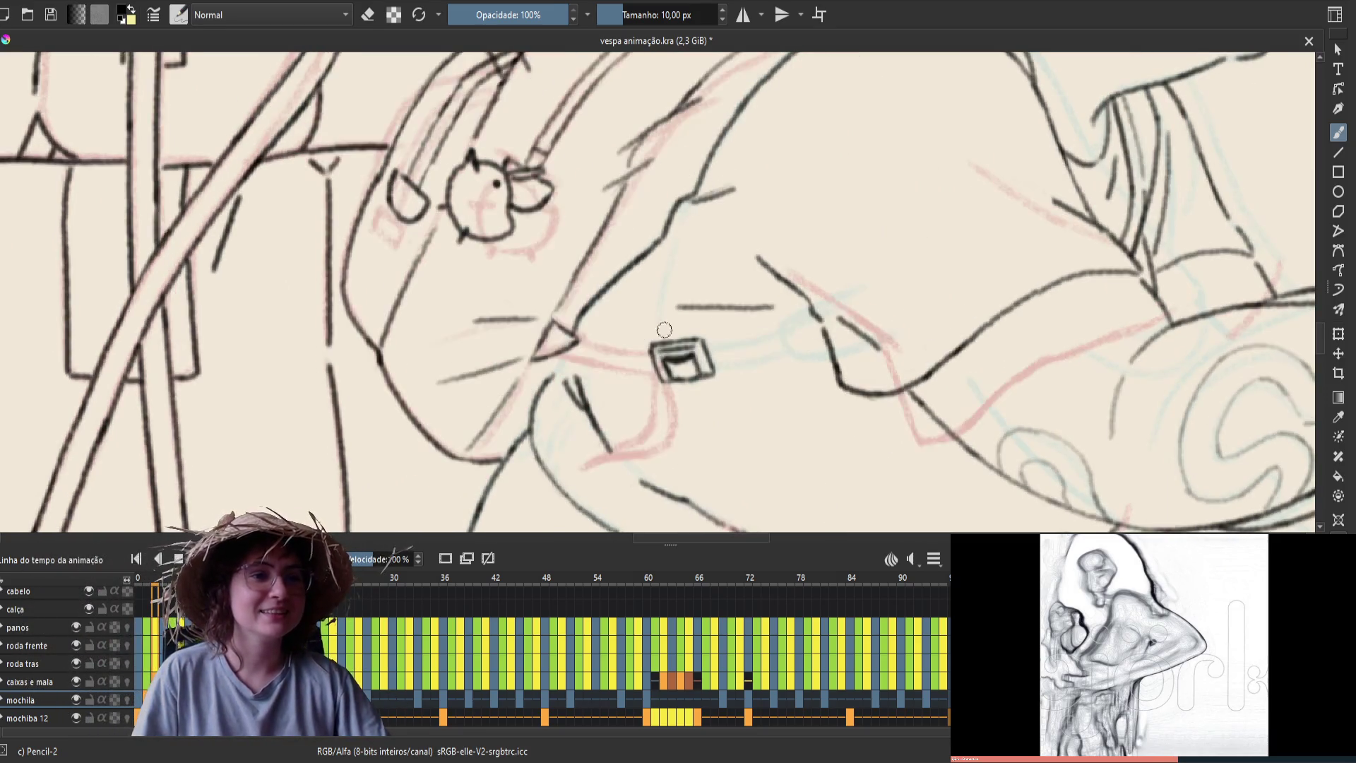
Compare neighbouring frames and draw a new stroke inside the buckle box
key(e)
key(e)
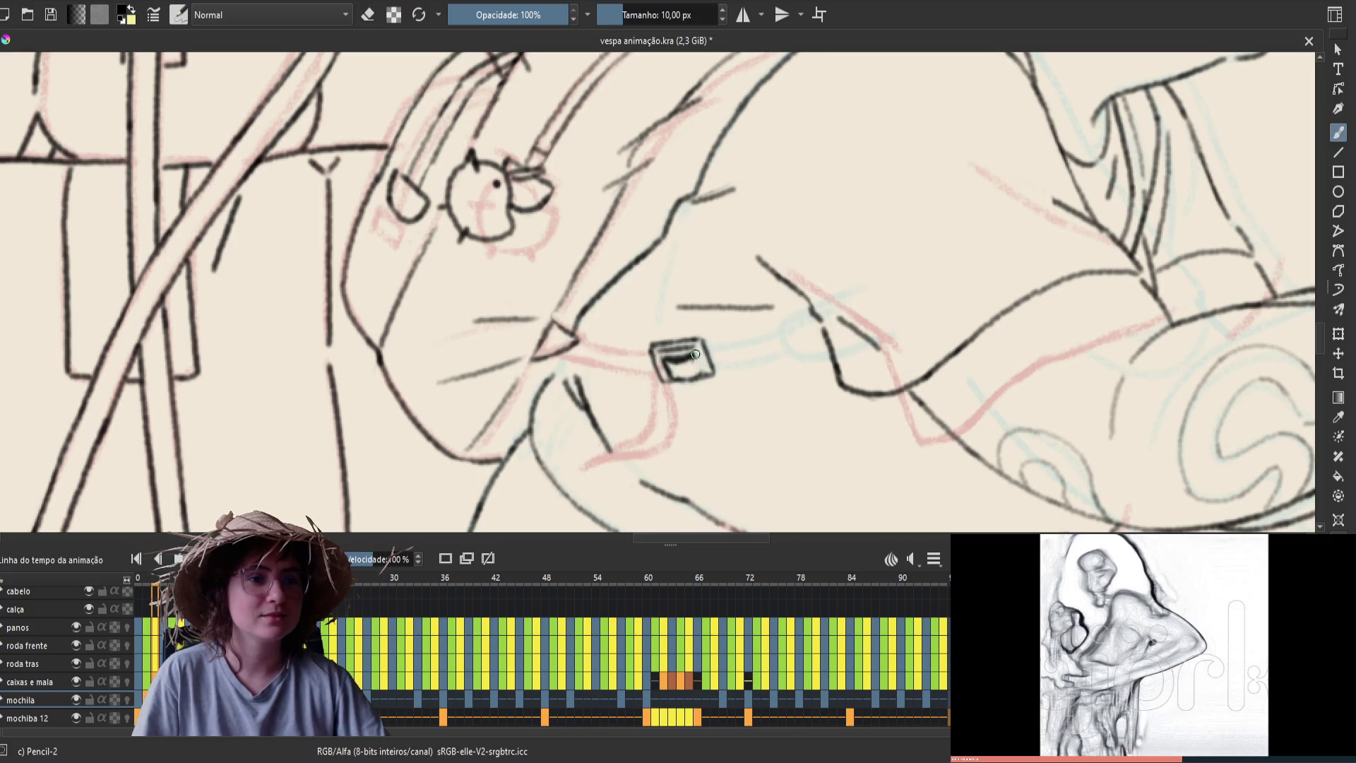
key(e)
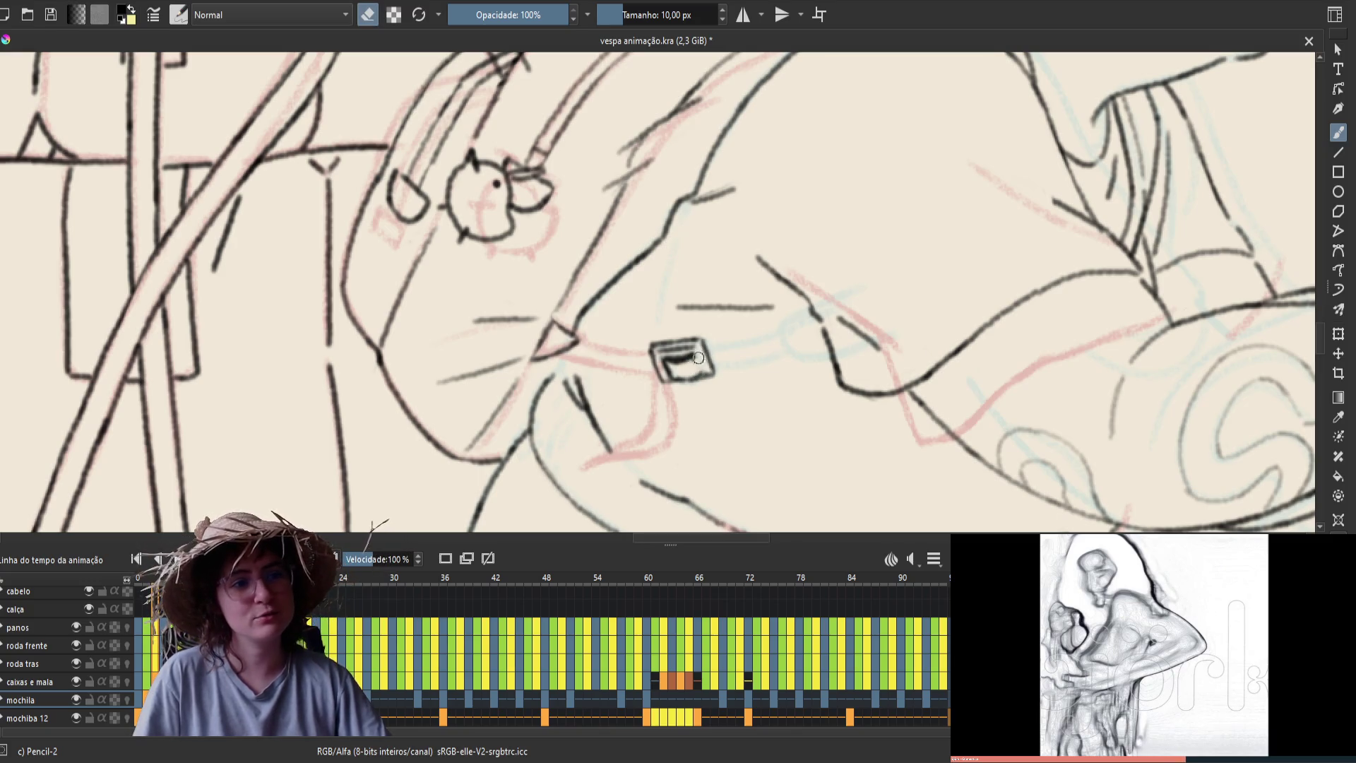
key(e)
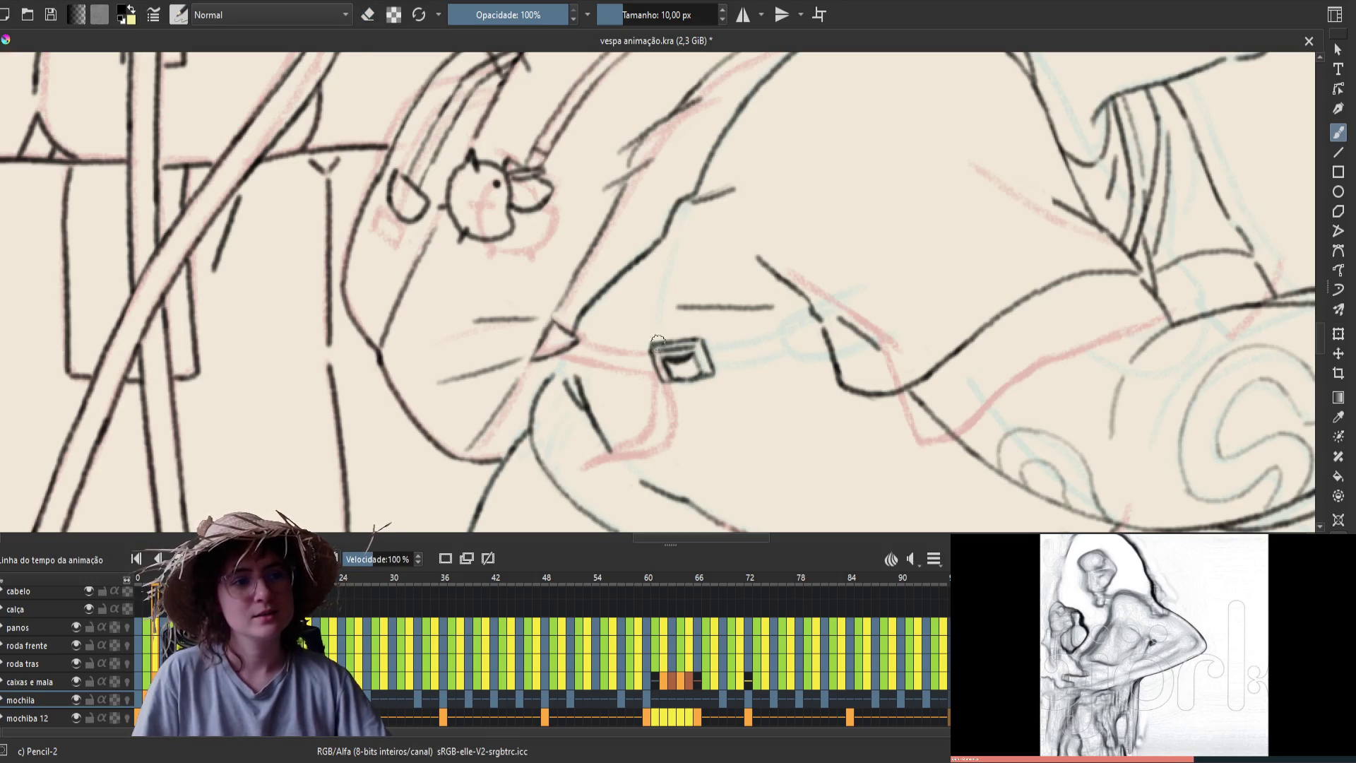
key(Left)
key(Right)
key(Left)
key(Right)
key(e)
key(e)
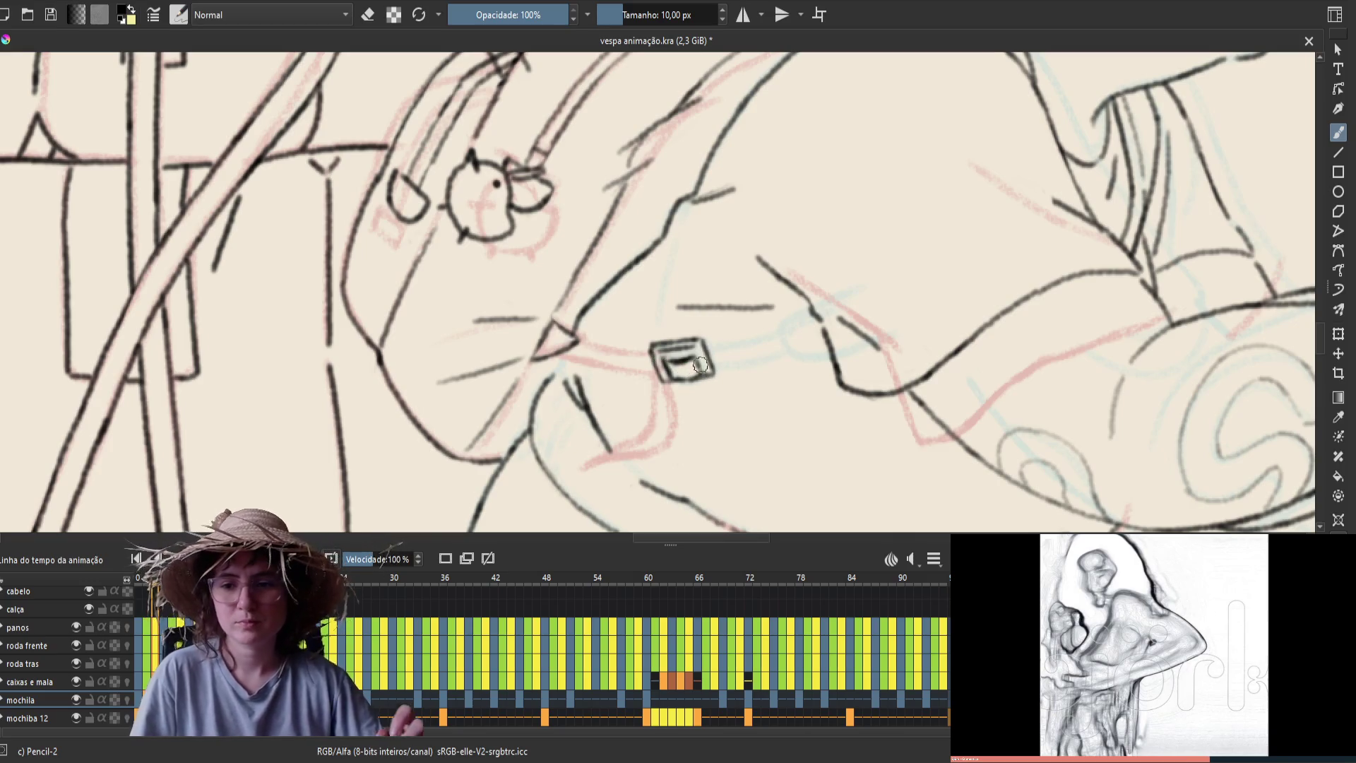
key(Right)
key(Left)
key(Right)
key(Left)
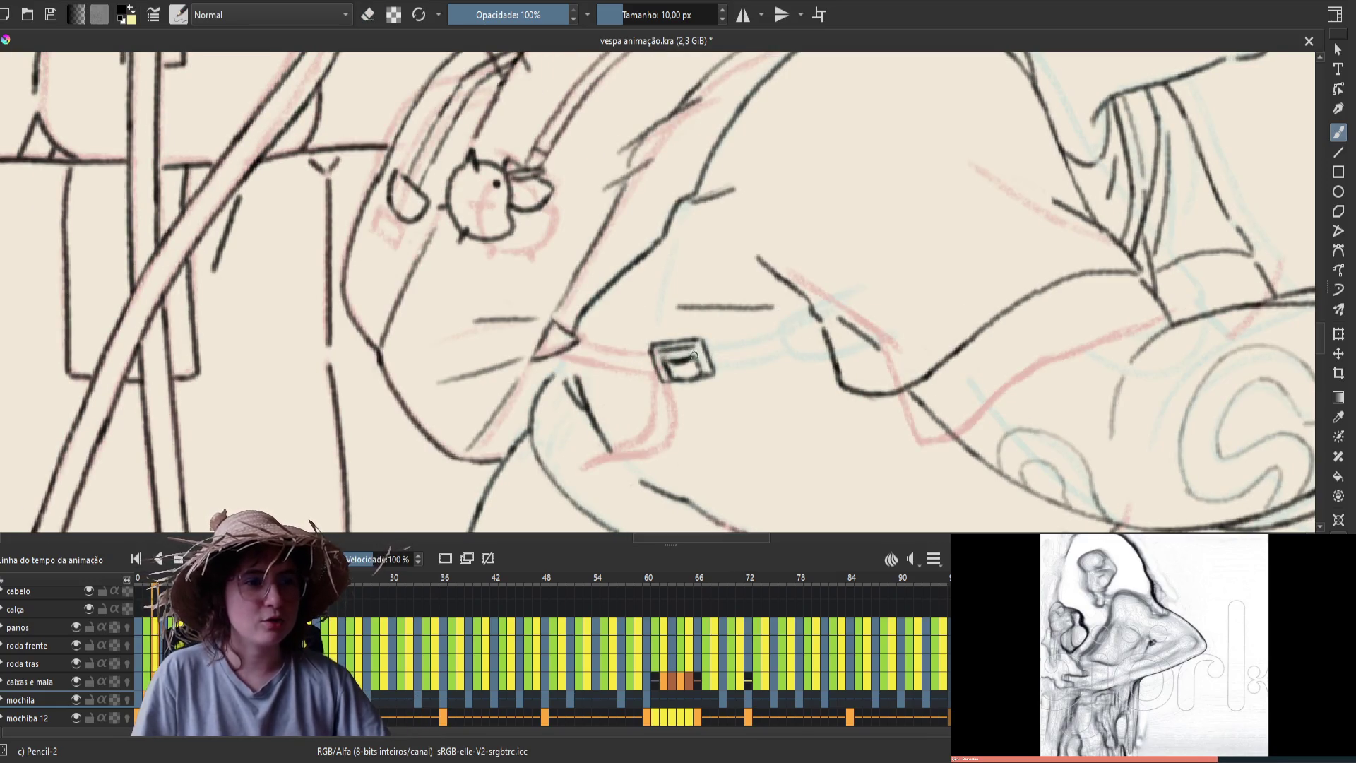
drag(692, 357, 667, 362)
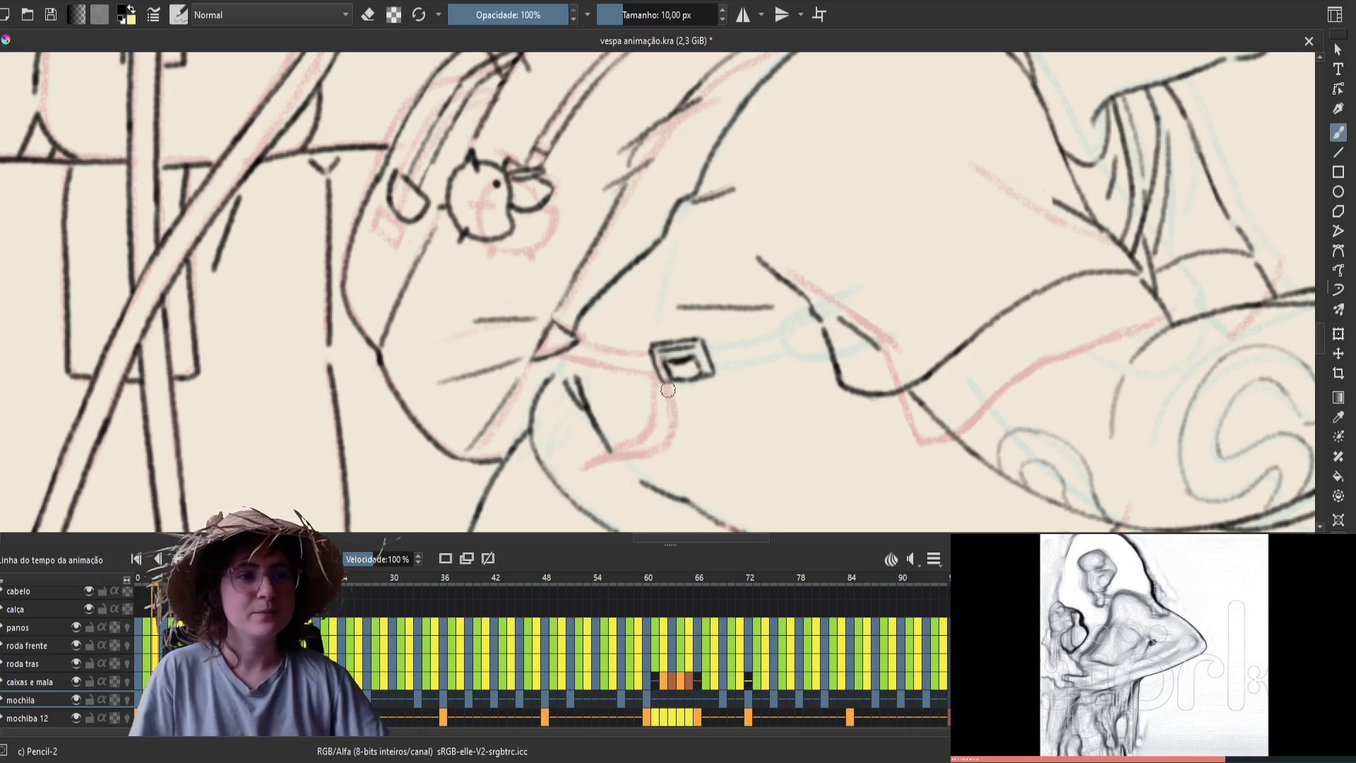
Check the new buckle stroke in mirrored view and against adjacent frames
key(m)
key(m)
key(e)
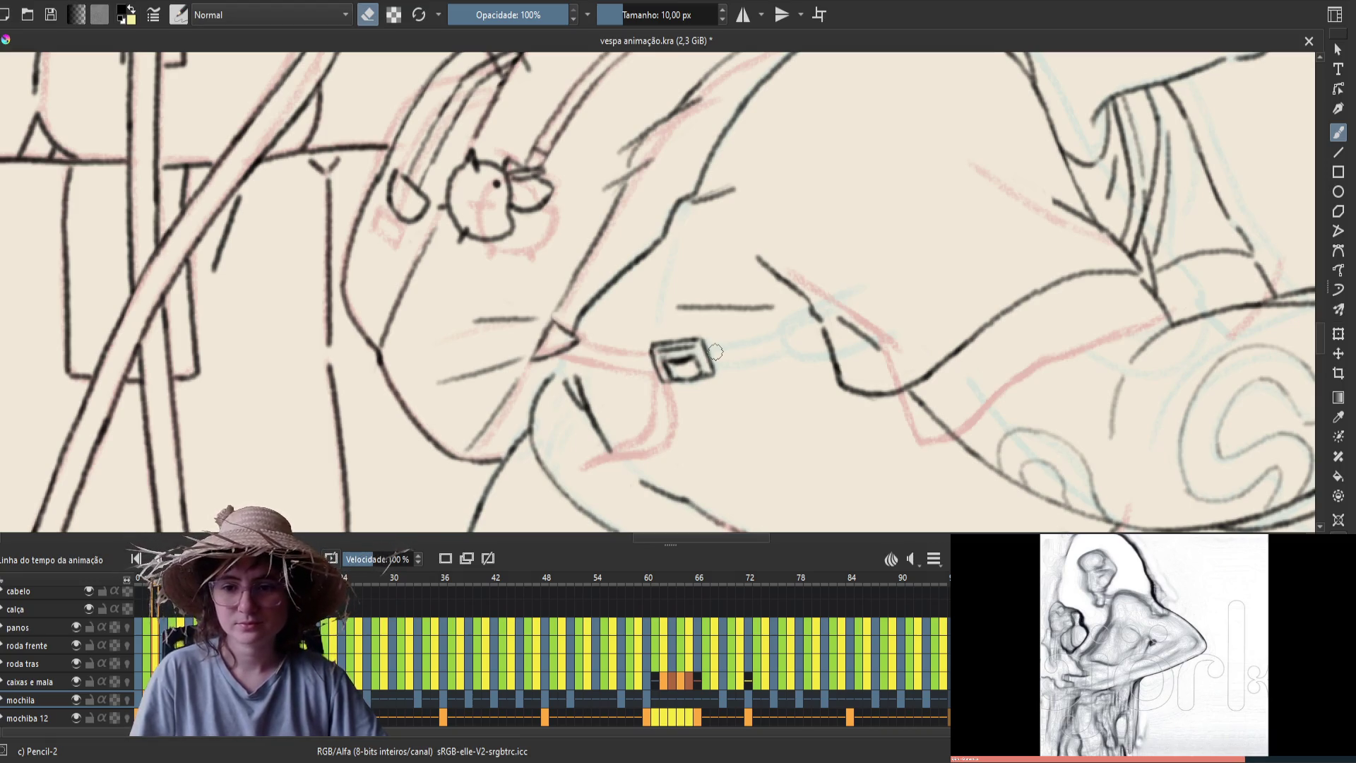
key(period)
key(comma)
key(period)
key(comma)
Check the buckle in mirrored view and save the animation file
key(m)
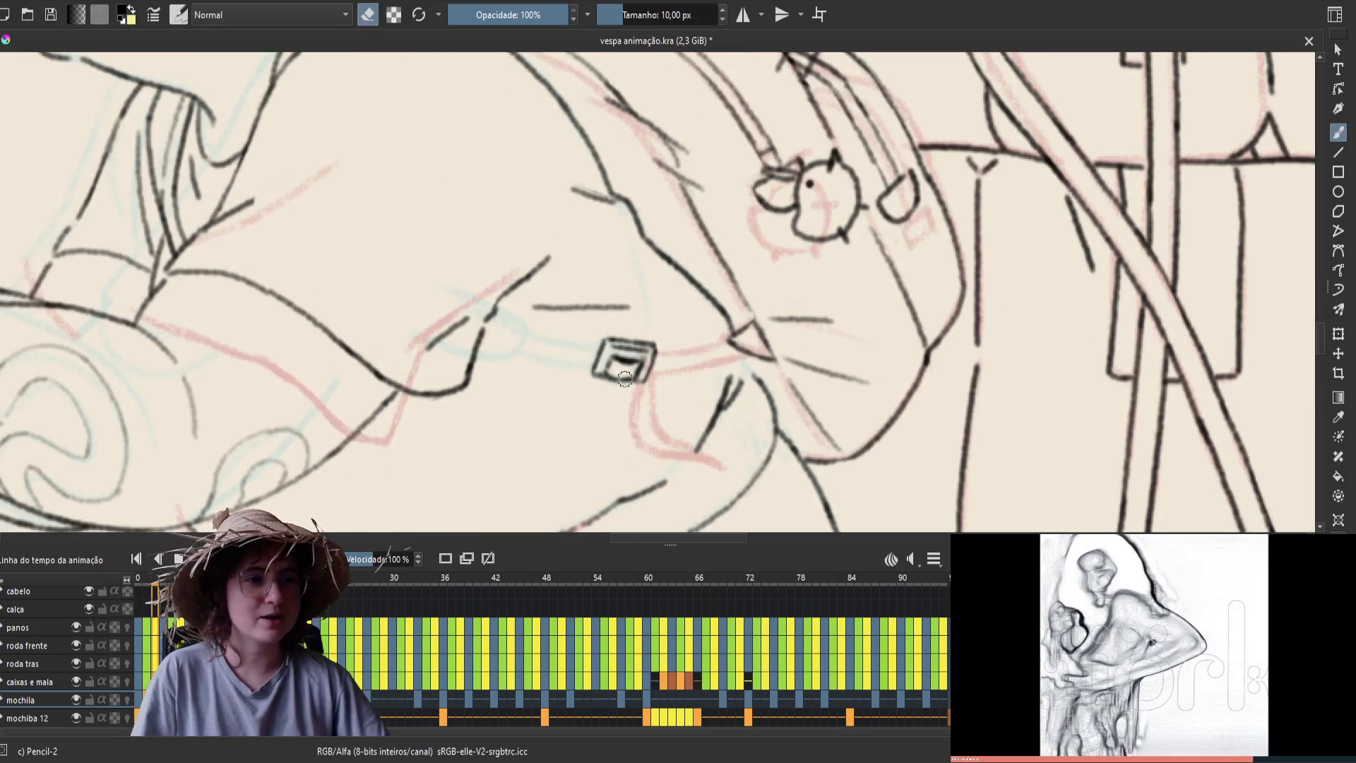
key(e)
key(e)
key(e)
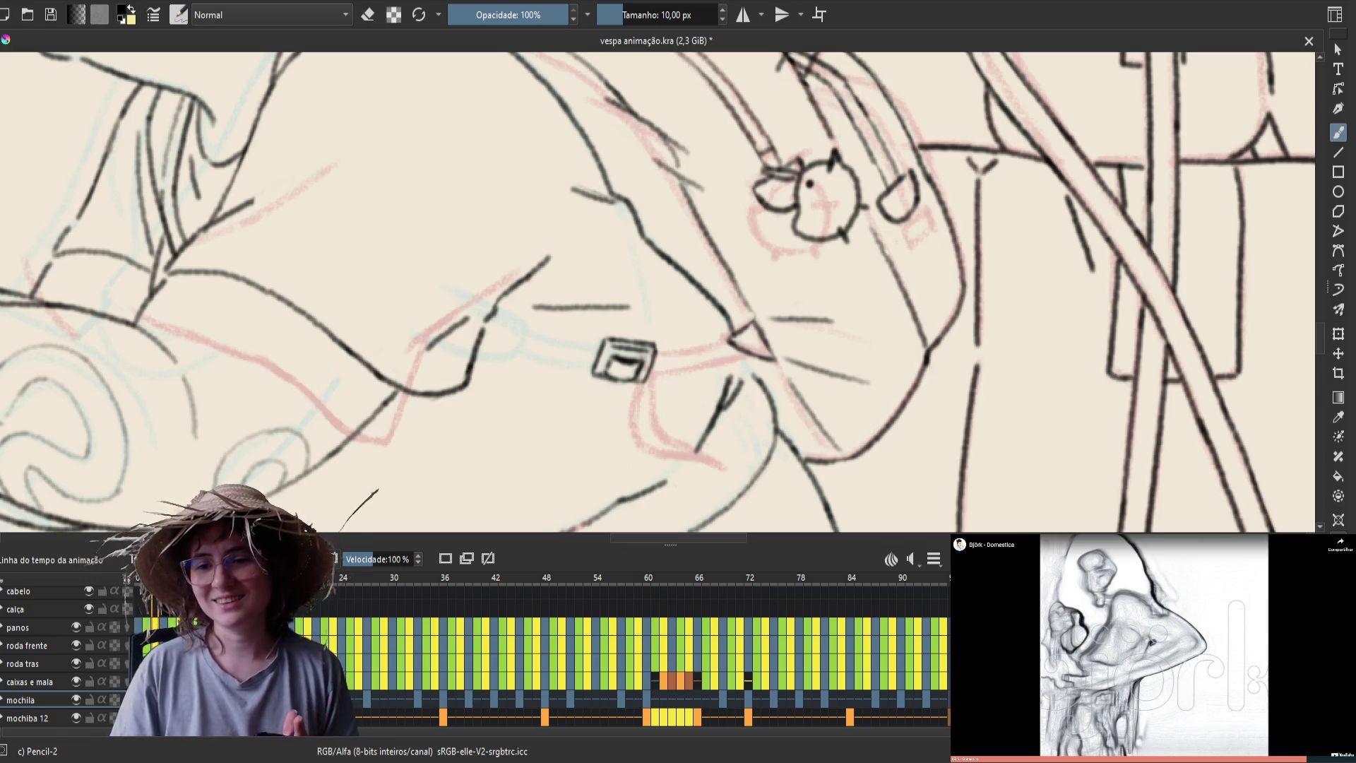
key(ctrl+s)
key(e)
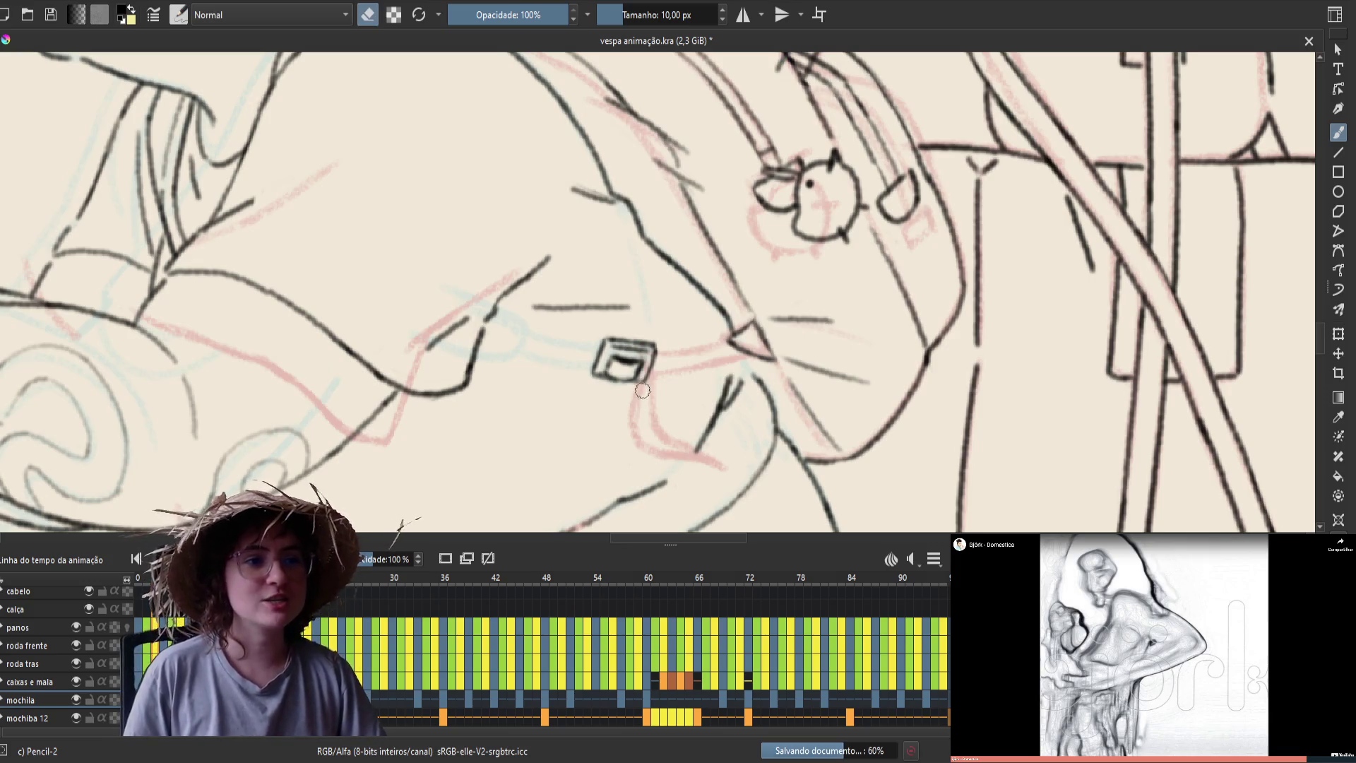
key(e)
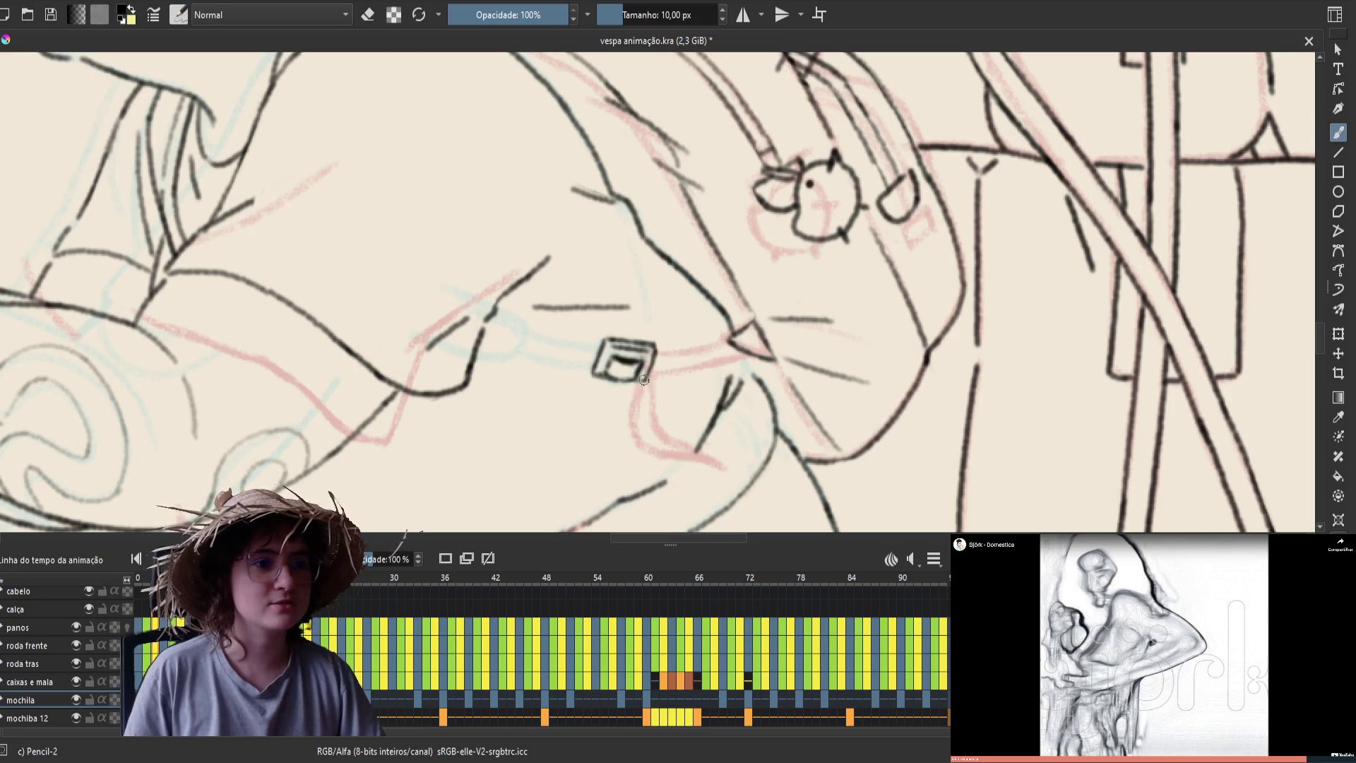
Compare the buckle-only frame against the neighbouring frame where the strap is drawn
key(Right)
key(Right)
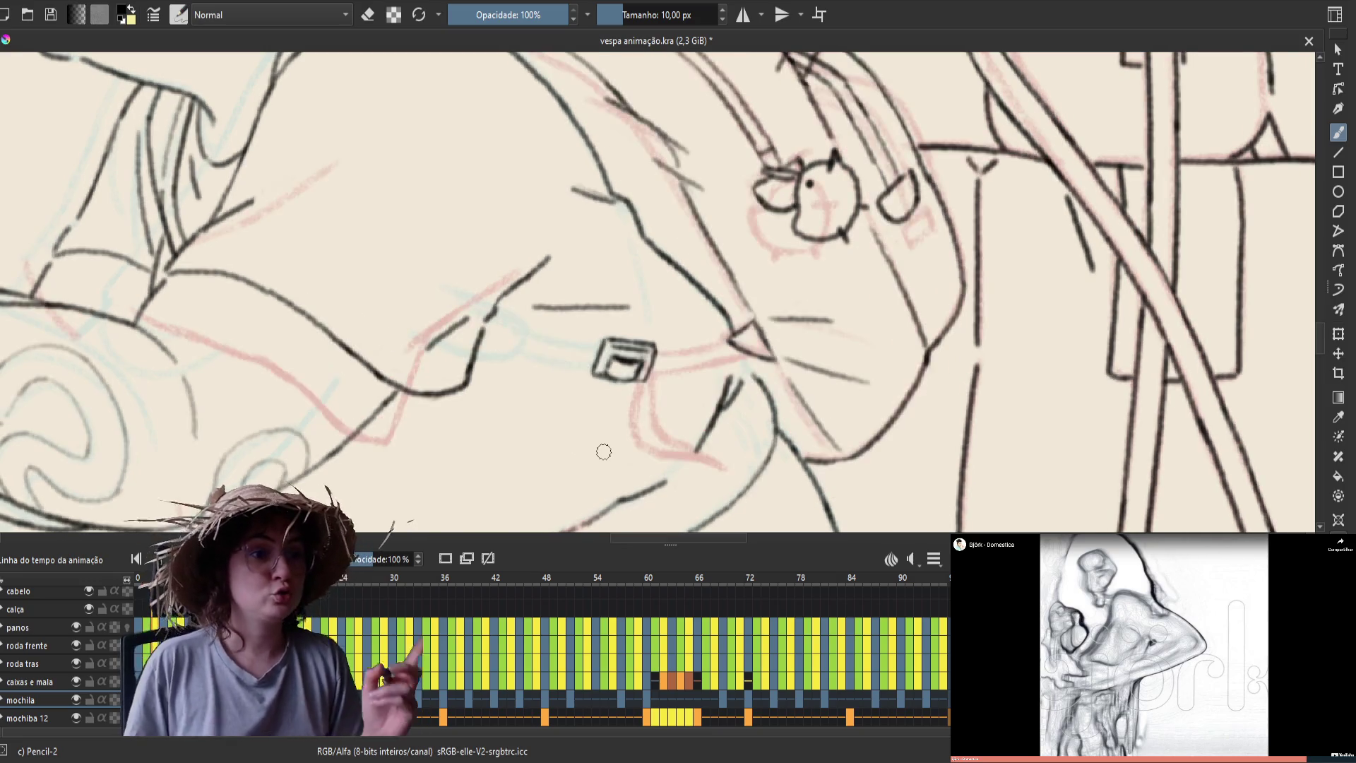
key(Right)
key(Left)
key(Right)
key(Left)
key(Right)
key(Left)
key(Right)
key(Left)
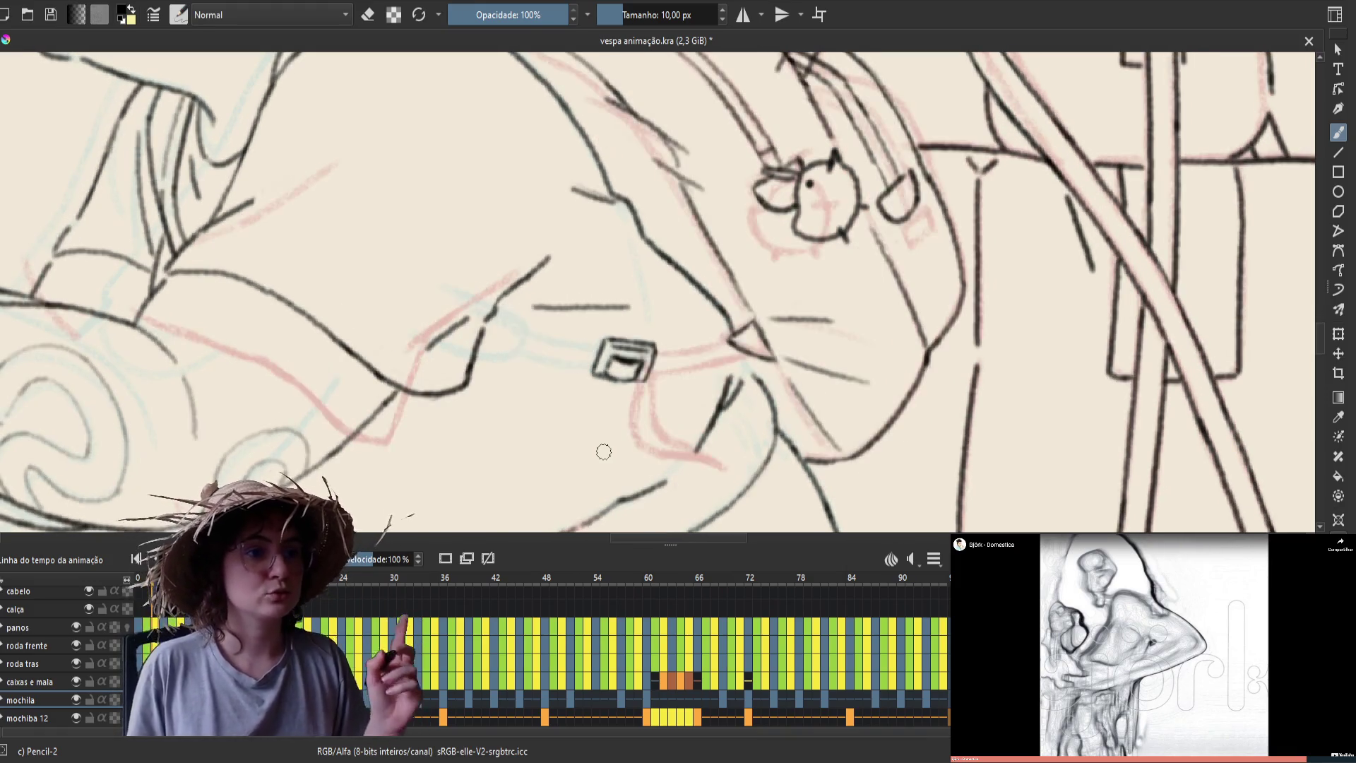
Recheck the strap across neighbouring frames, save again, and mirror the canvas view
key(e)
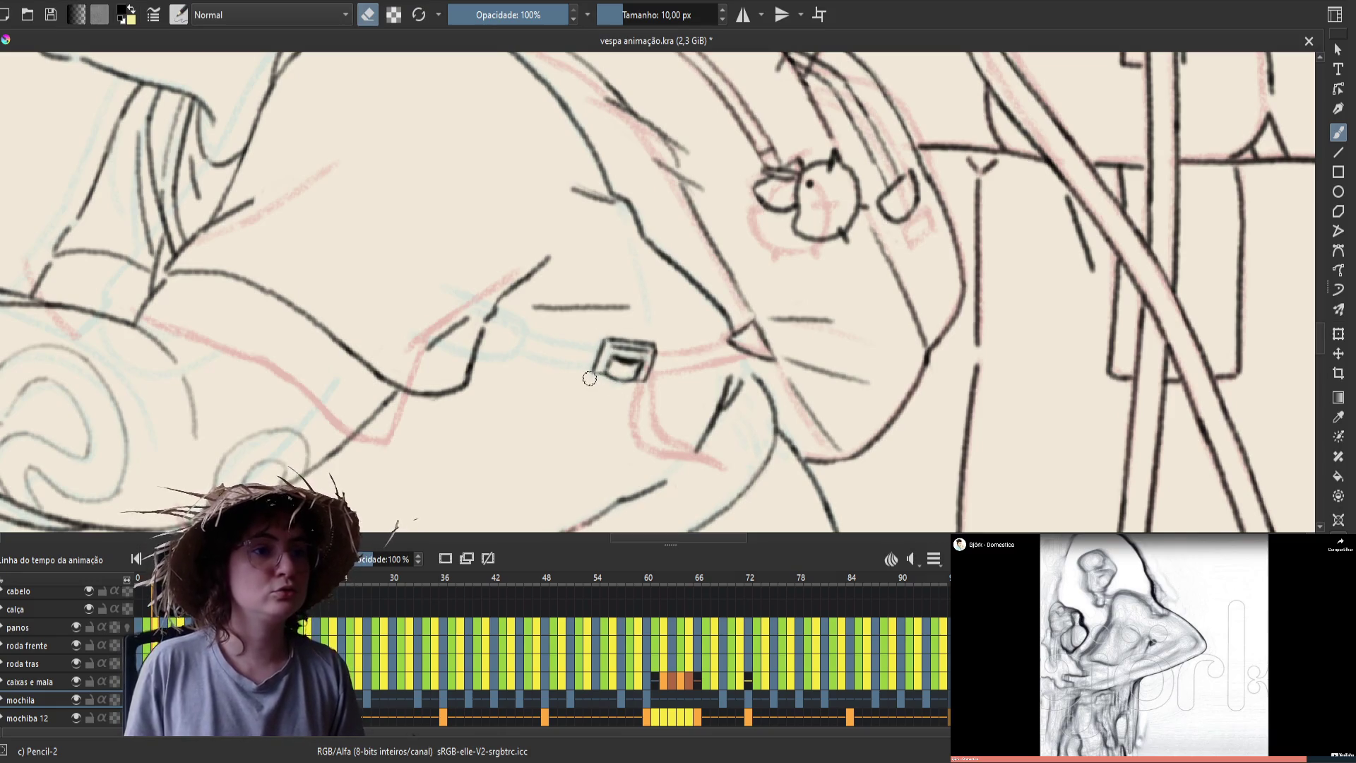
key(e)
key(e)
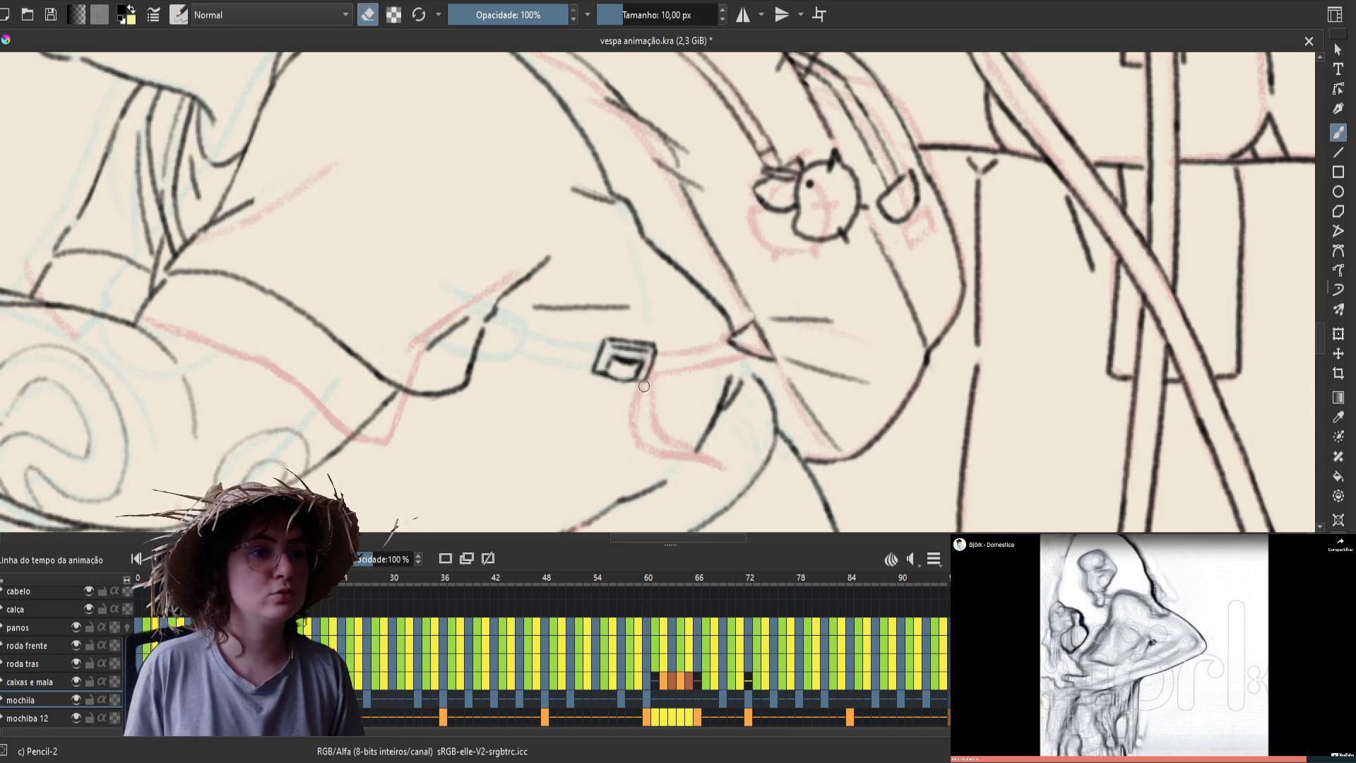
key(e)
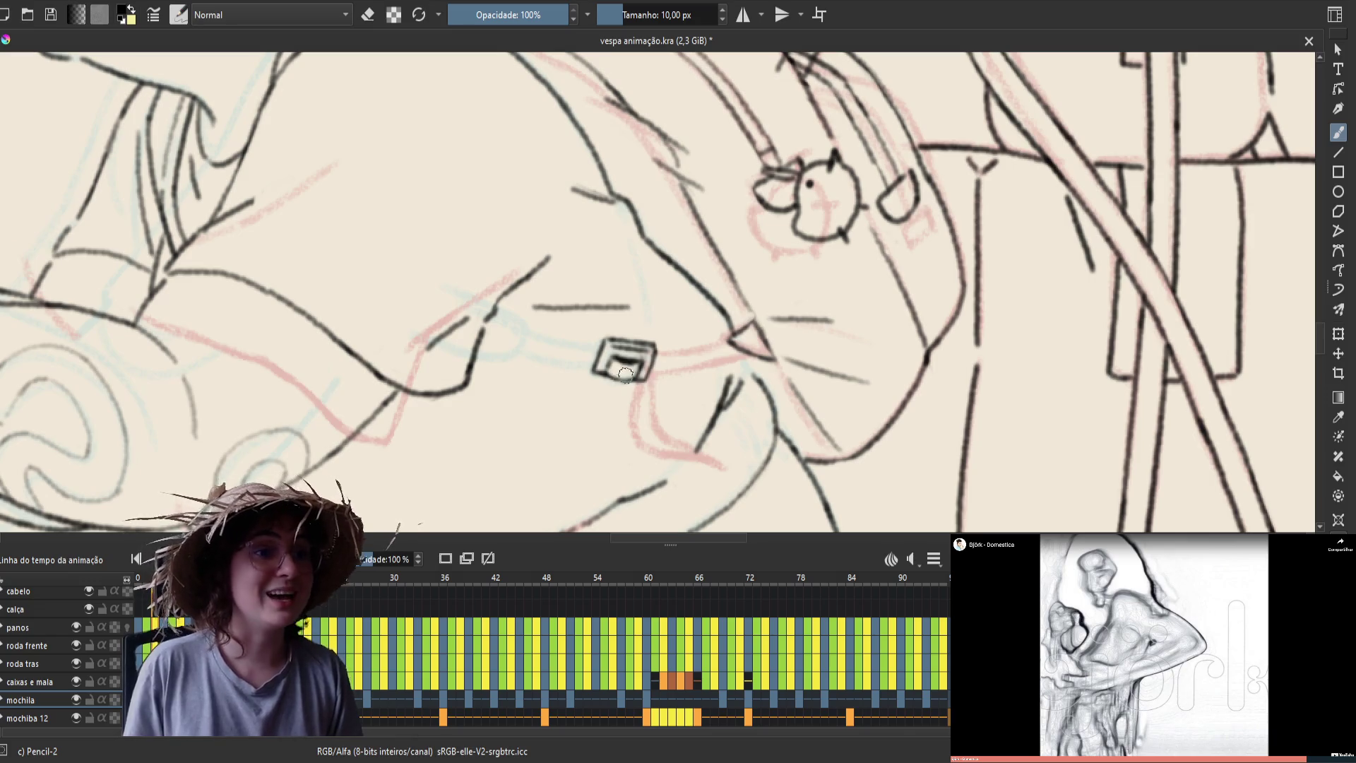
key(Left)
key(Right)
key(Left)
key(Right)
key(Left)
key(Right)
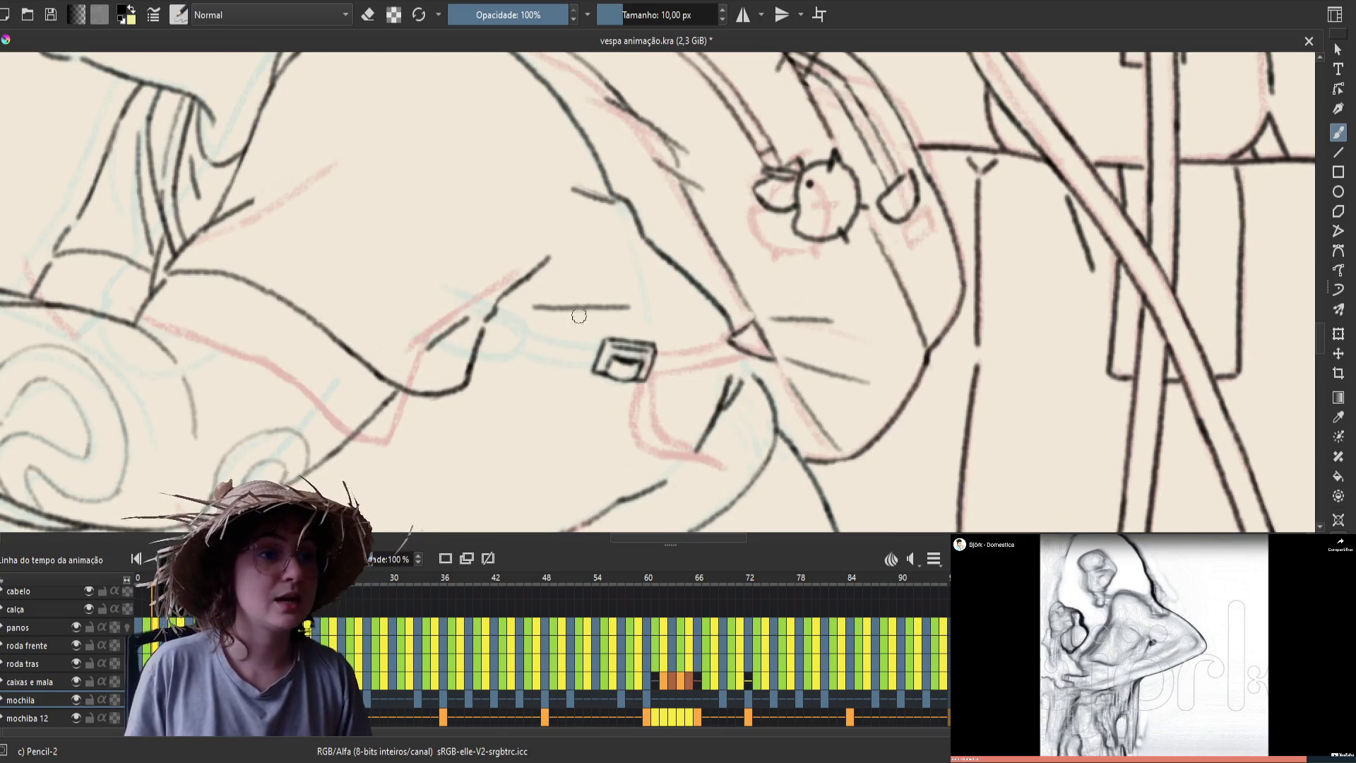
key(ctrl+s)
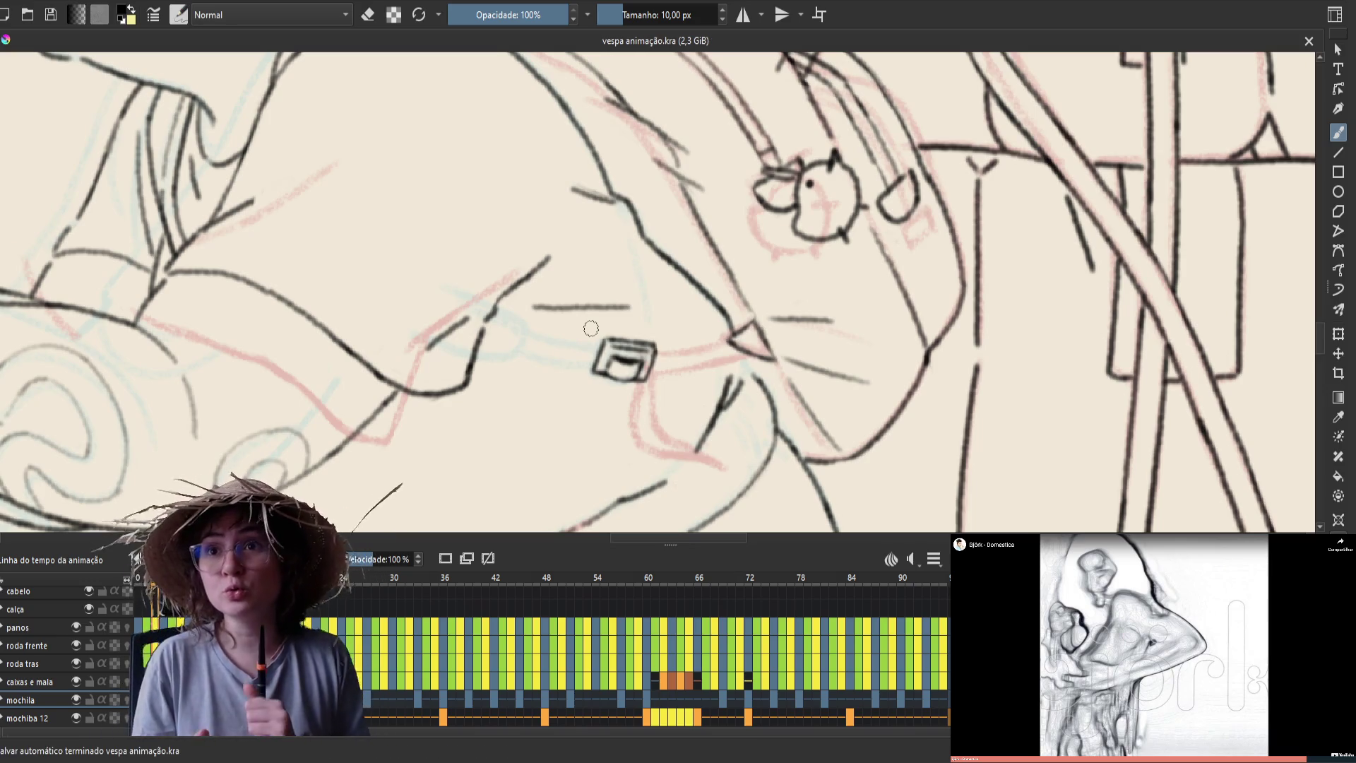
key(m)
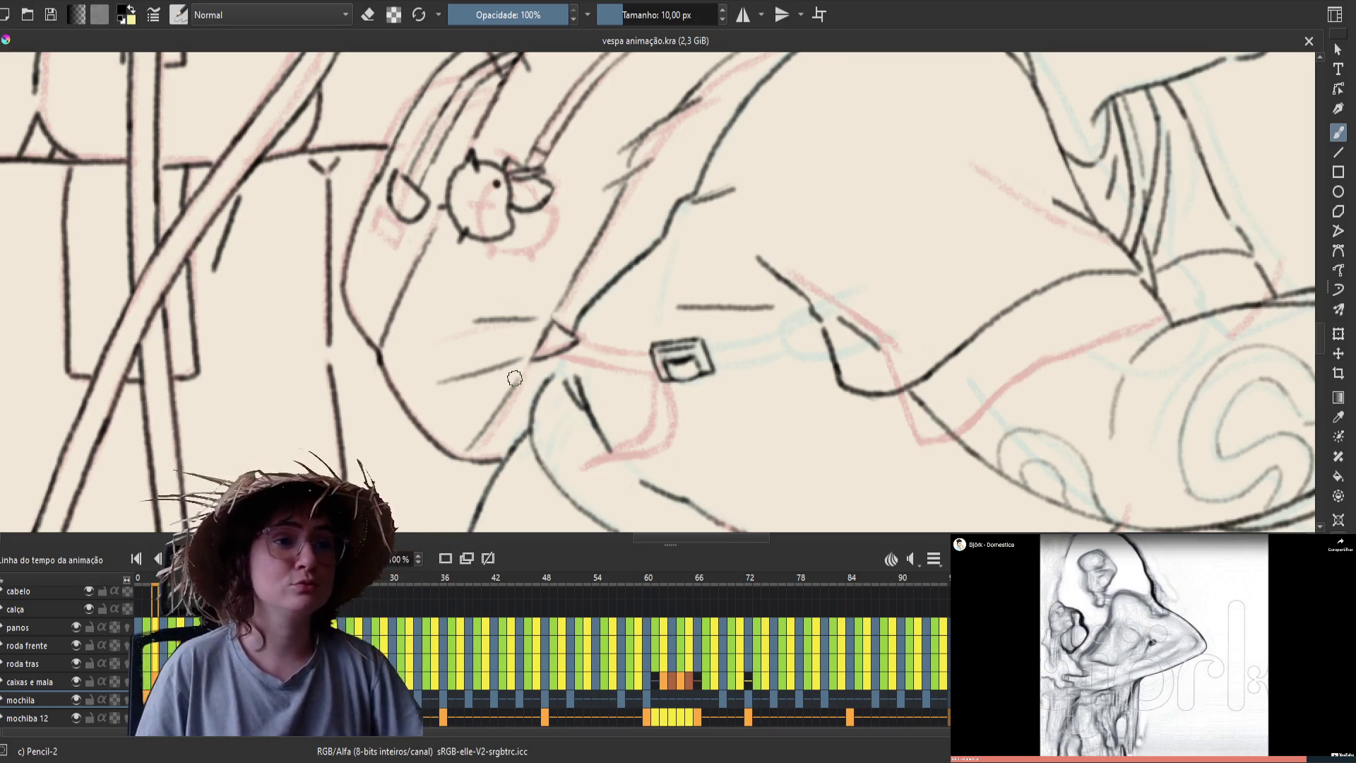
Erase the small stray mark beside the buckle on this frame
key(e)
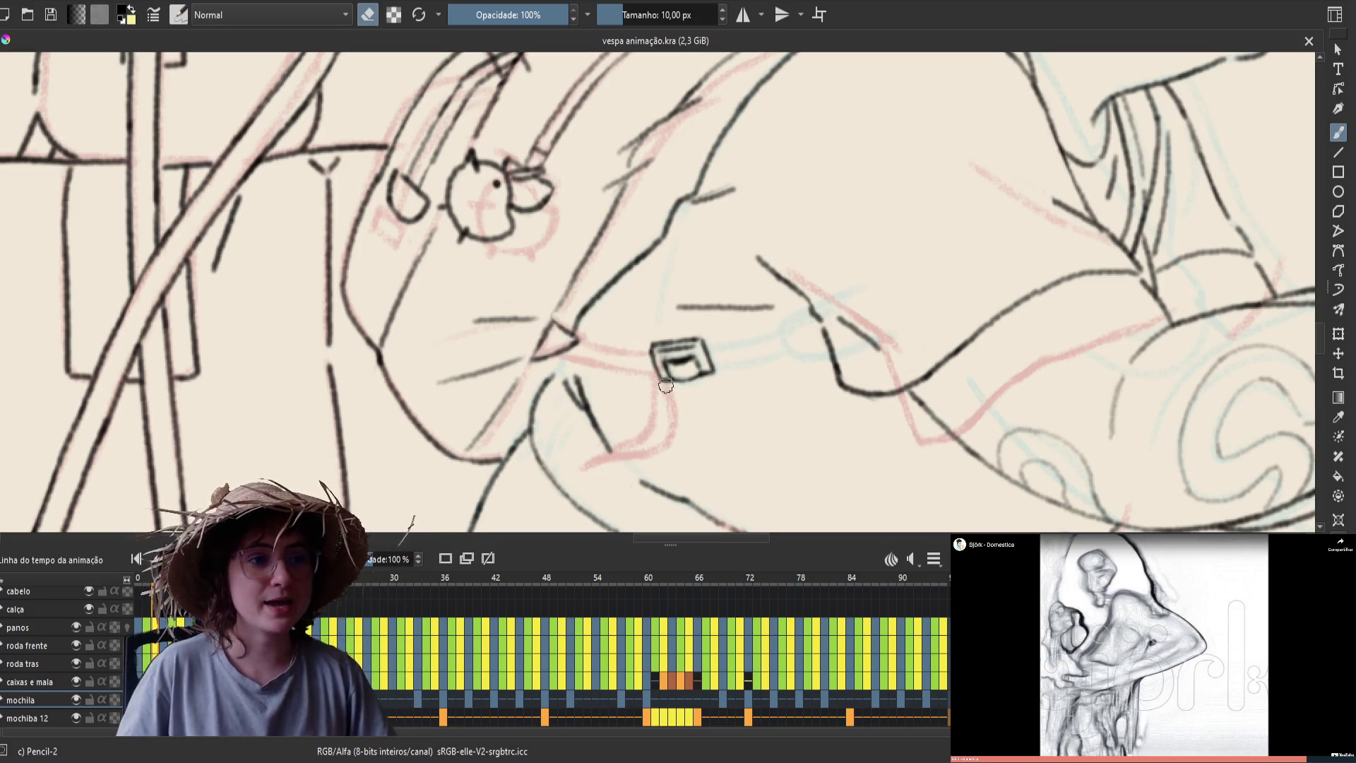
drag(664, 382, 671, 378)
key(e)
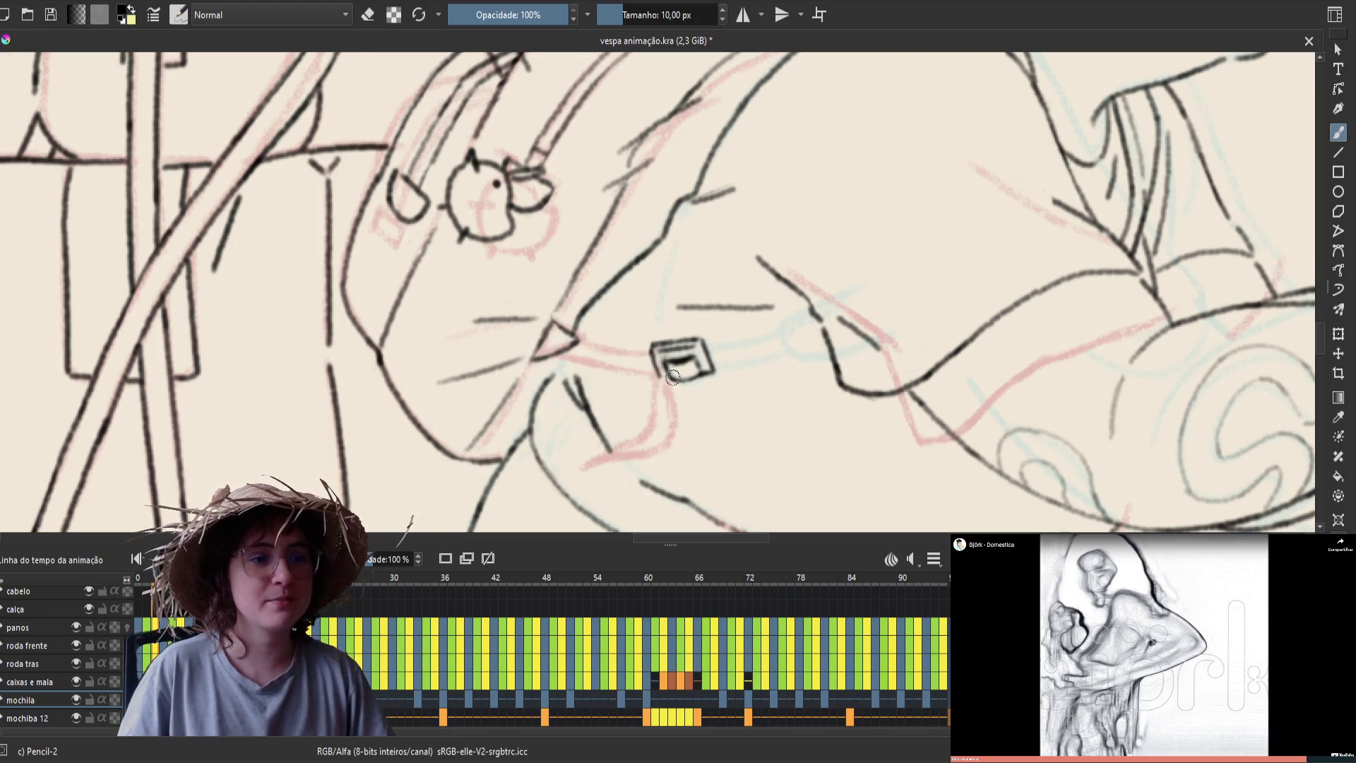
key(e)
key(e)
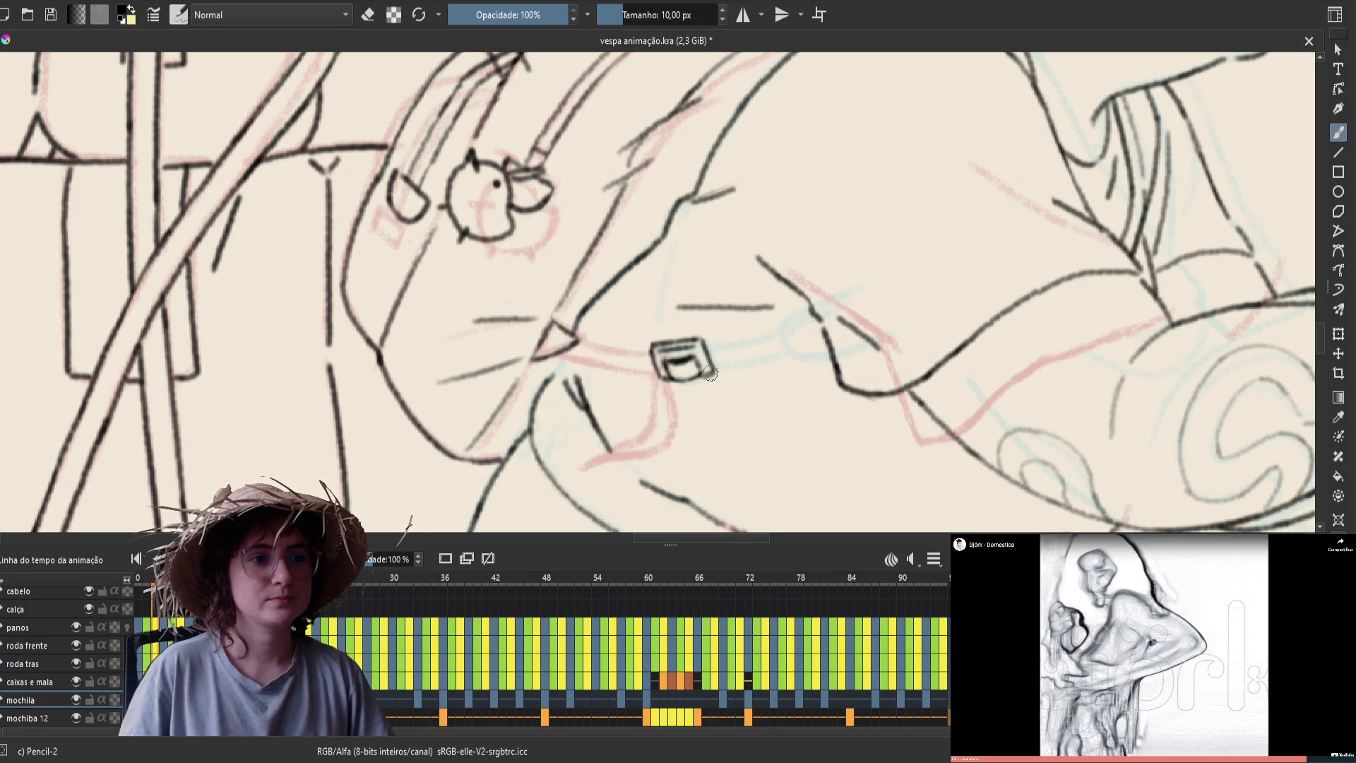
Compare the frame with its neighbours and stop the animation playback
key(period)
key(comma)
key(period)
key(comma)
key(period)
key(comma)
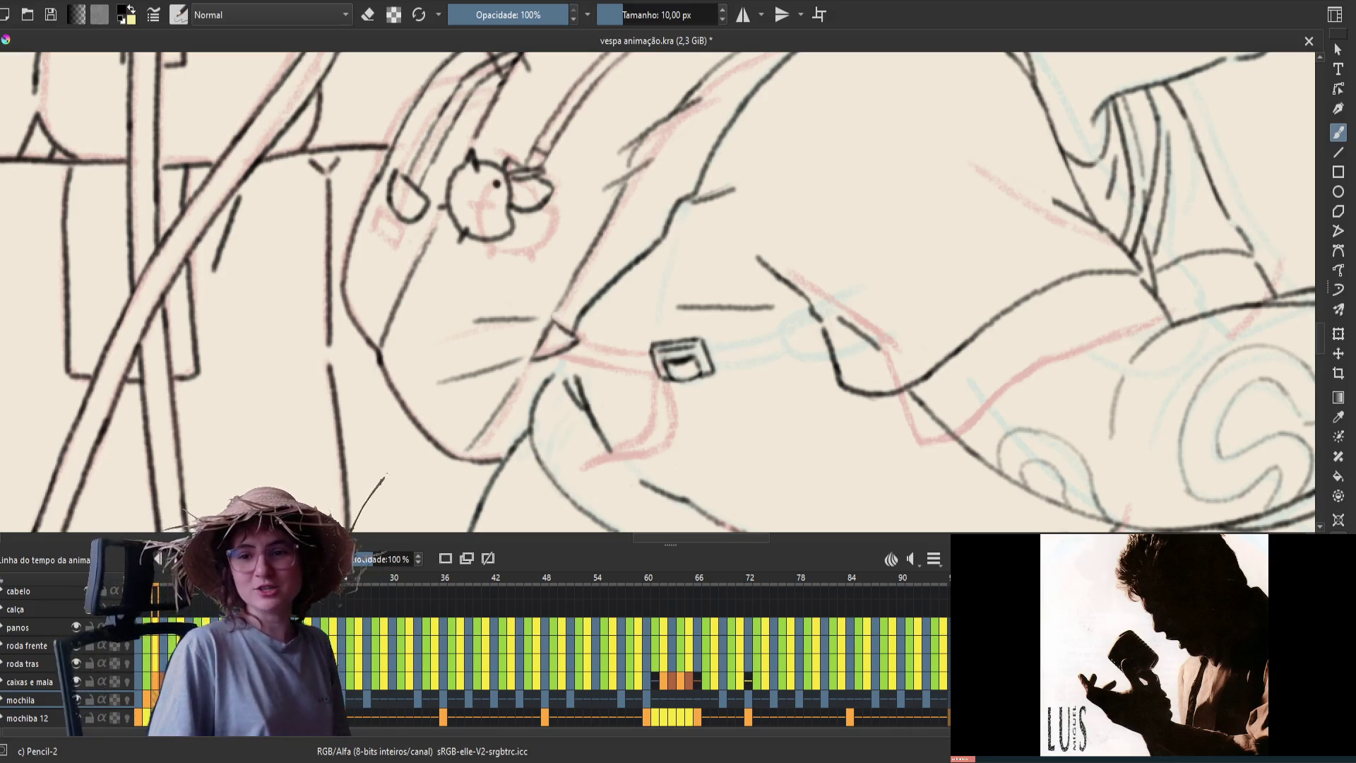
key(space)
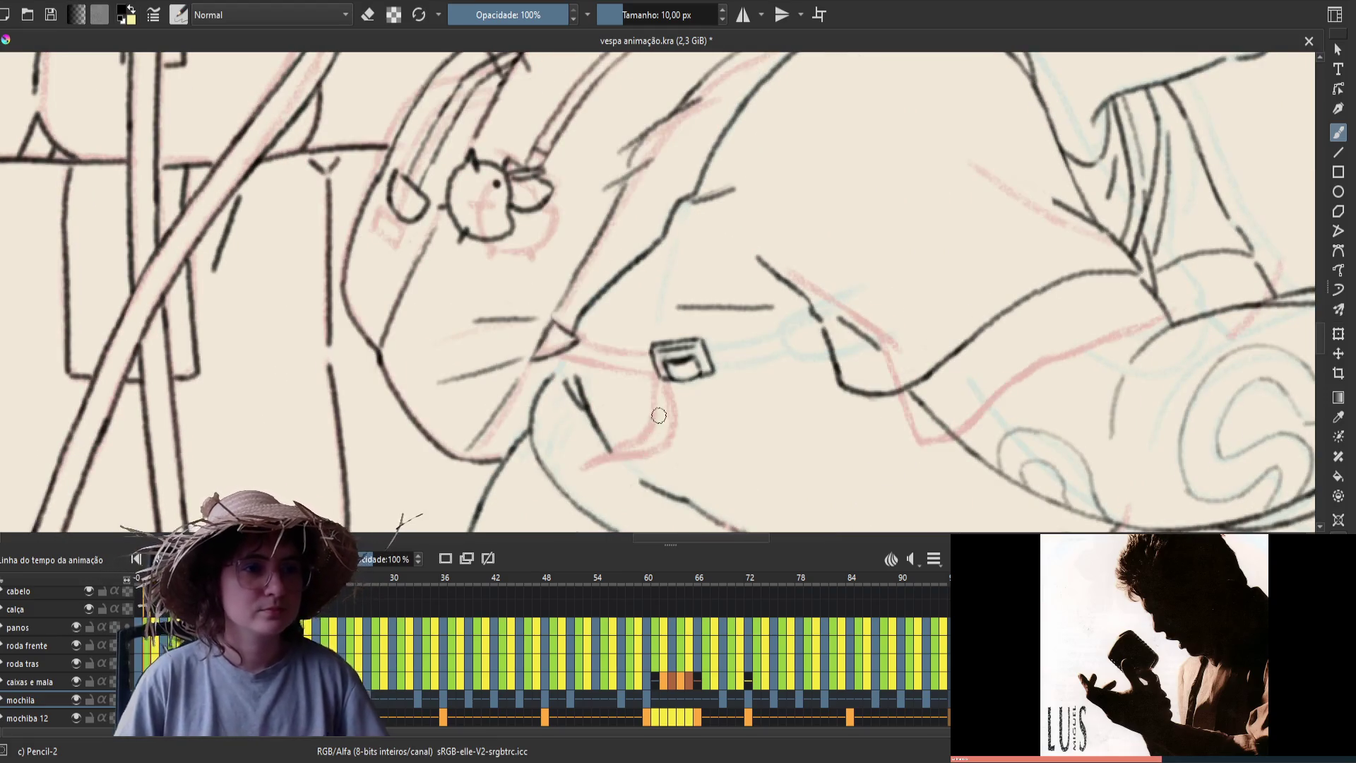
key(e)
key(e)
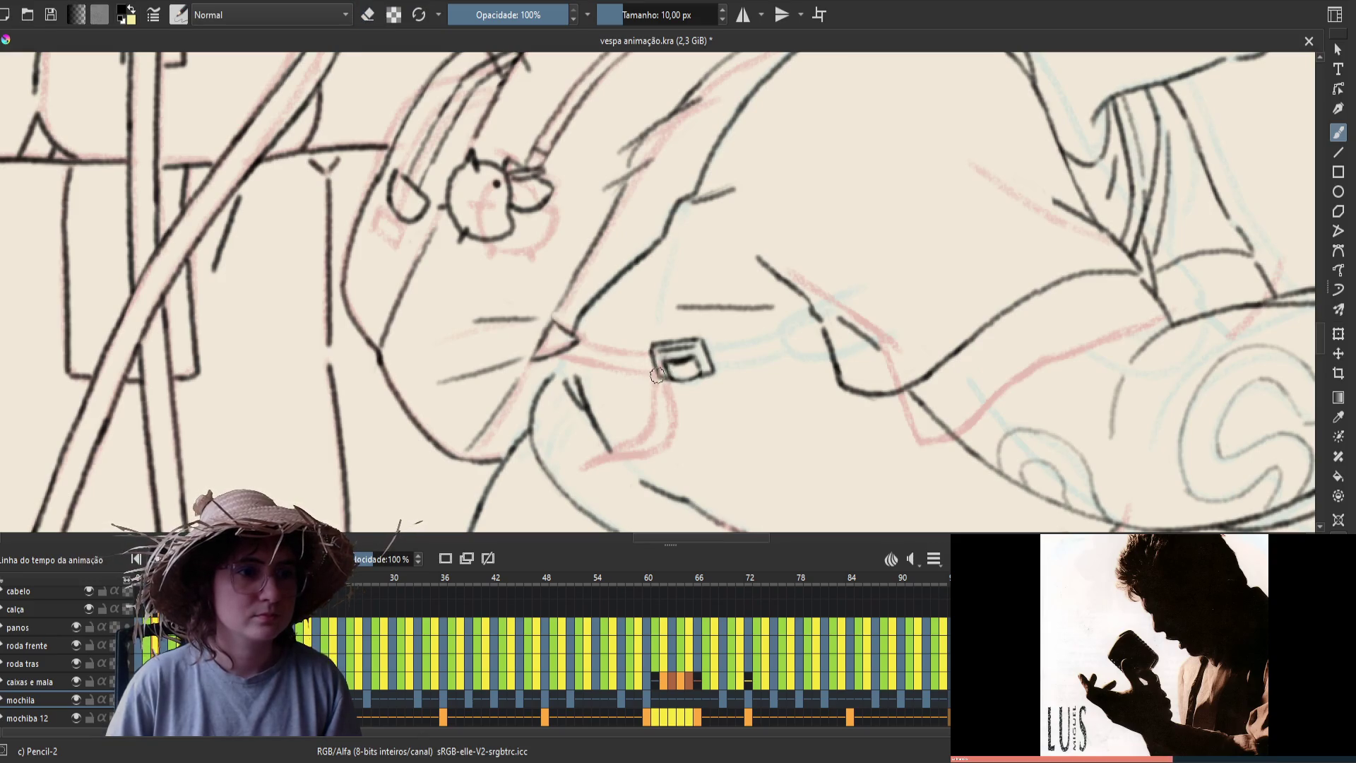
Save the file, un-mirror the canvas view, and add a small mark beside the buckle
key(e)
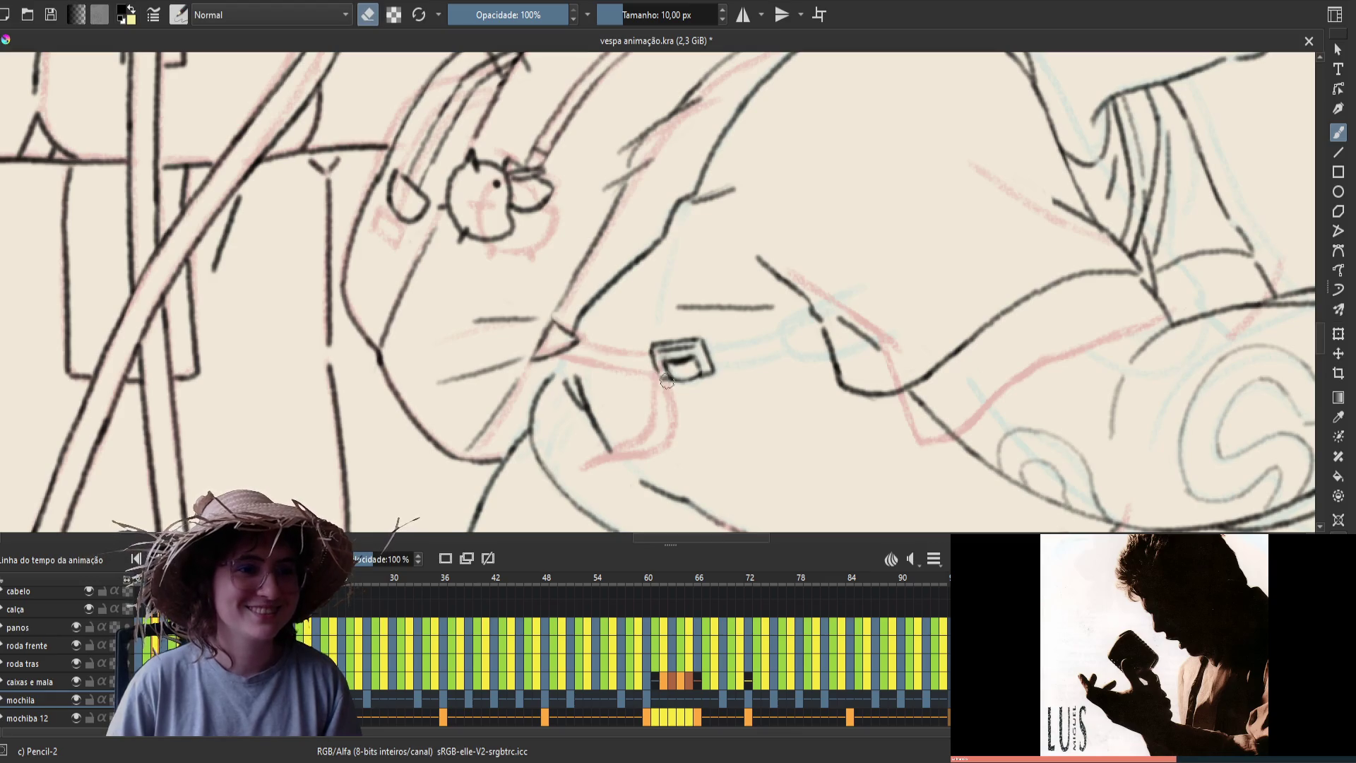
key(e)
key(ctrl+s)
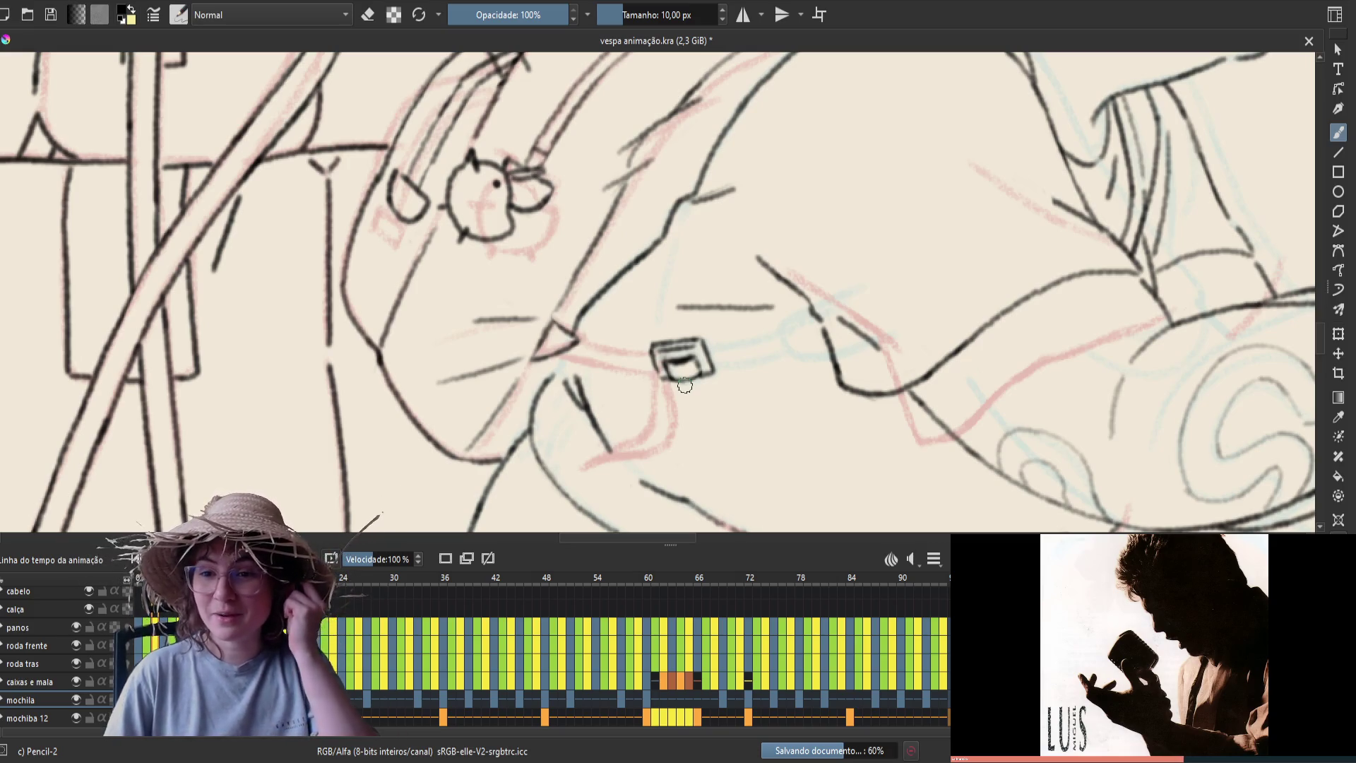
key(m)
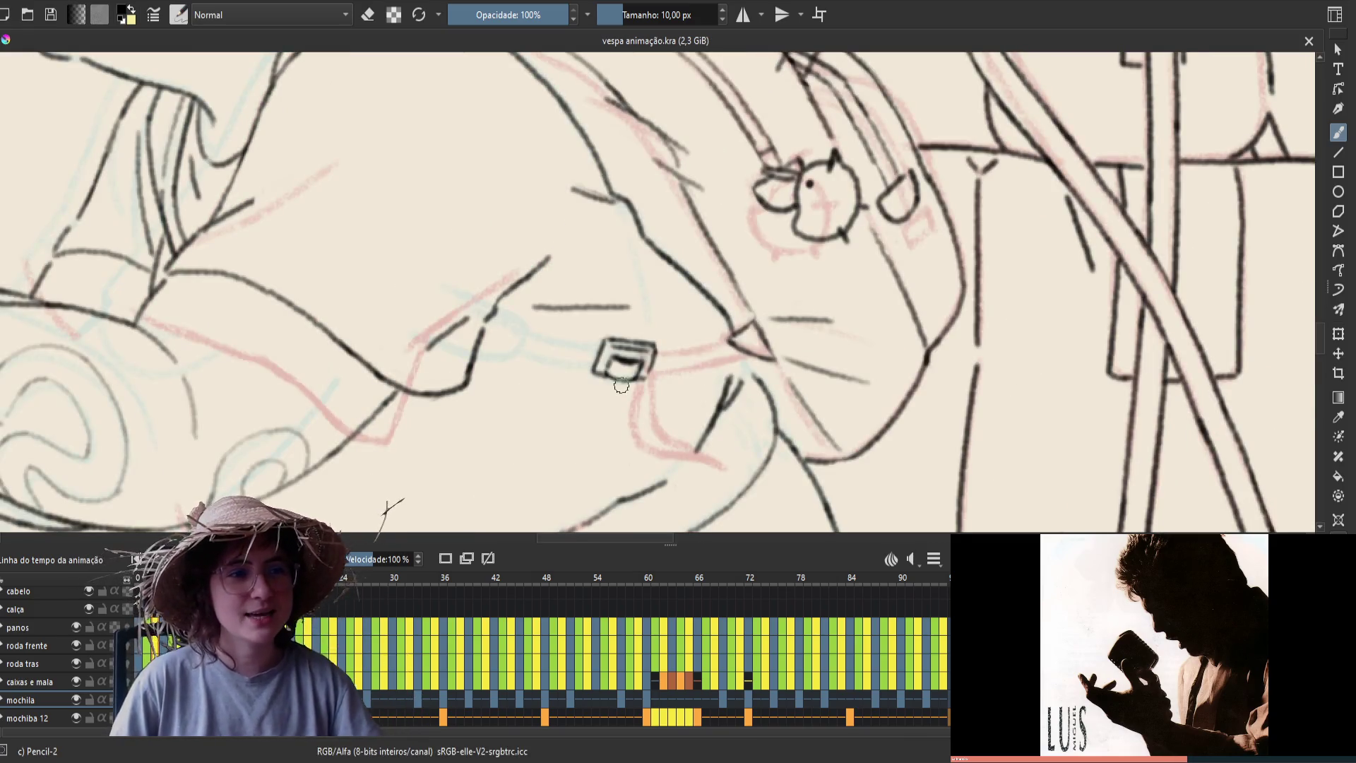
click(651, 353)
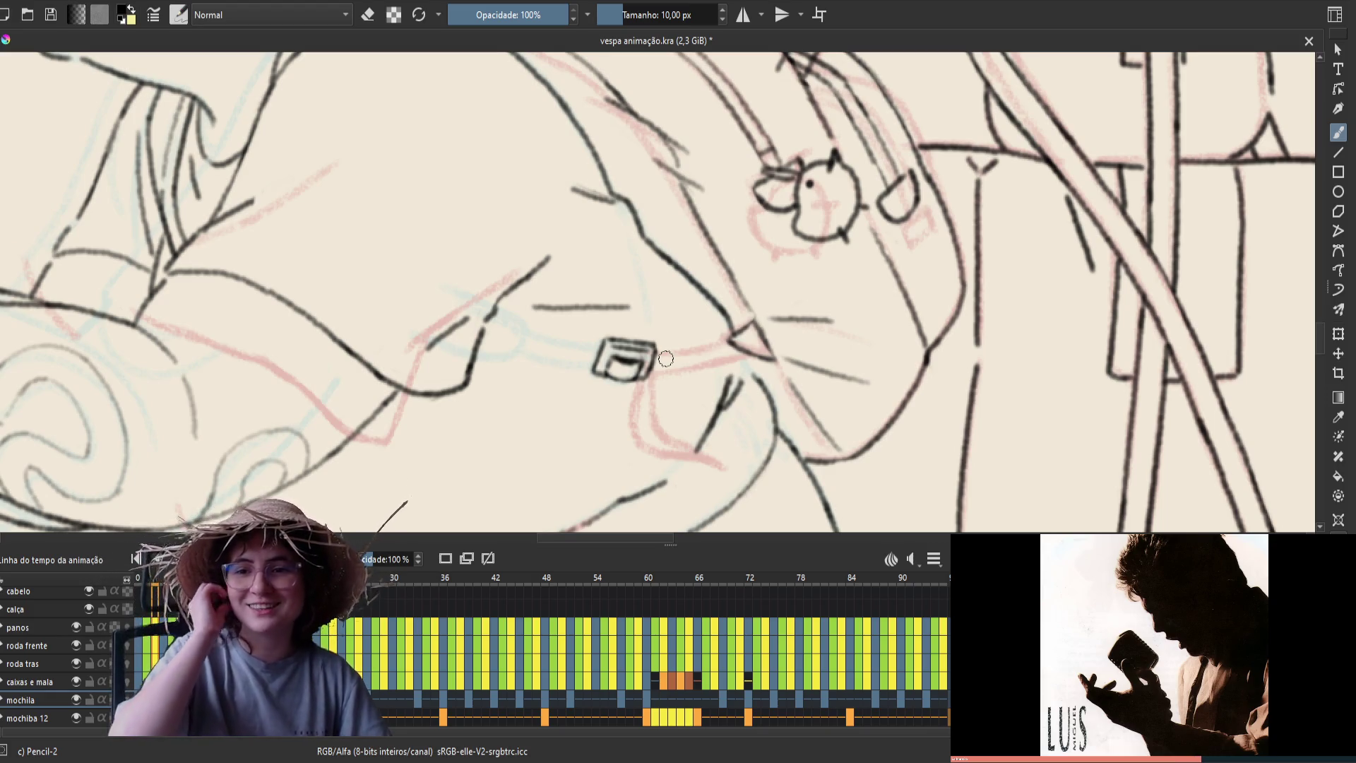
Compare the strap against the neighbouring frame, then mirror the canvas view again
key(Right)
key(Left)
key(Right)
key(Left)
key(Right)
key(Left)
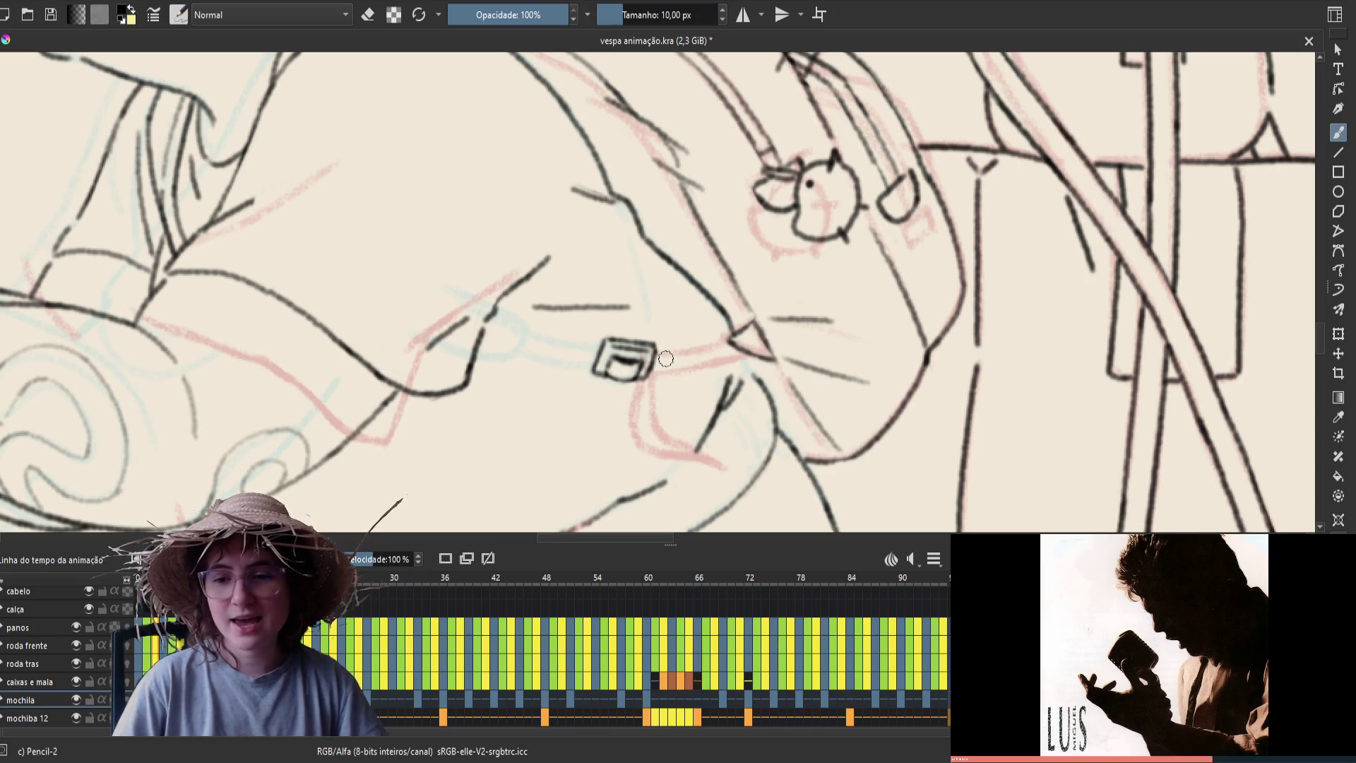
key(Right)
key(Left)
key(Right)
key(Left)
key(Right)
key(Left)
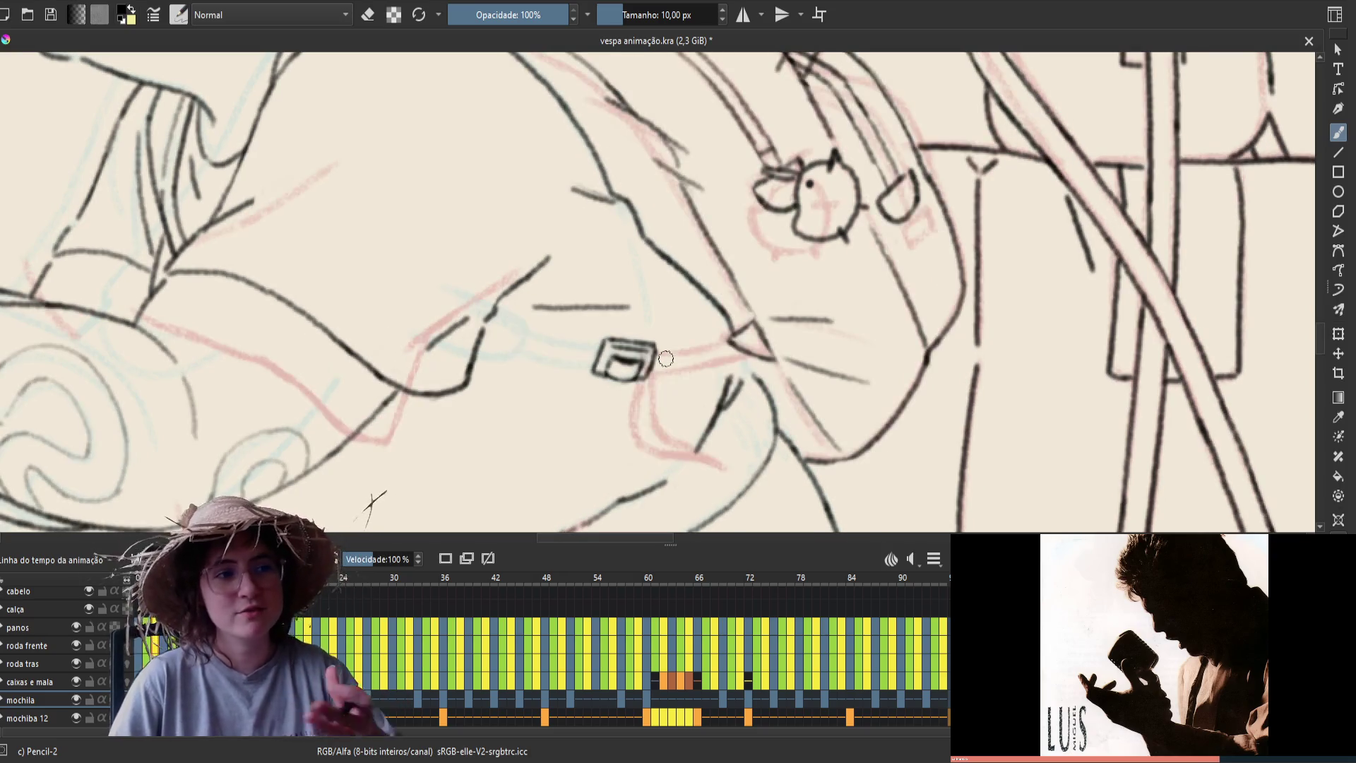
key(Right)
key(Left)
key(Right)
key(Left)
key(m)
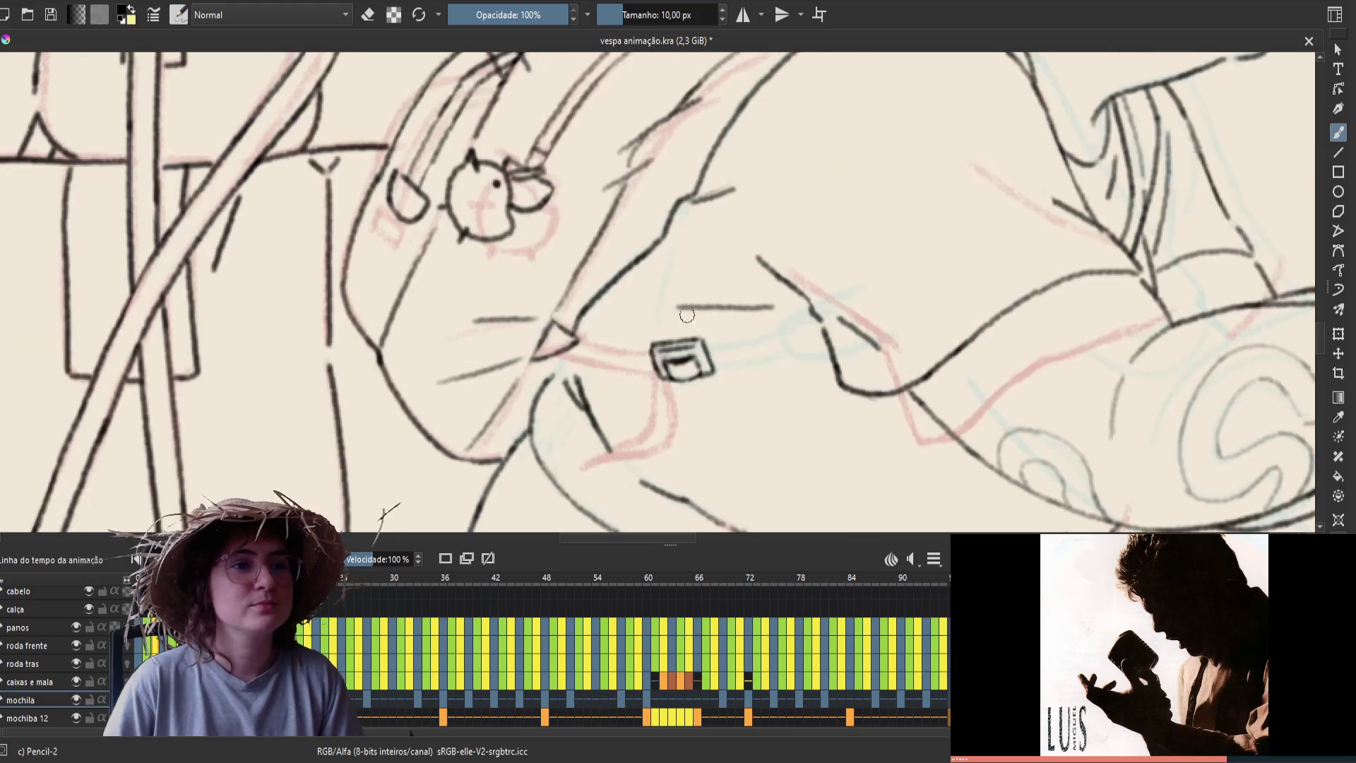
key(Right)
key(Left)
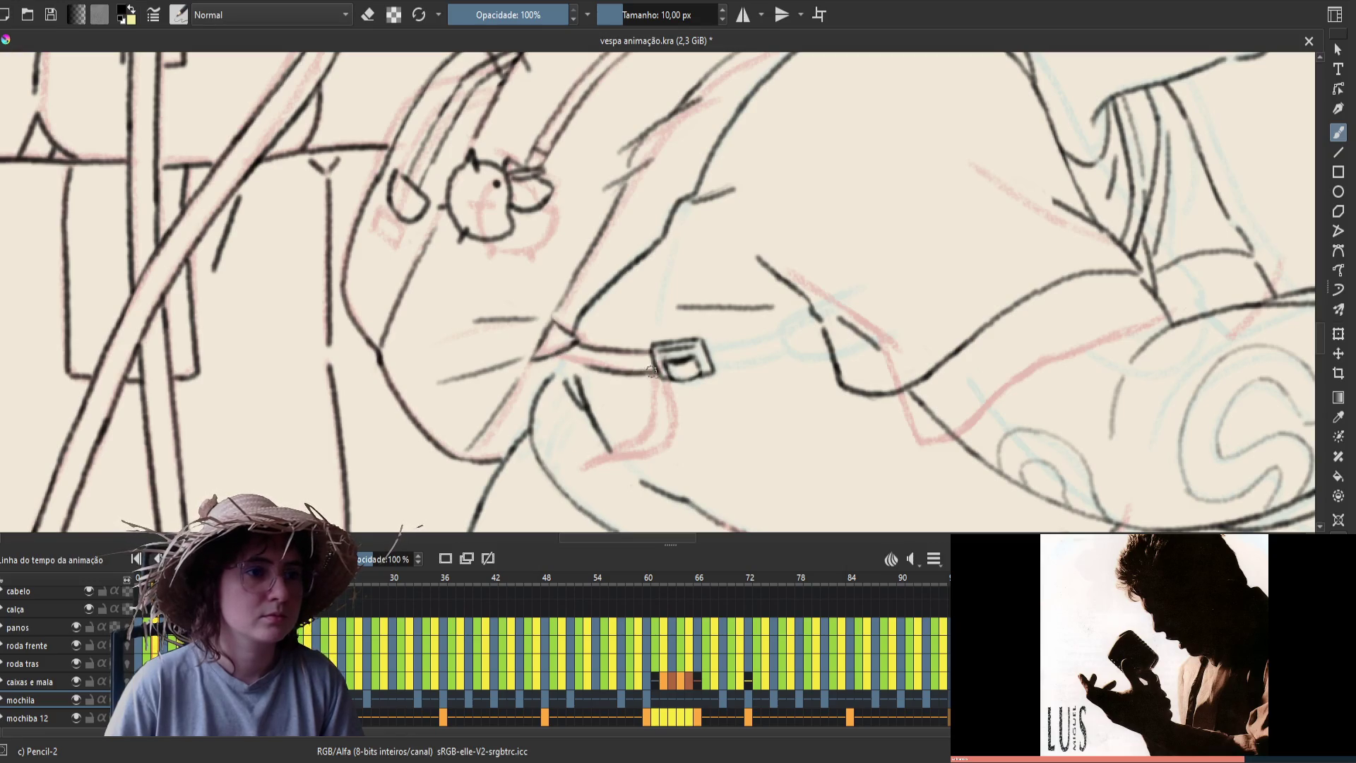
Draw the strap leftward from the buckle, check it across frames, and save
drag(659, 374, 547, 362)
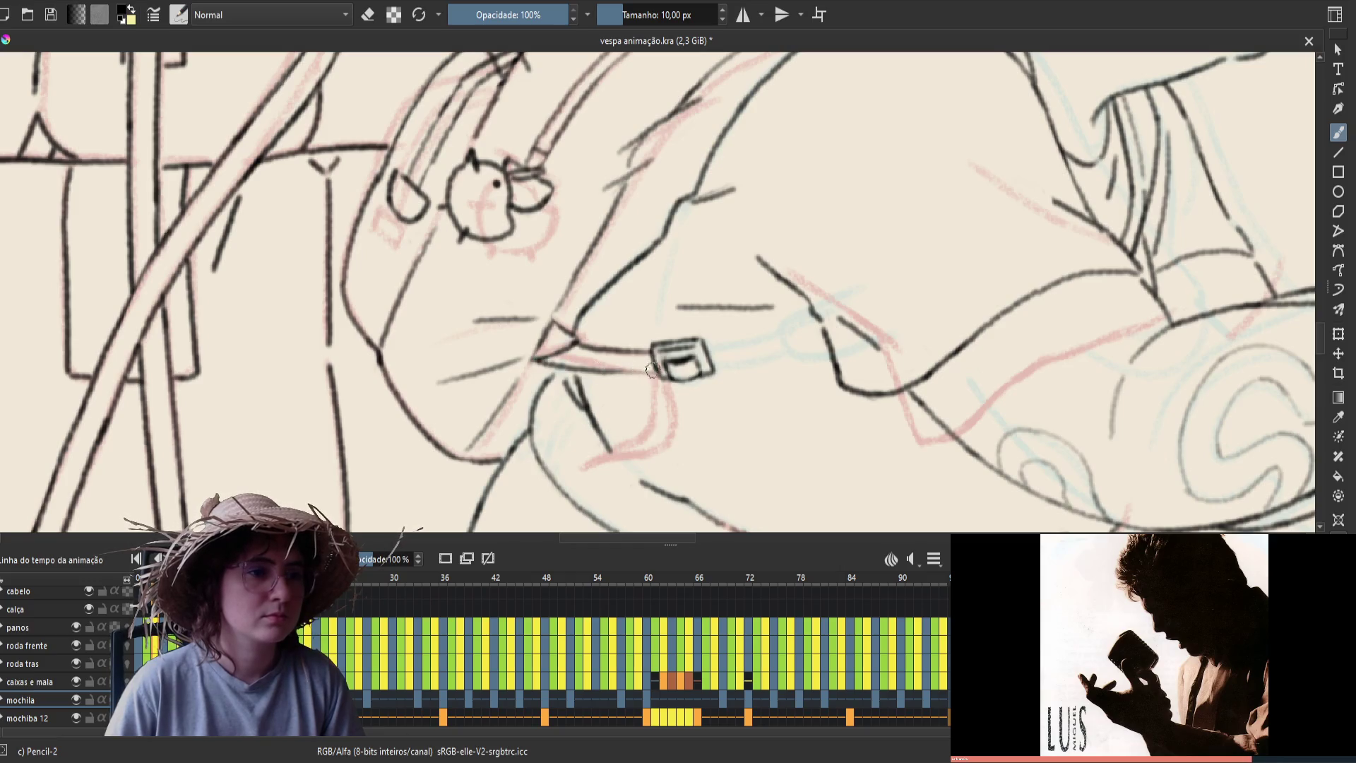
key(Left)
key(Left)
key(Right)
key(Right)
key(Left)
key(Right)
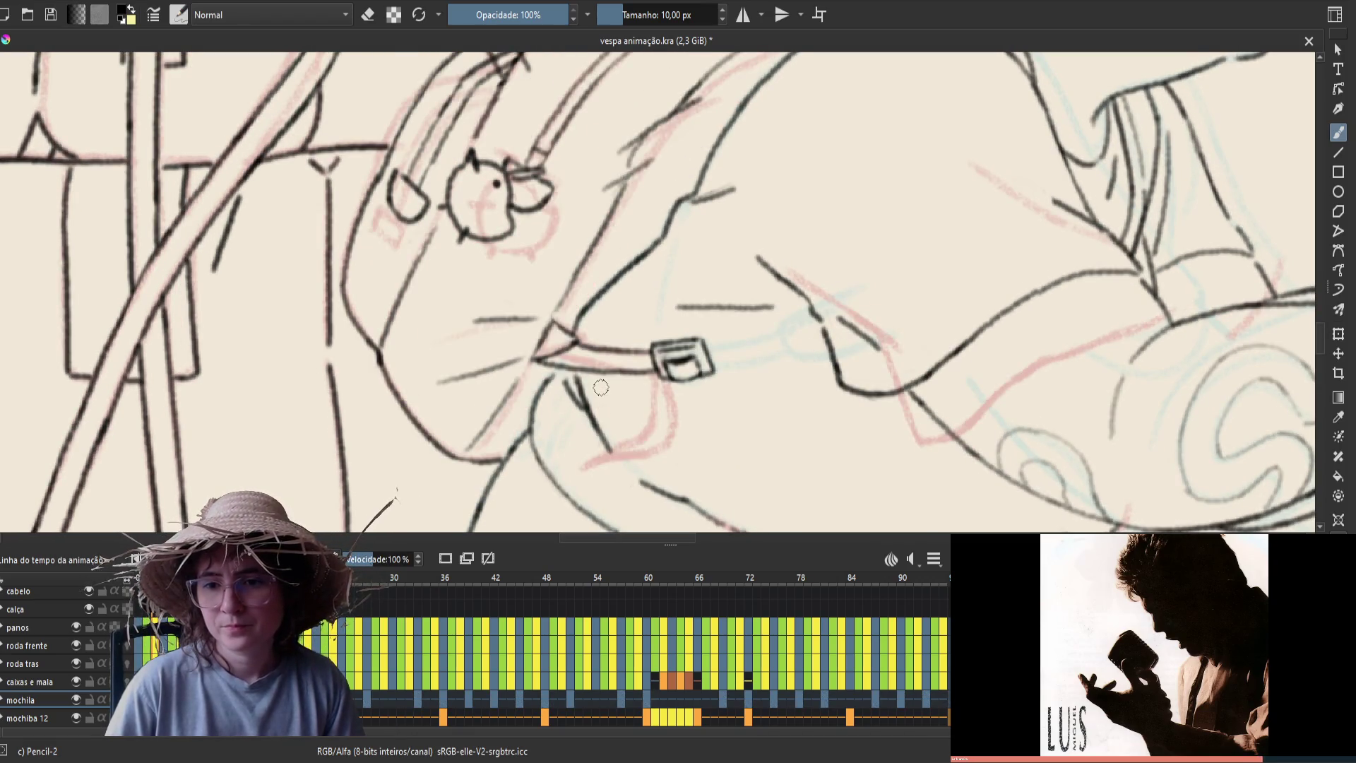
key(ctrl+s)
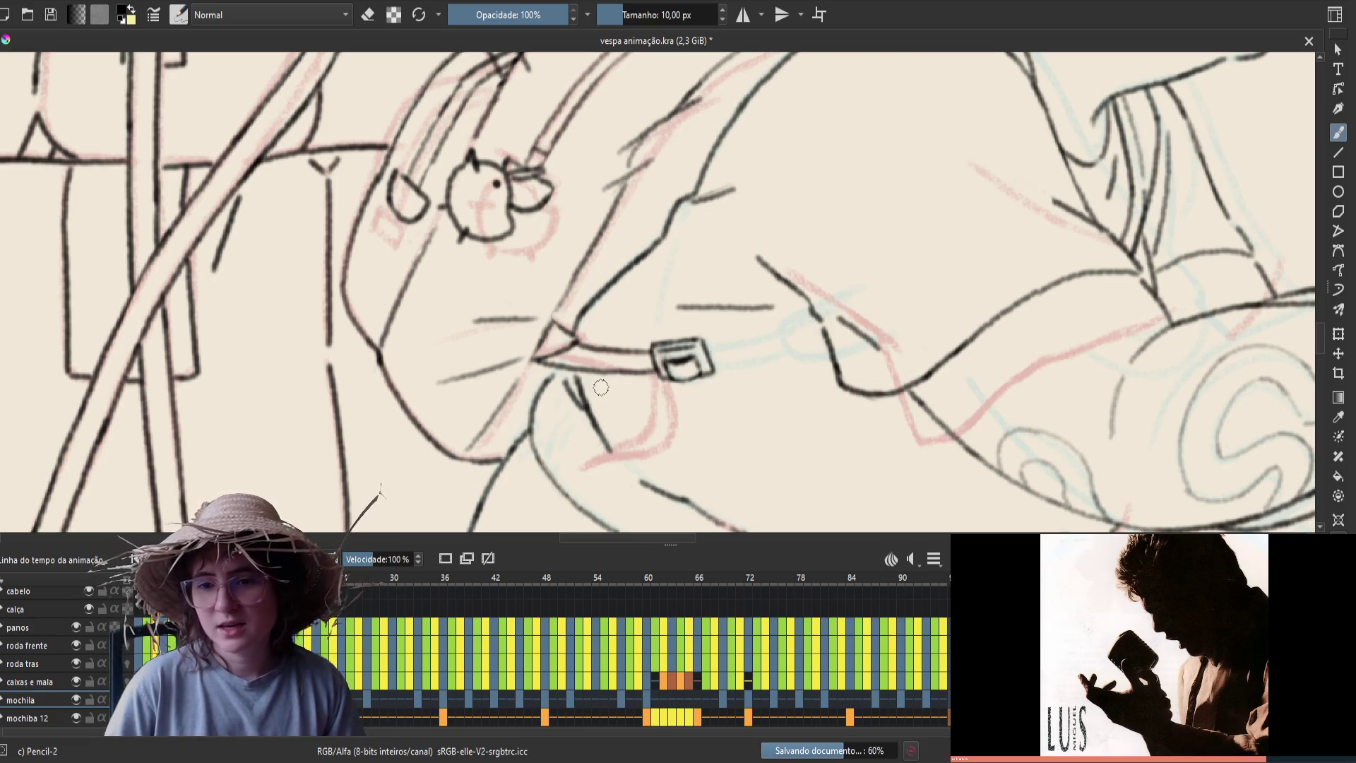
Step through the frames to reach the next frame to ink
key(Right)
key(Right)
key(Right)
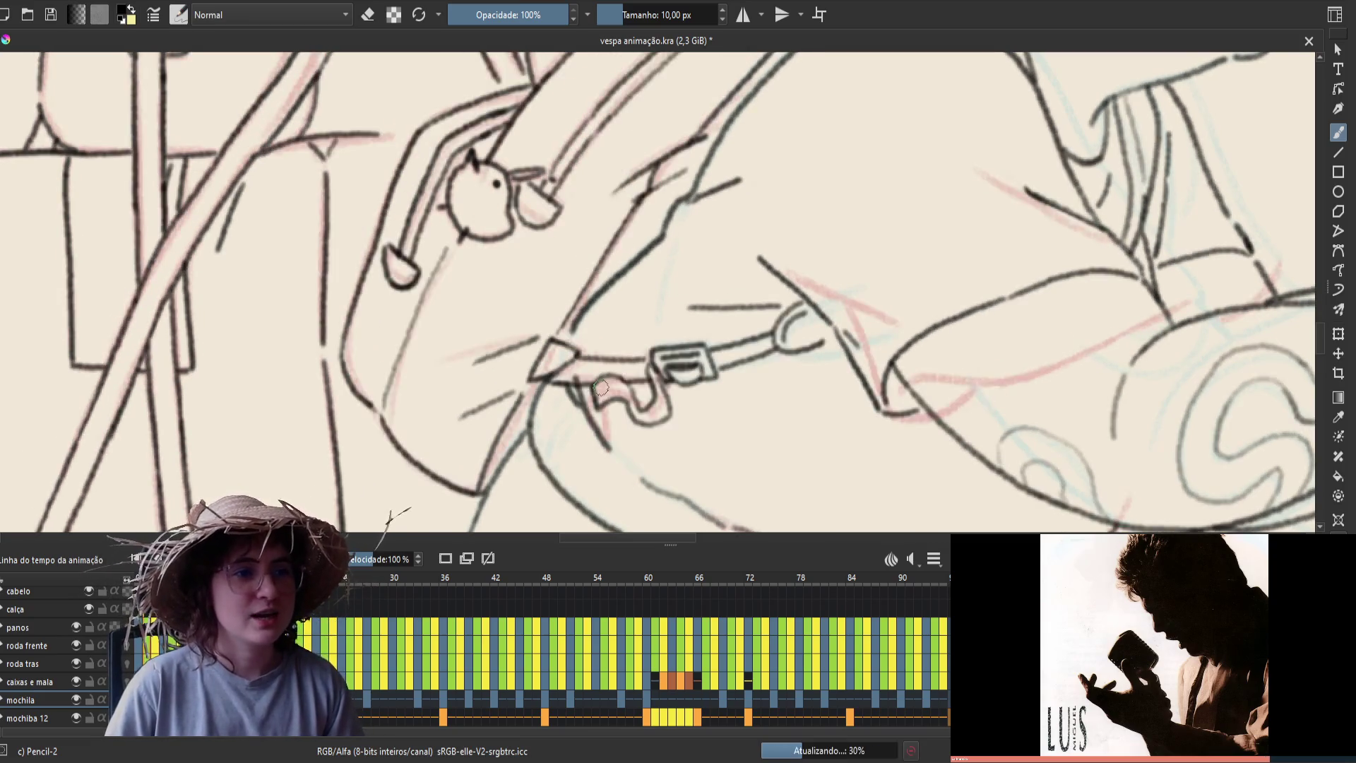
key(Right)
key(Left)
key(Right)
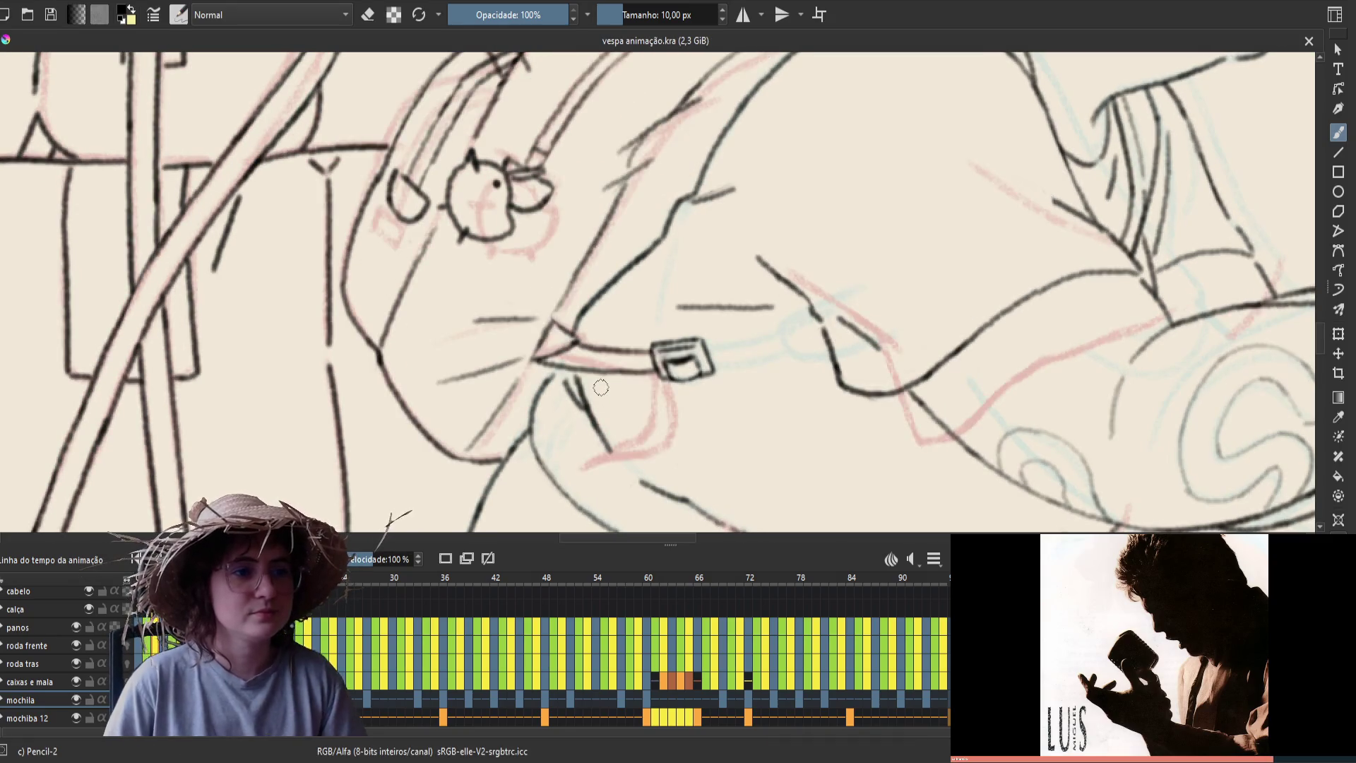
key(Right)
key(Left)
key(Right)
key(Right)
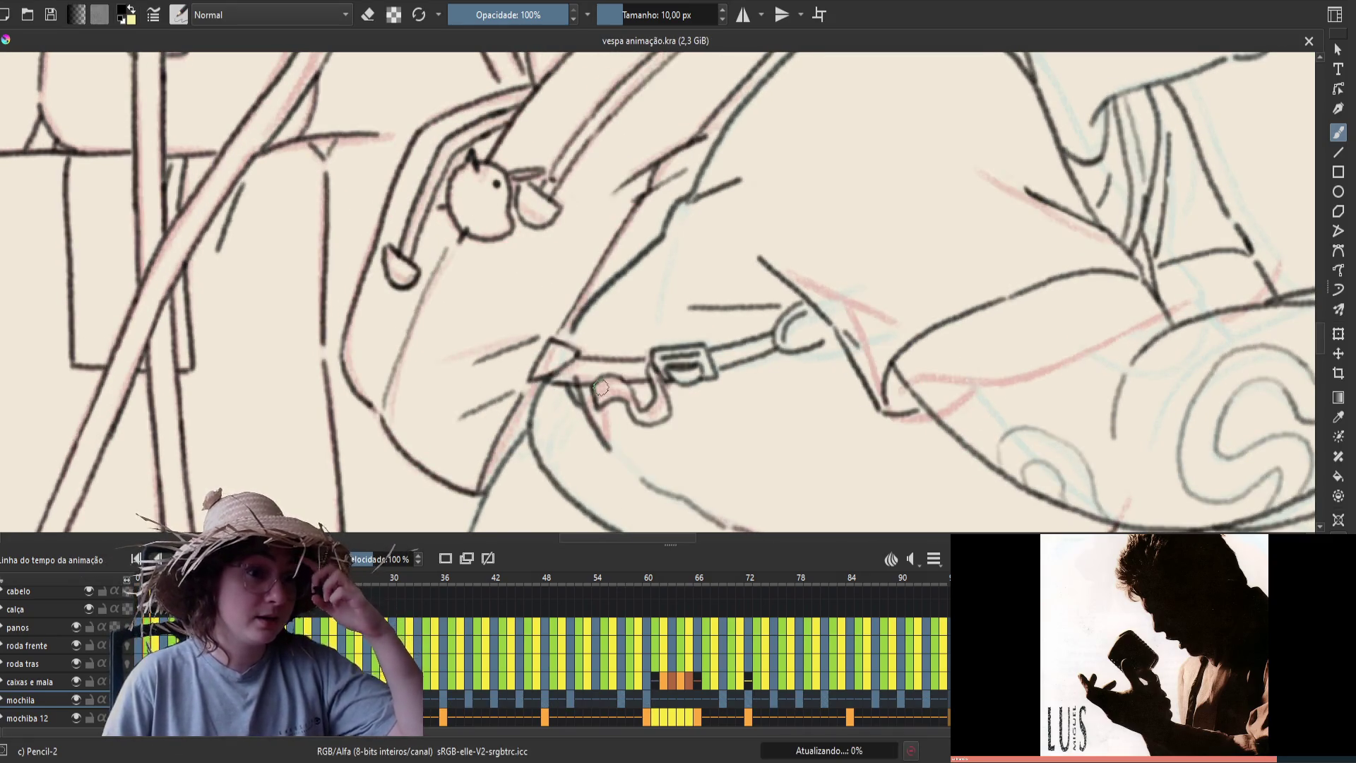
key(Right)
Try drawing the strap hanging below the buckle, undo the attempts, and save
drag(650, 362, 652, 449)
key(ctrl+z)
drag(658, 368, 668, 445)
key(ctrl+z)
key(ctrl+s)
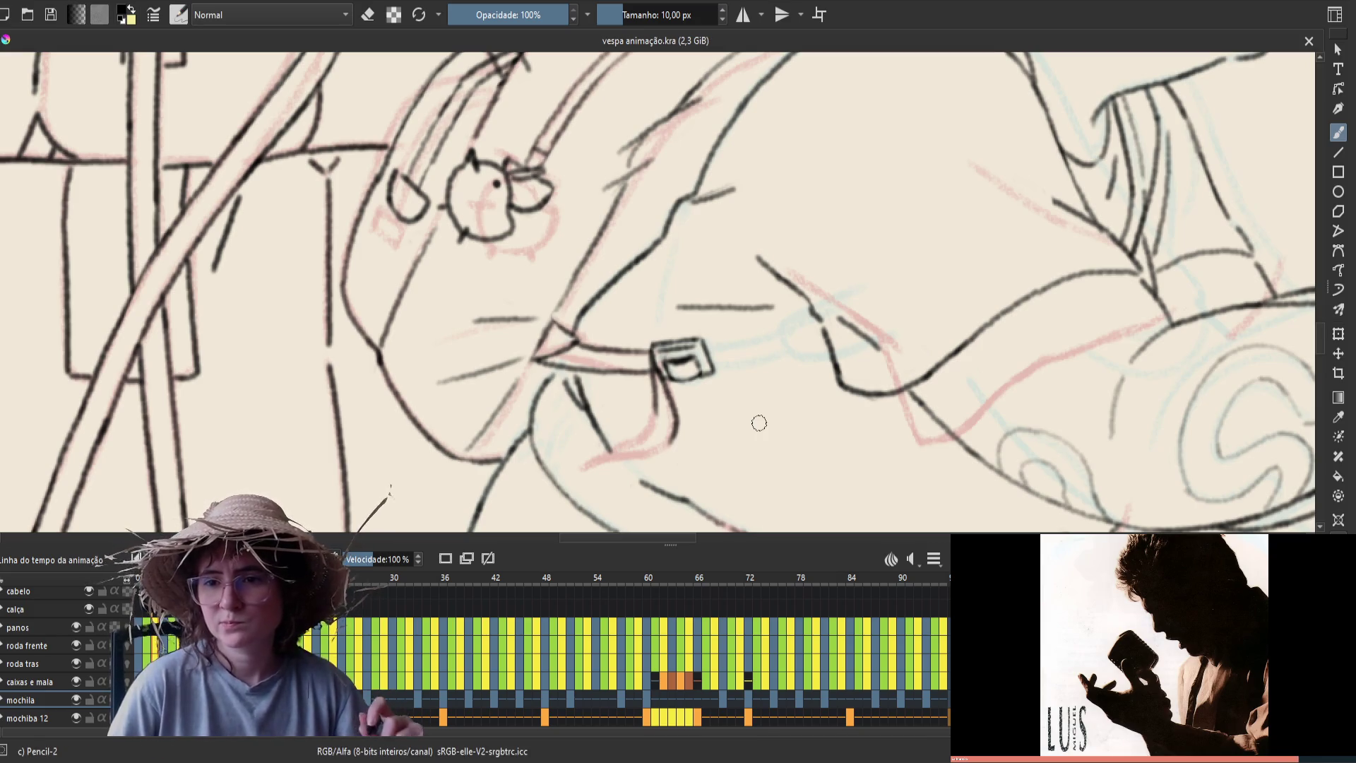
In the mirrored view, try a line inside the buckle, undo it, save, and un-mirror
key(m)
mouse_move(612, 359)
mouse_down()
mouse_move(637, 362)
mouse_move(661, 442)
mouse_up()
key(ctrl+z)
key(ctrl+z)
key(ctrl+z)
key(ctrl+s)
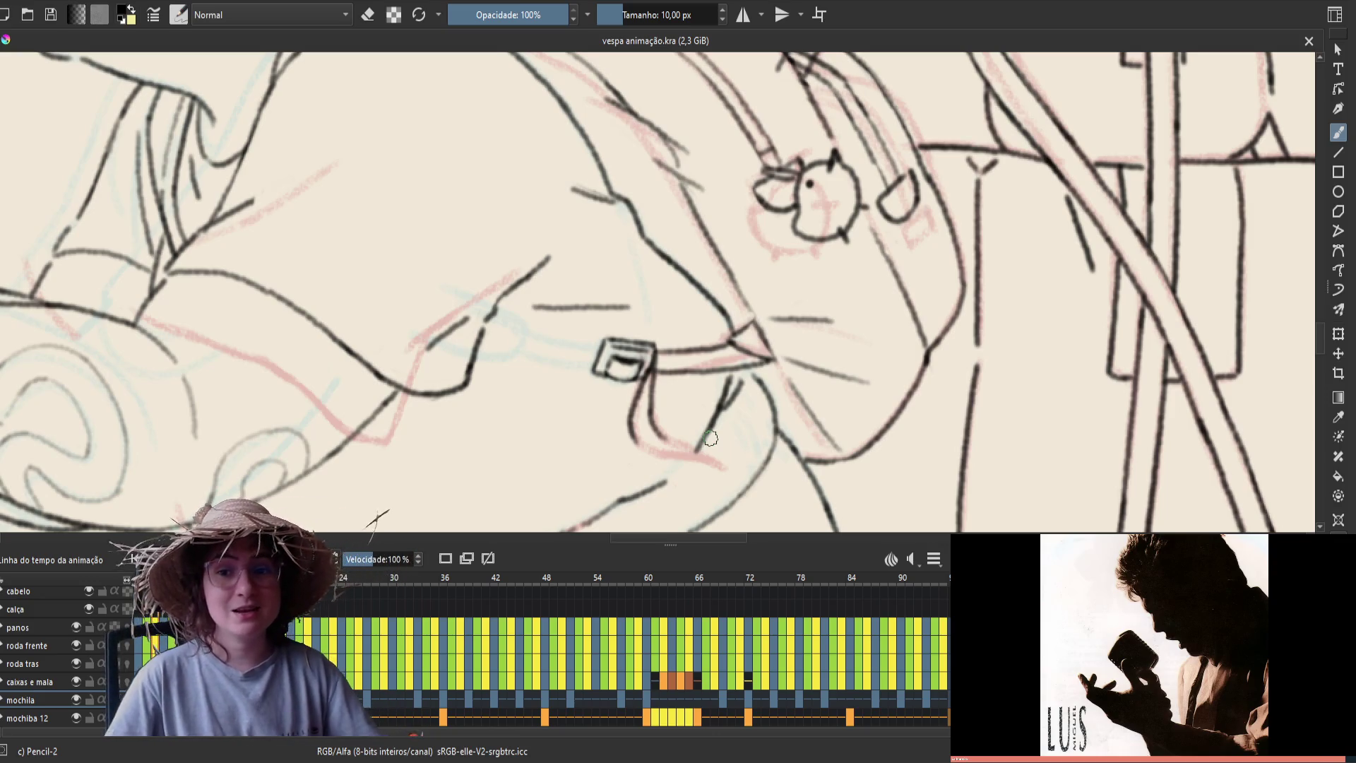
key(m)
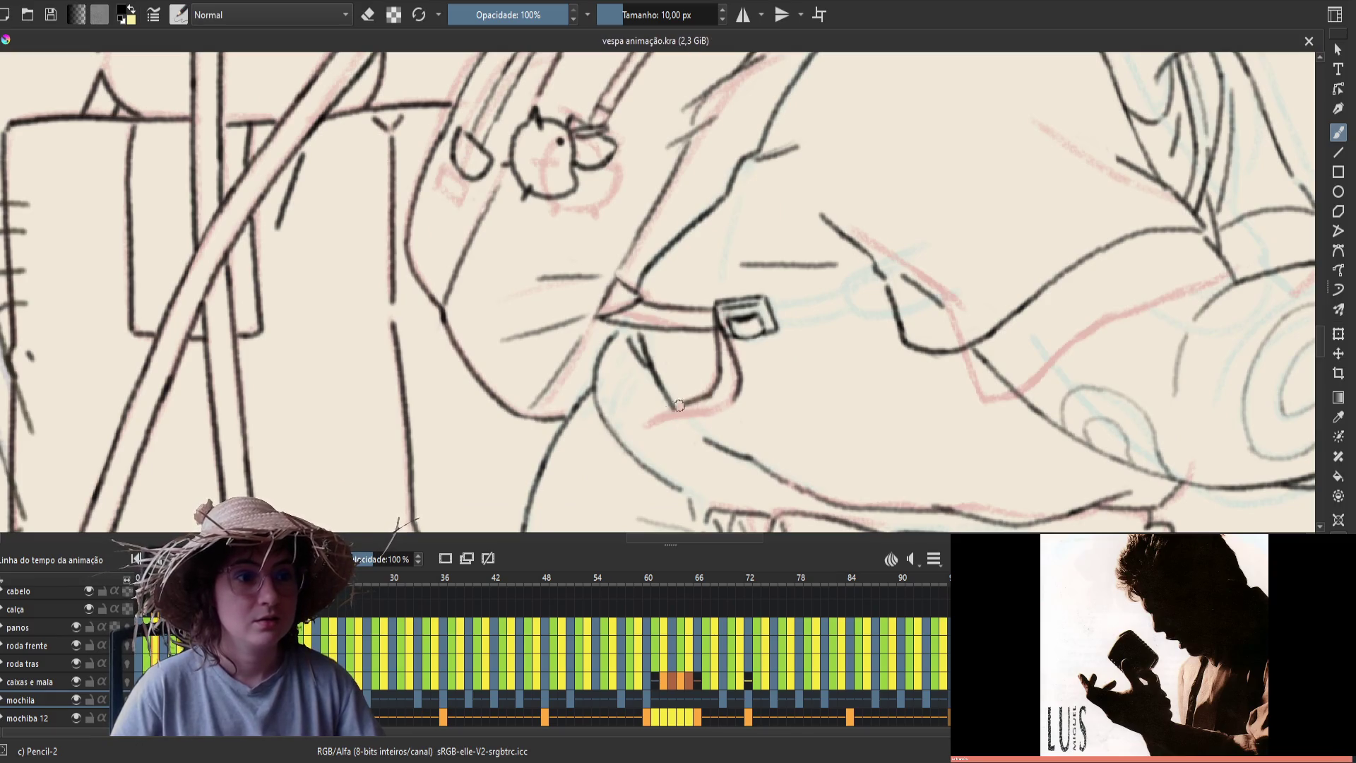
Redraw the strap's lower edge below the buckle, save, and mirror the canvas view
drag(685, 402, 692, 401)
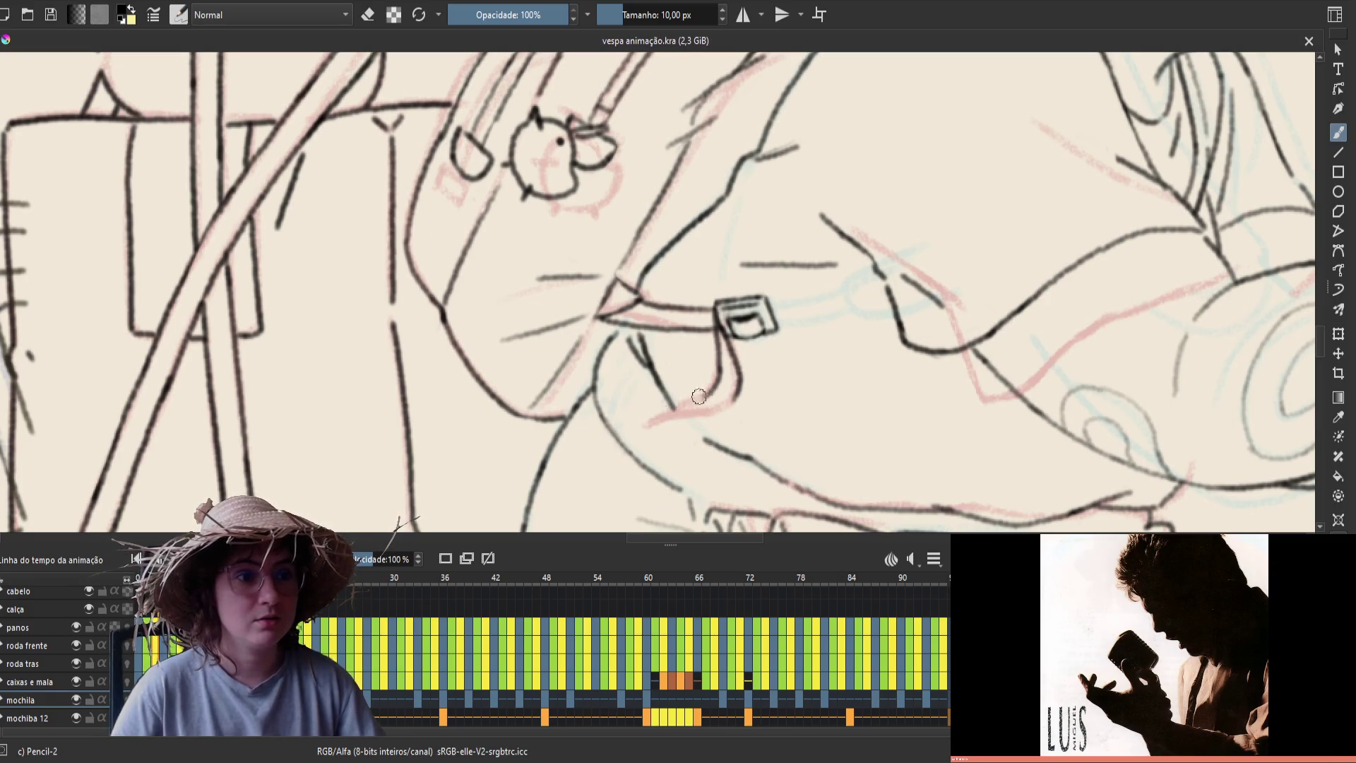
key(ctrl+z)
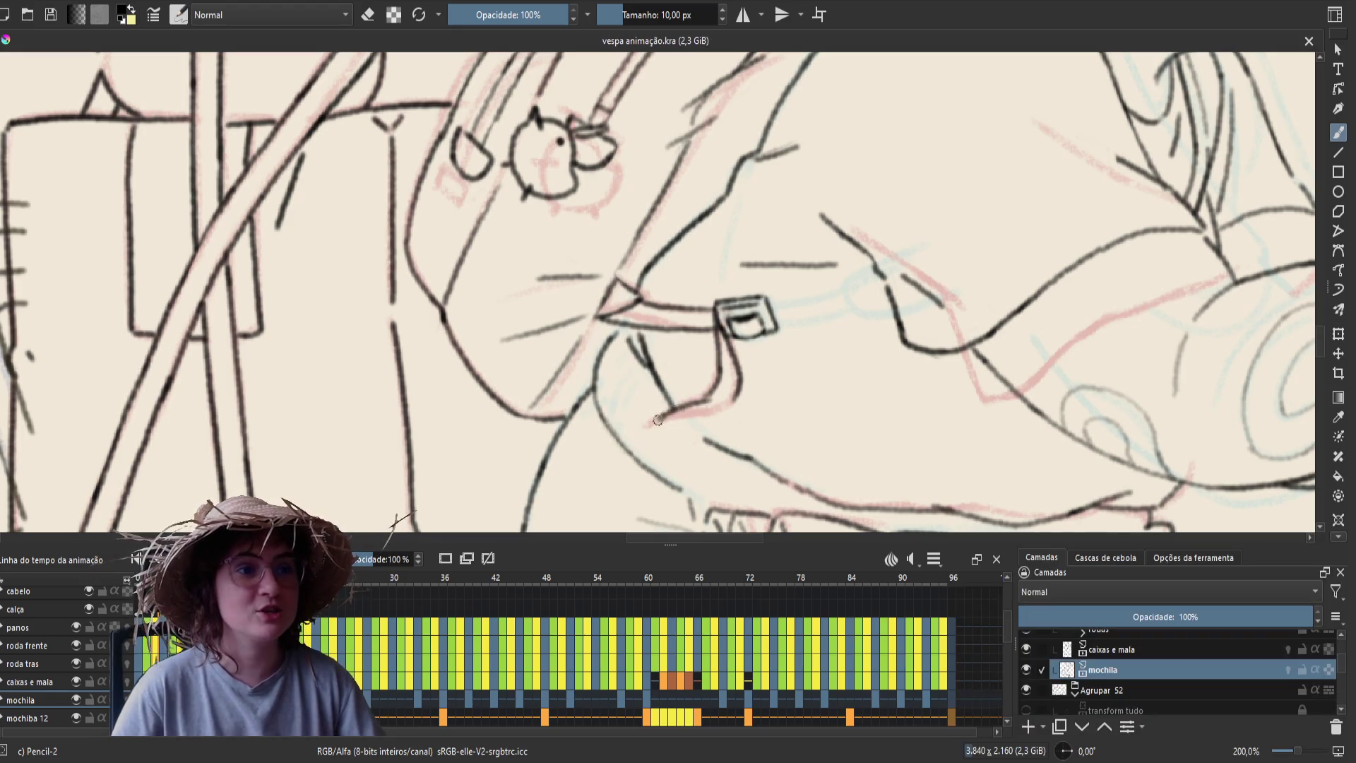
drag(713, 389, 651, 424)
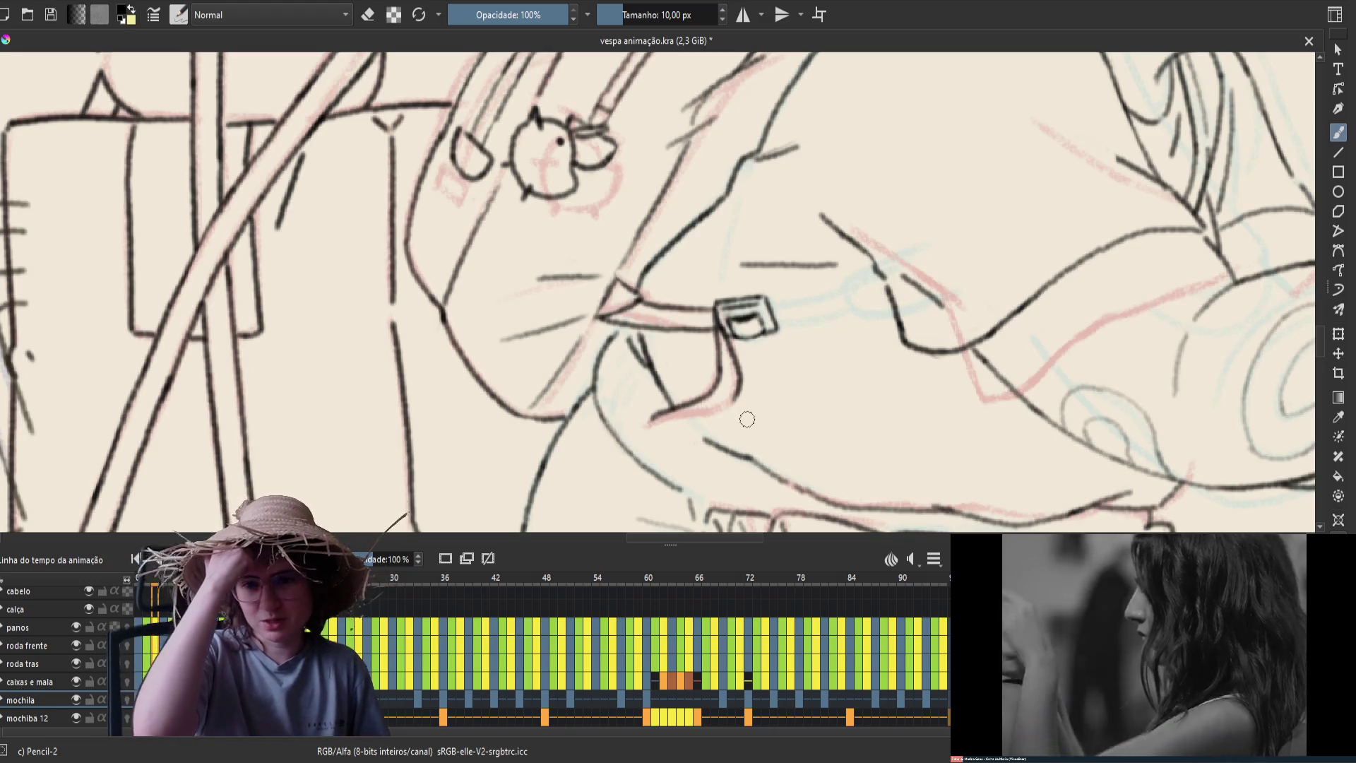
key(ctrl+s)
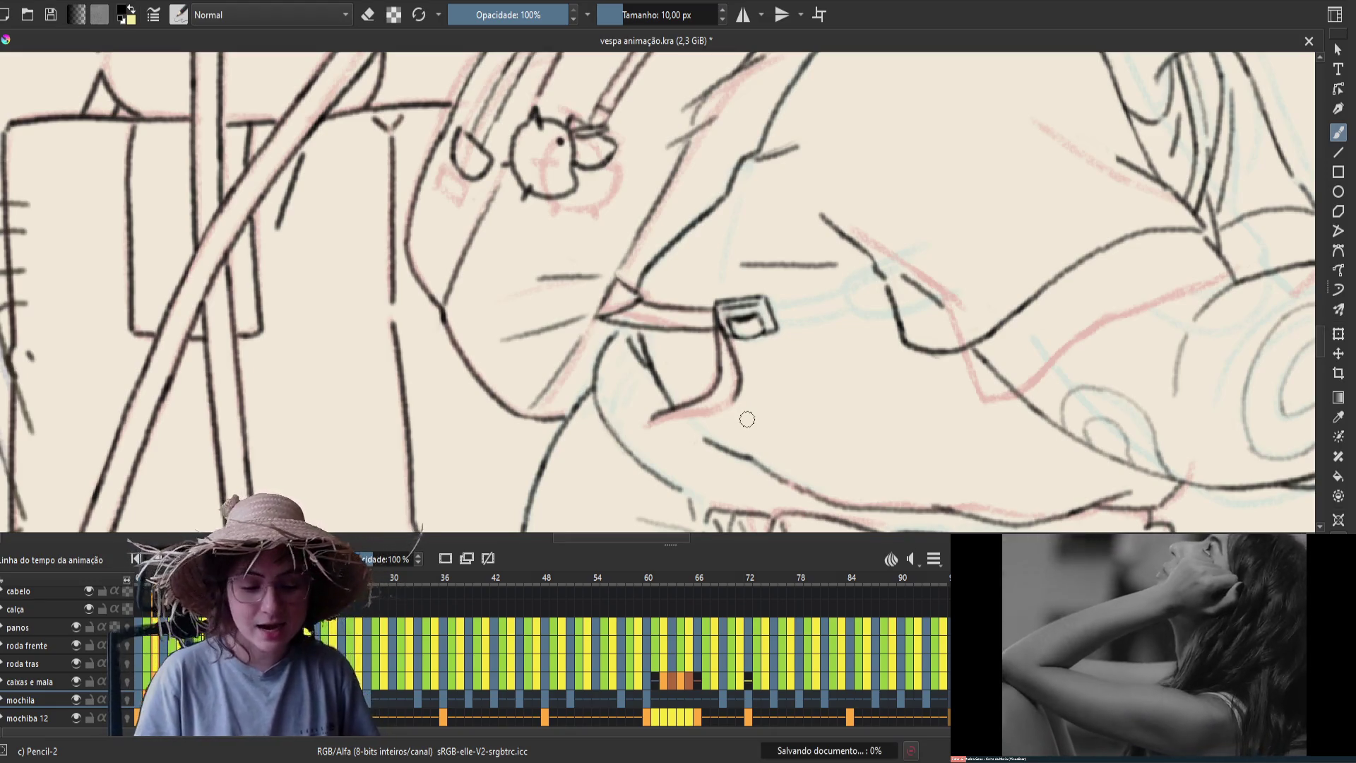
key(m)
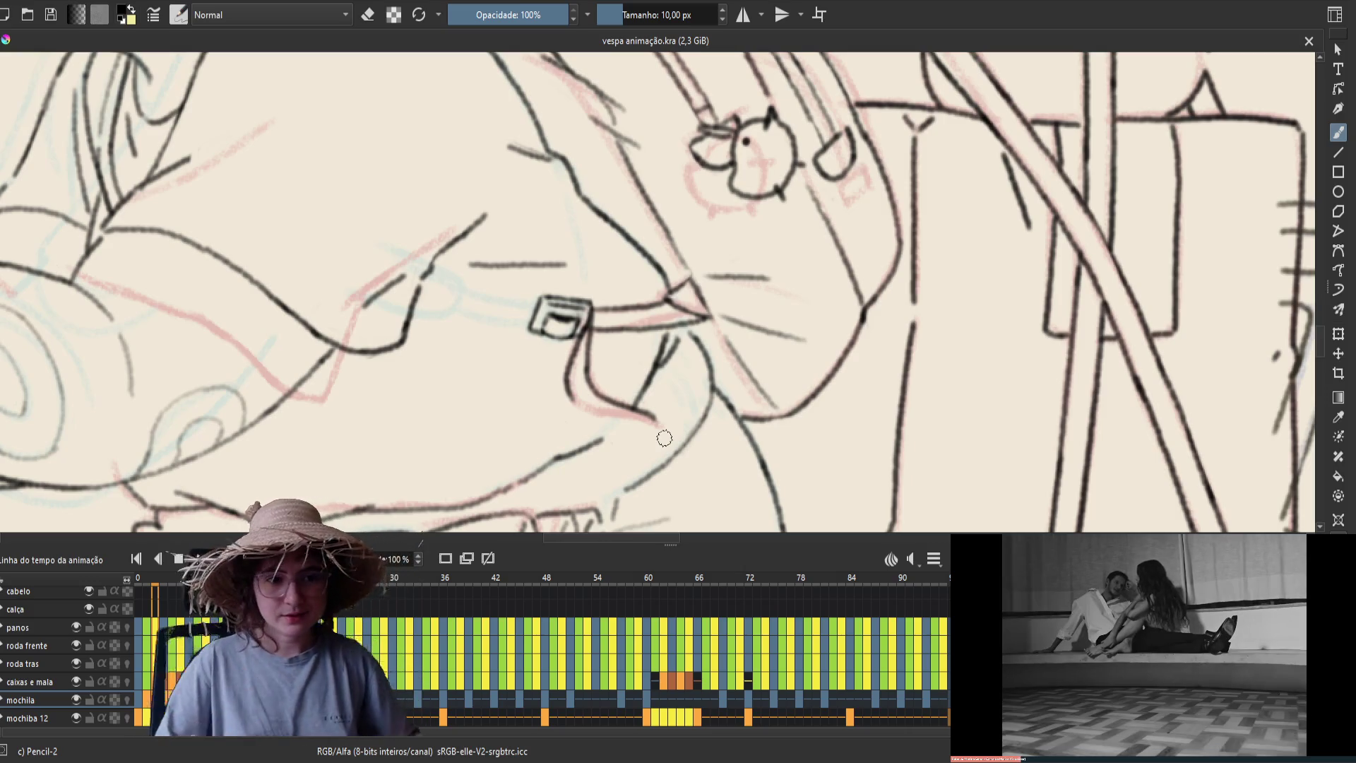
Touch up the strap end with a small mark on this frame, save, and mirror the view
key(comma)
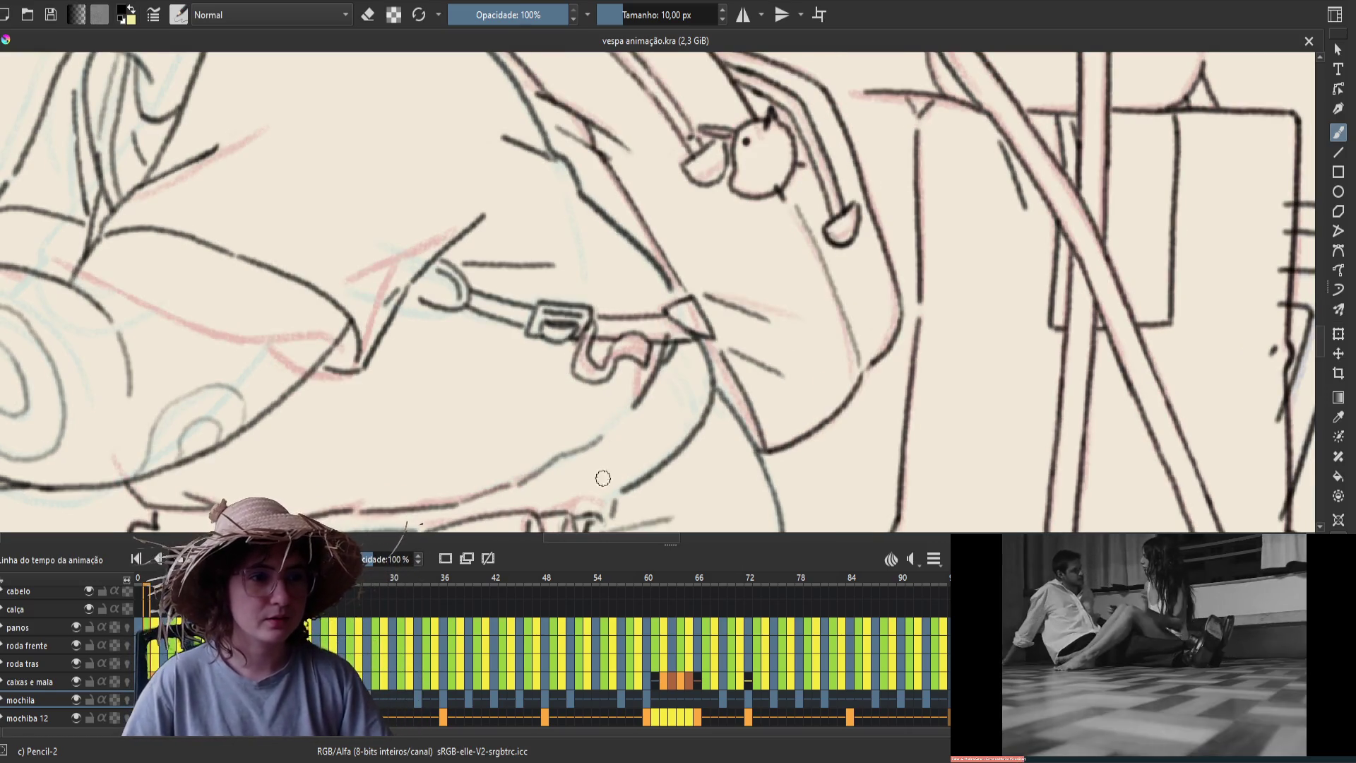
key(period)
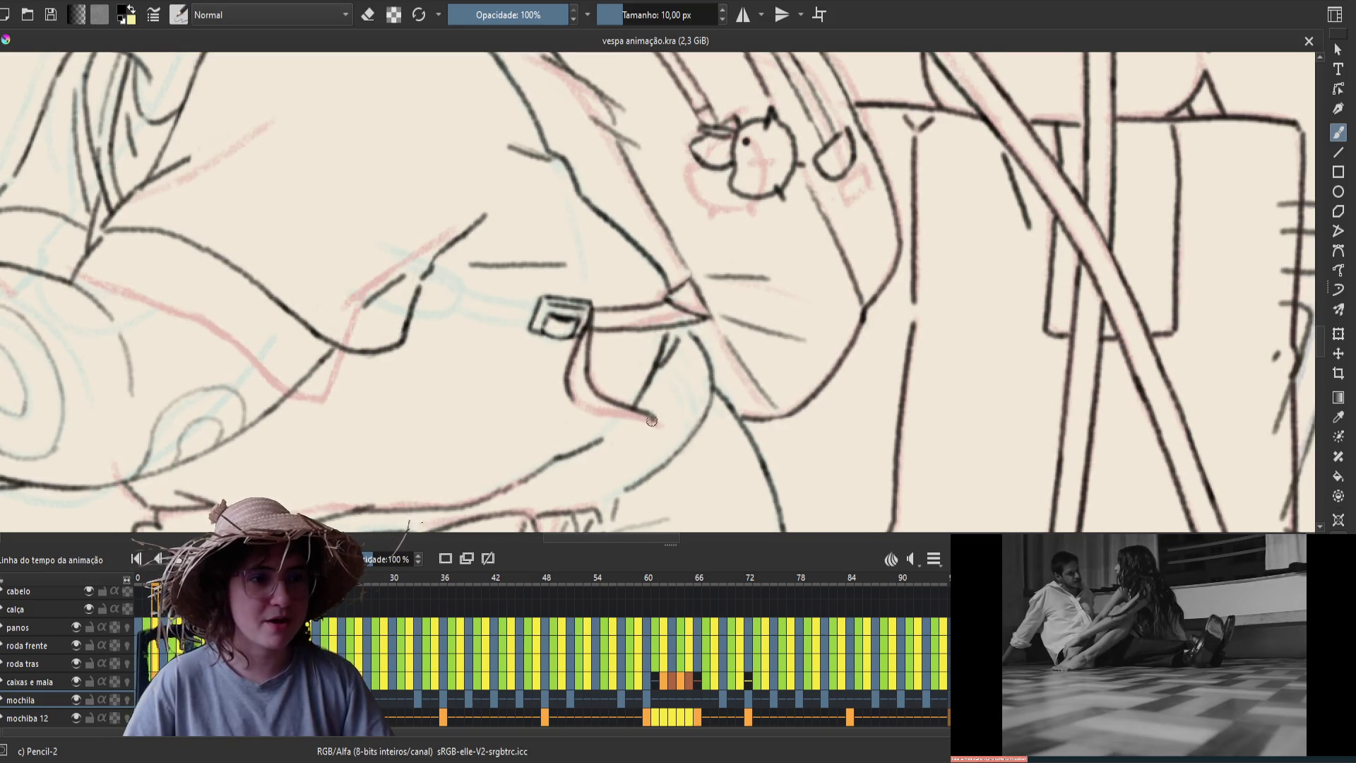
click(652, 416)
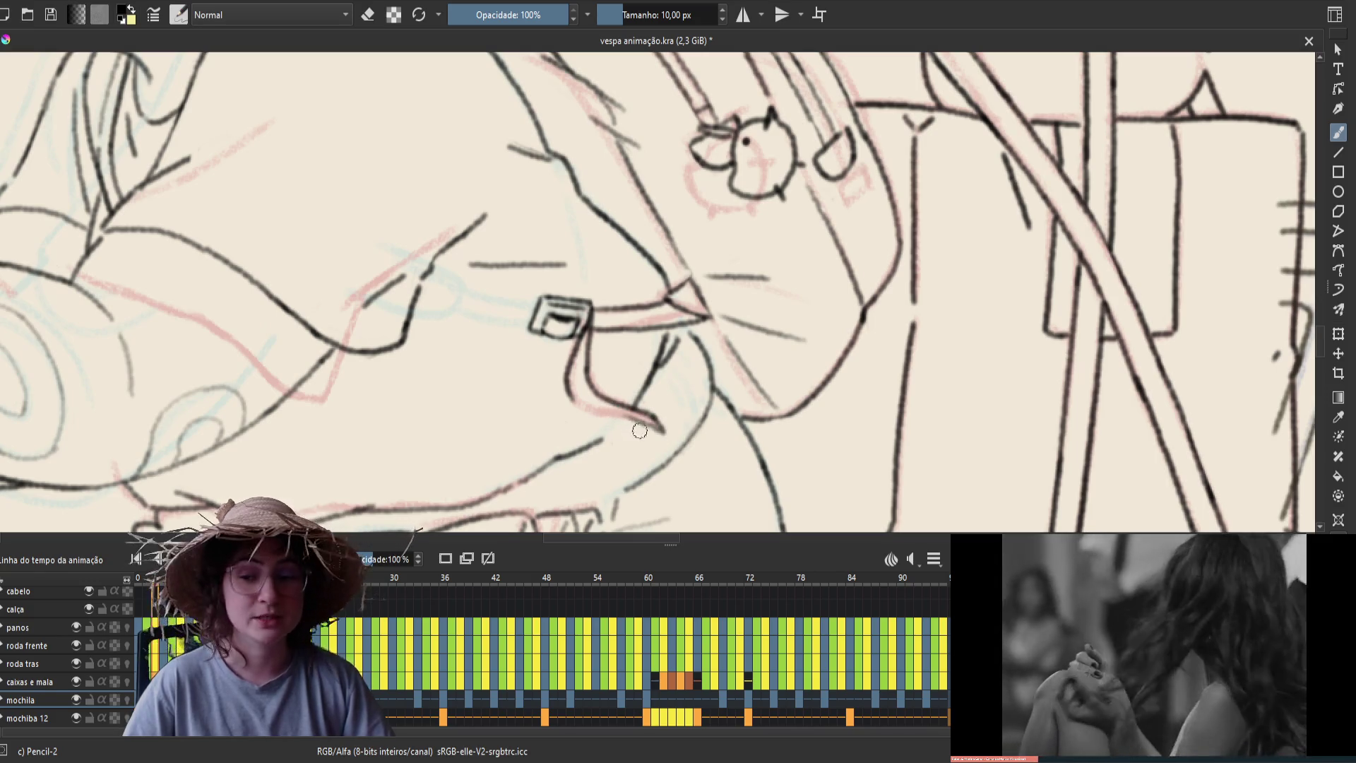
key(ctrl+s)
key(m)
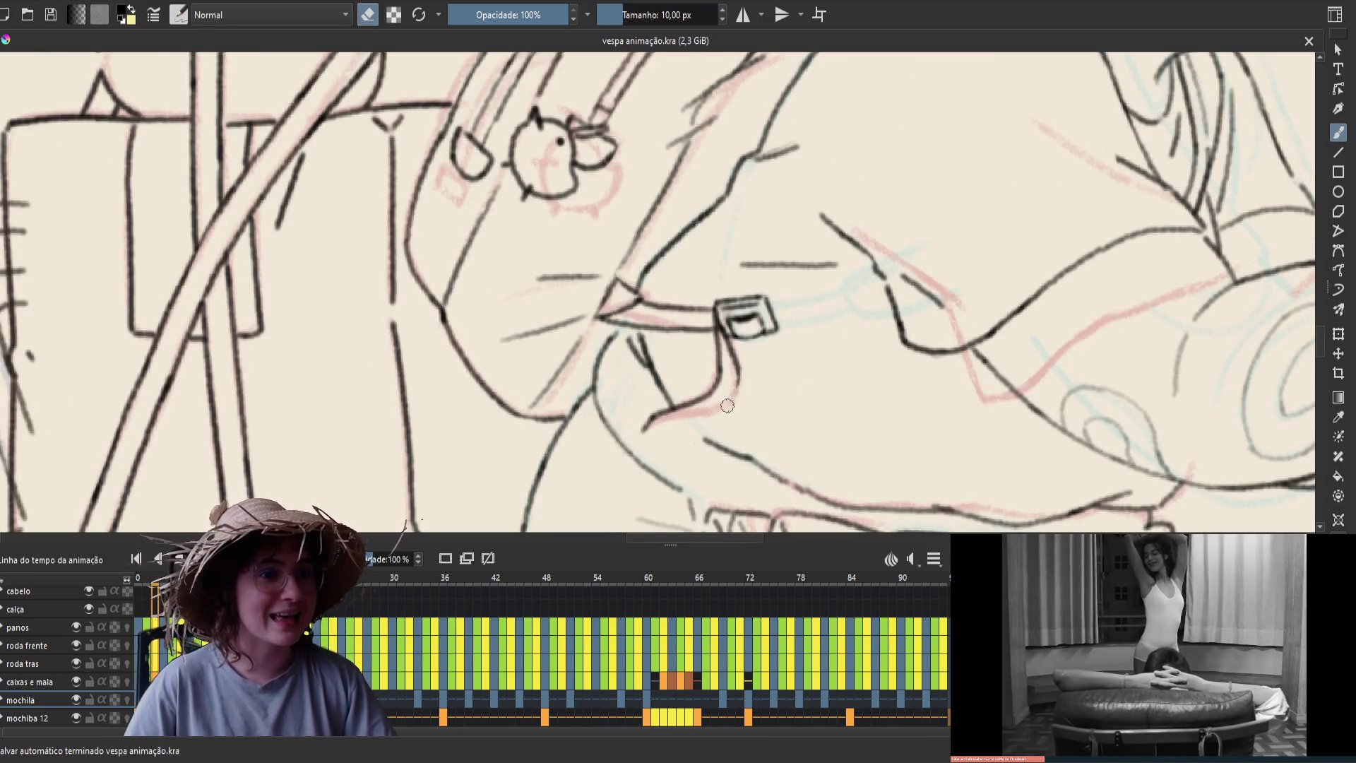
Redraw the line beneath the buckle as a clean strap end, then un-mirror and recentre the view
key(e)
drag(737, 375, 710, 409)
key(ctrl+z)
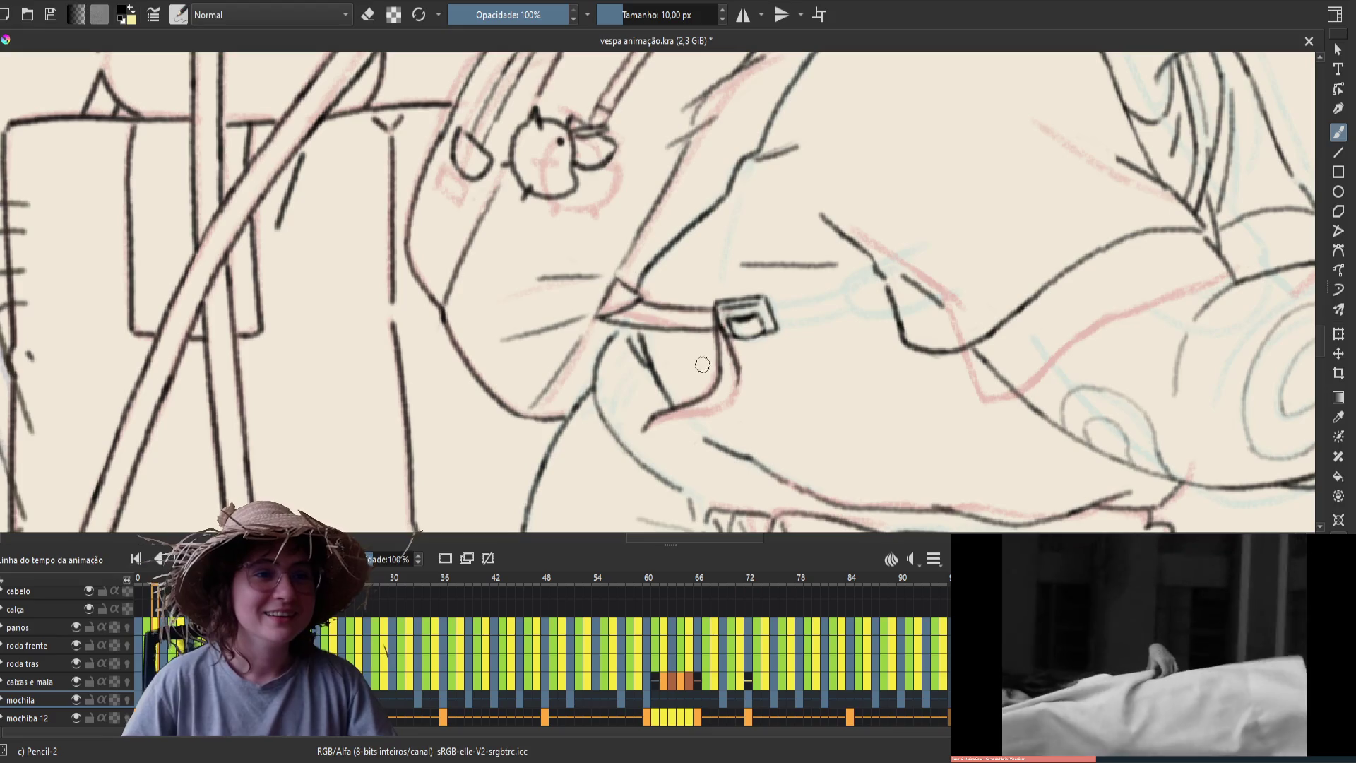
key(e)
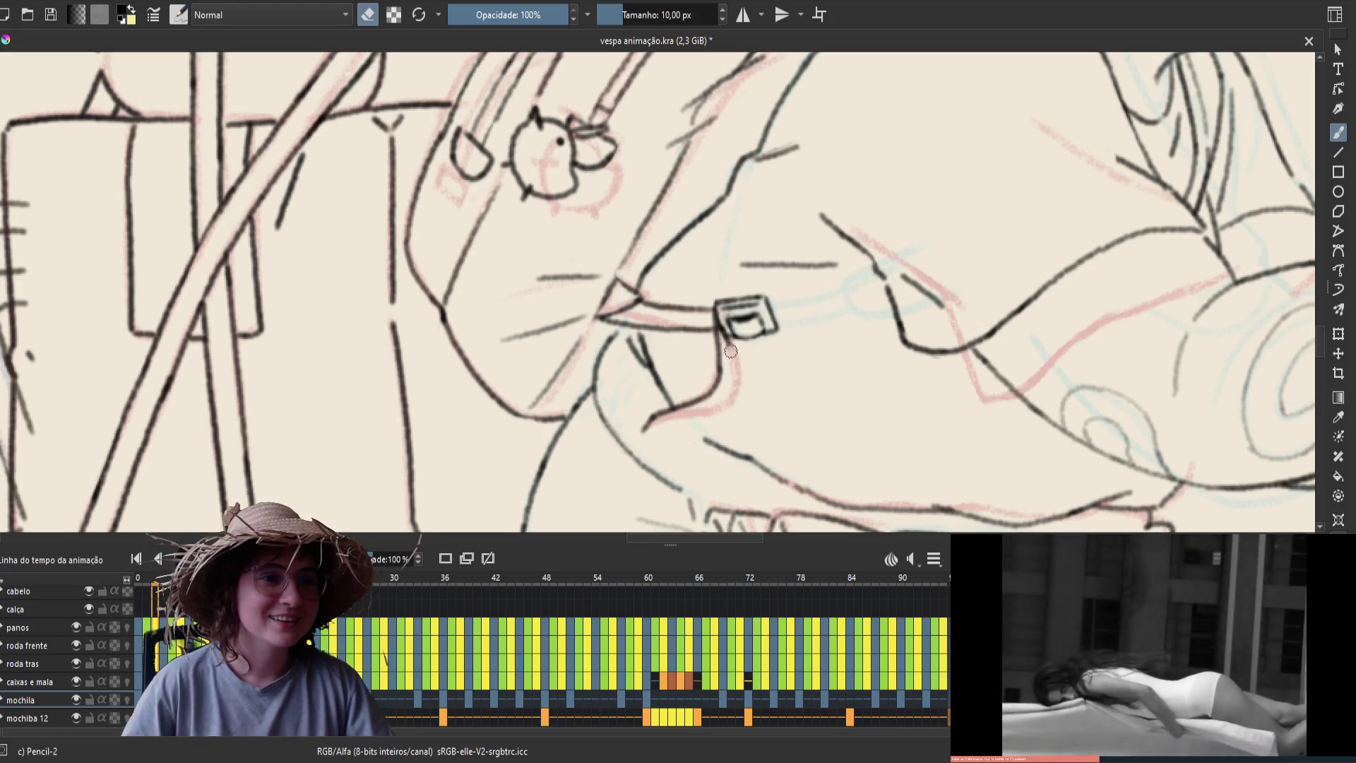
key(e)
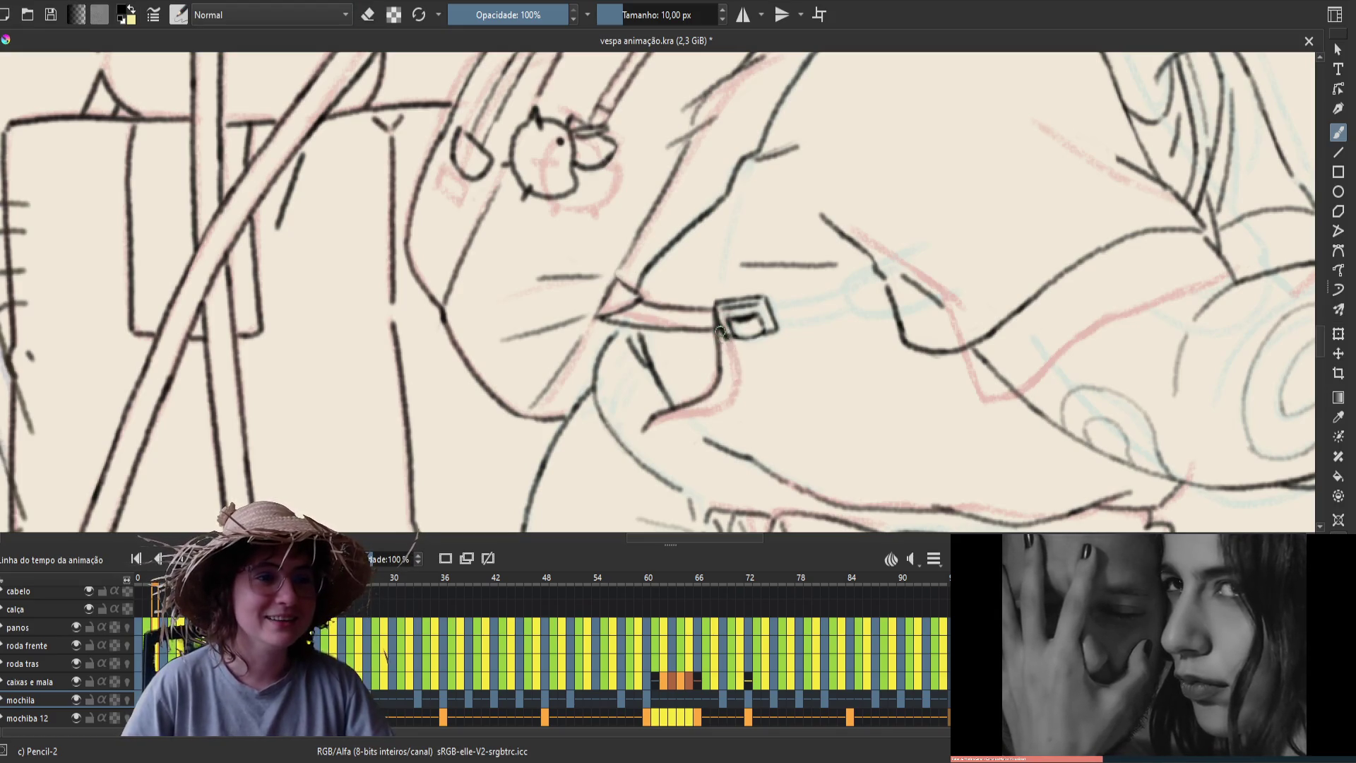
drag(733, 331, 739, 393)
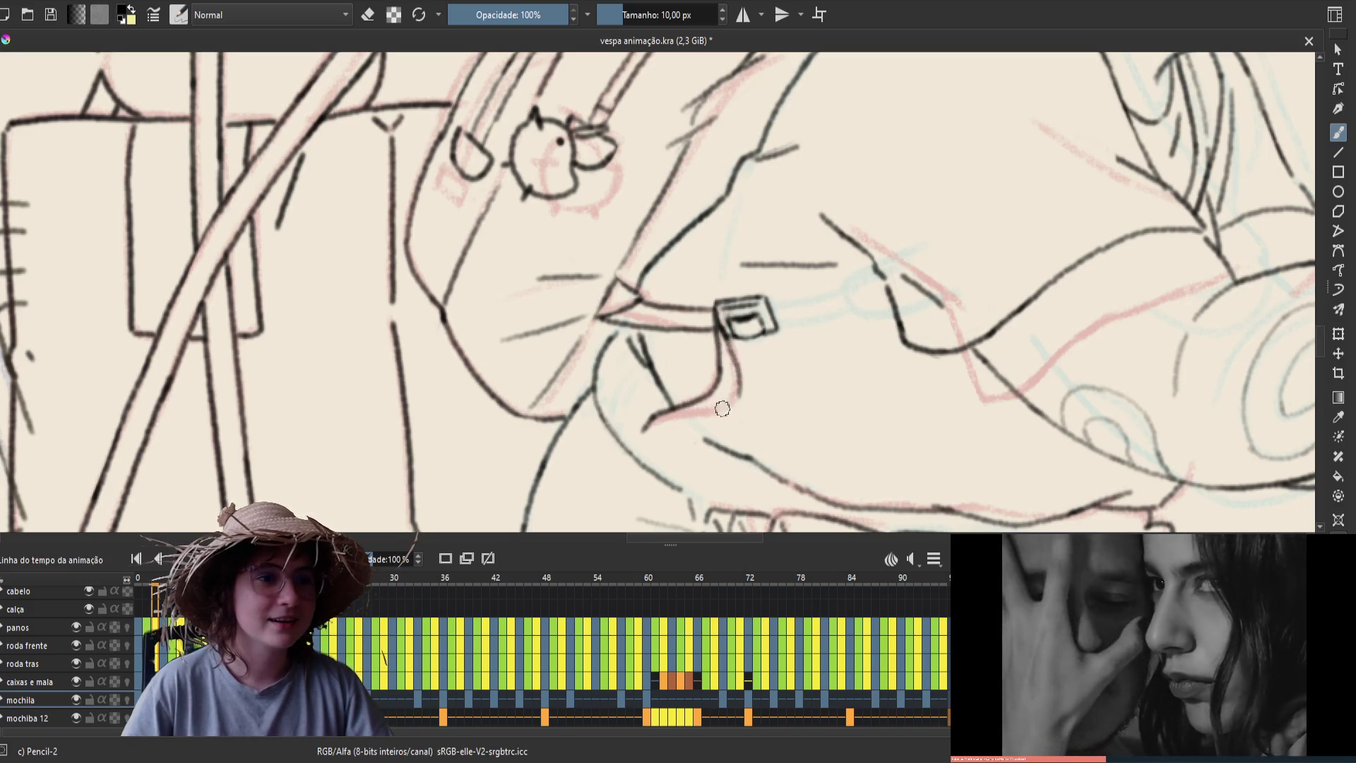
key(e)
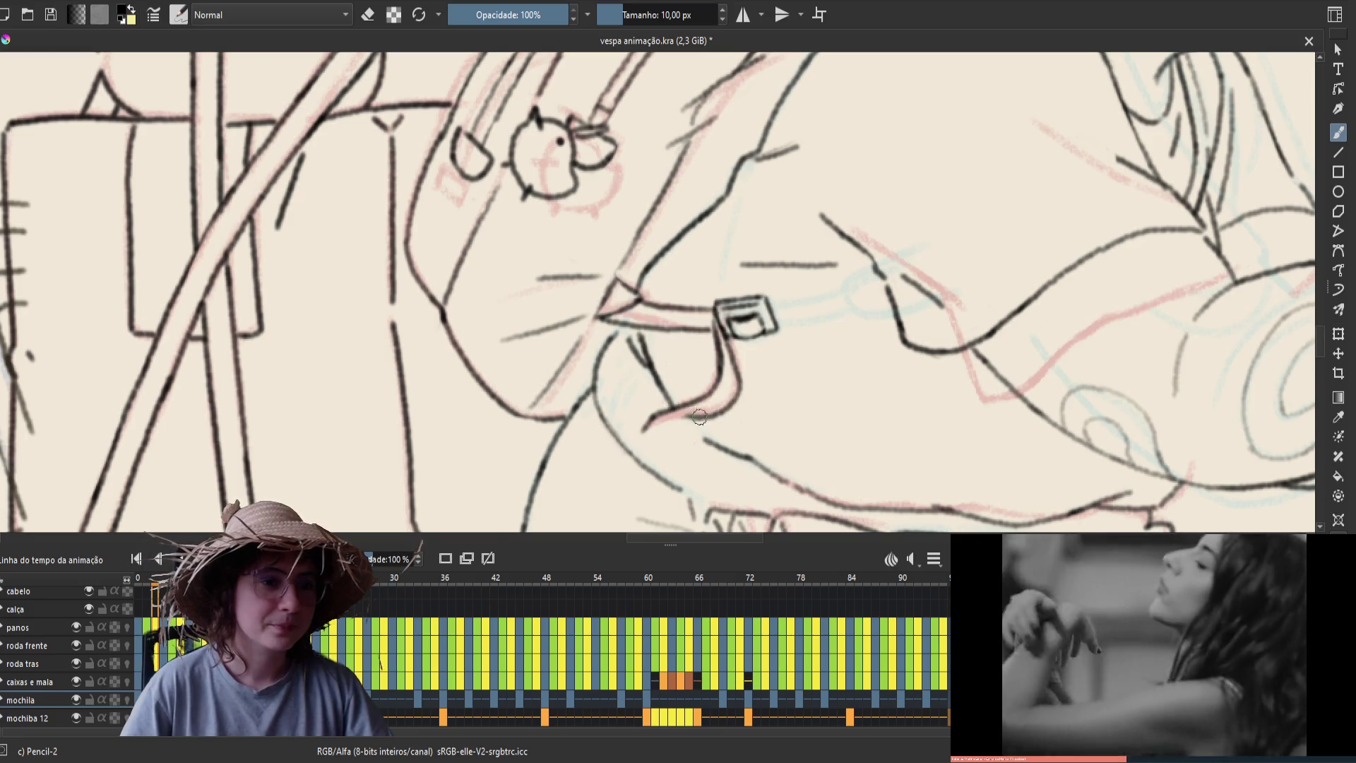
key(m)
drag(599, 393, 660, 355)
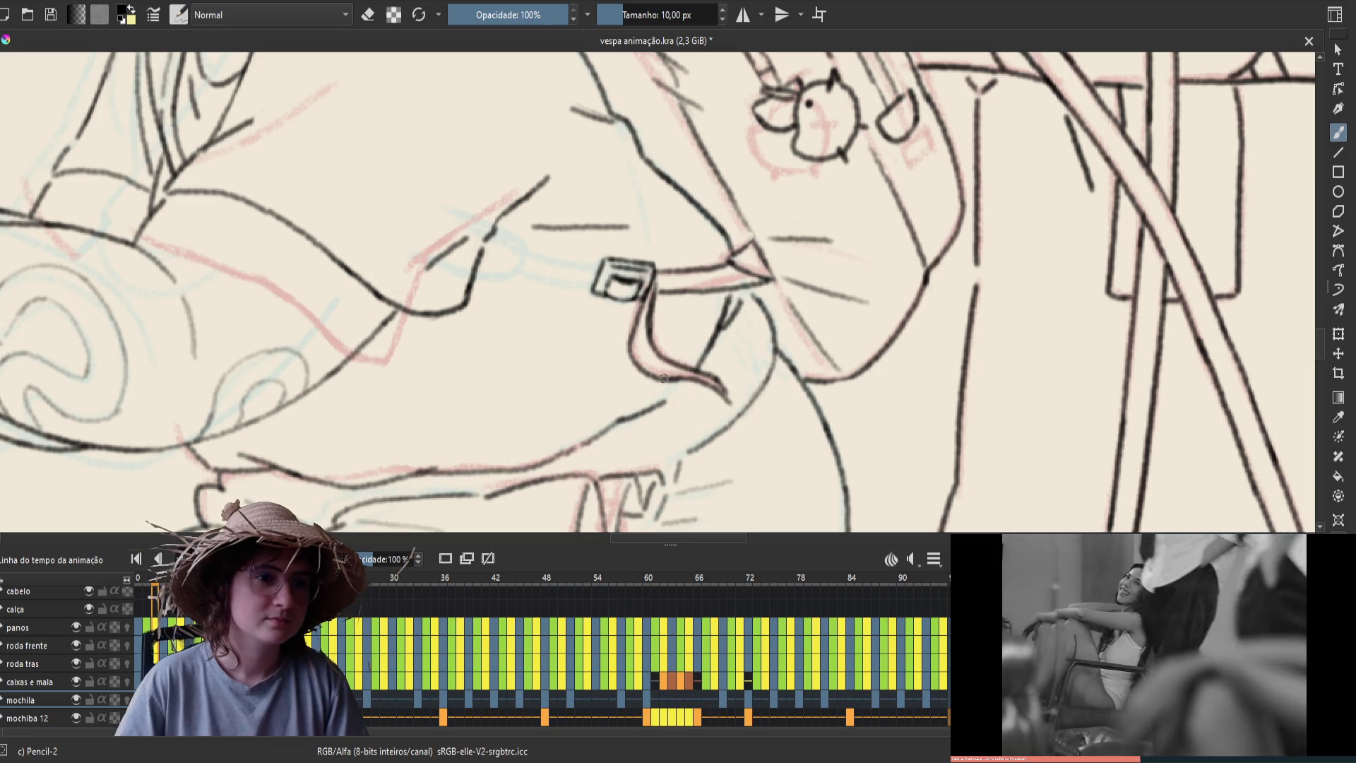
Flip back and forth between adjacent frames to check the strap's motion
key(Left)
key(Right)
key(Left)
key(Right)
key(Left)
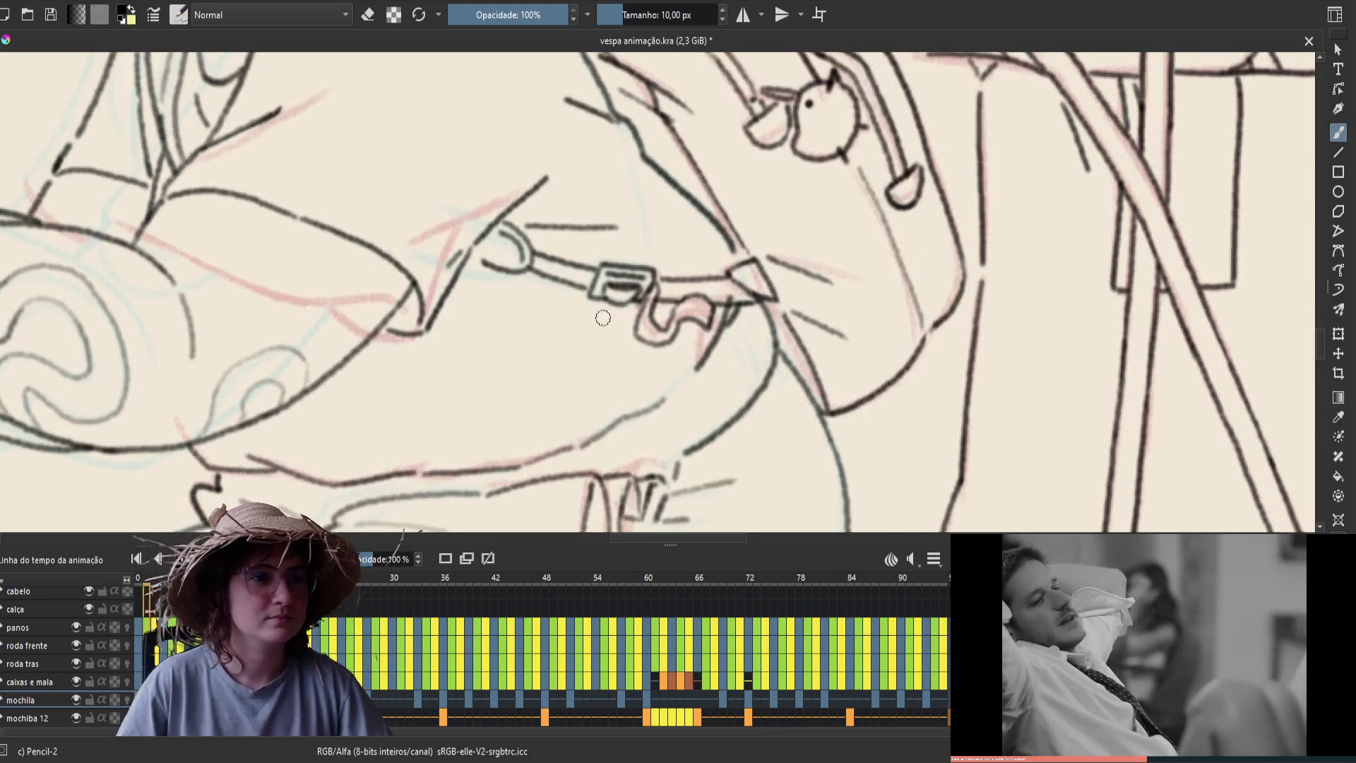
key(Right)
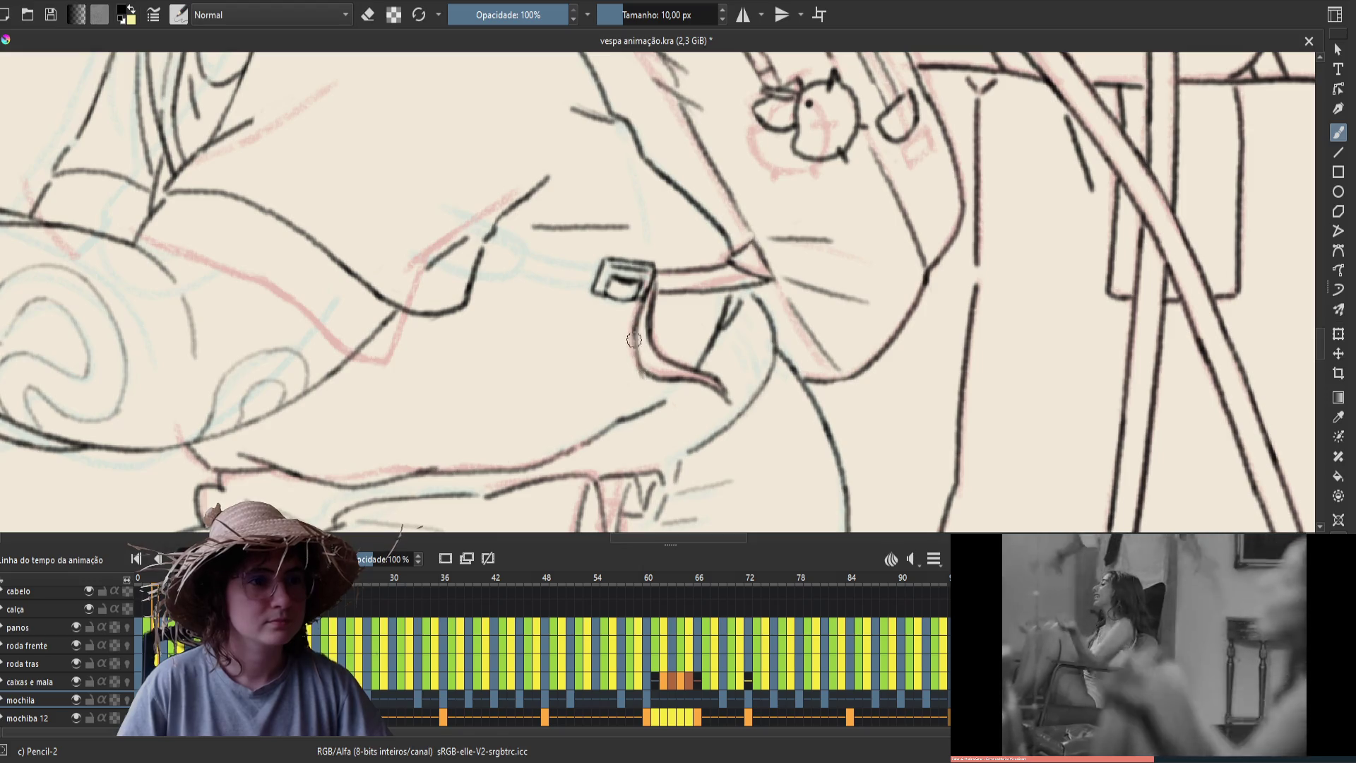
key(Left)
key(Right)
key(Left)
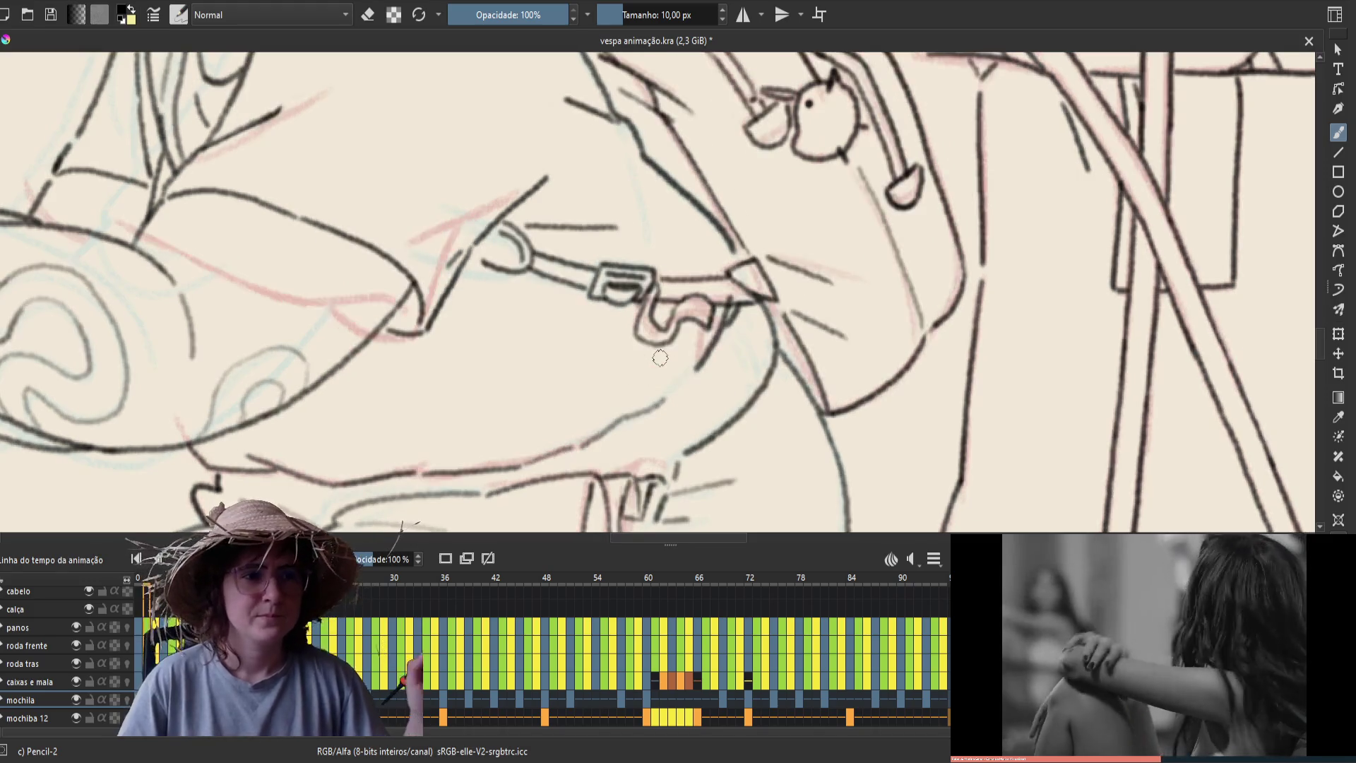
key(Right)
key(Left)
key(Right)
key(Left)
key(Right)
Advance to the frame where the strap hangs straight down and save the file
key(Right)
key(Right)
key(Right)
key(Left)
key(Right)
key(Left)
key(Left)
key(Left)
key(Right)
key(Right)
key(Right)
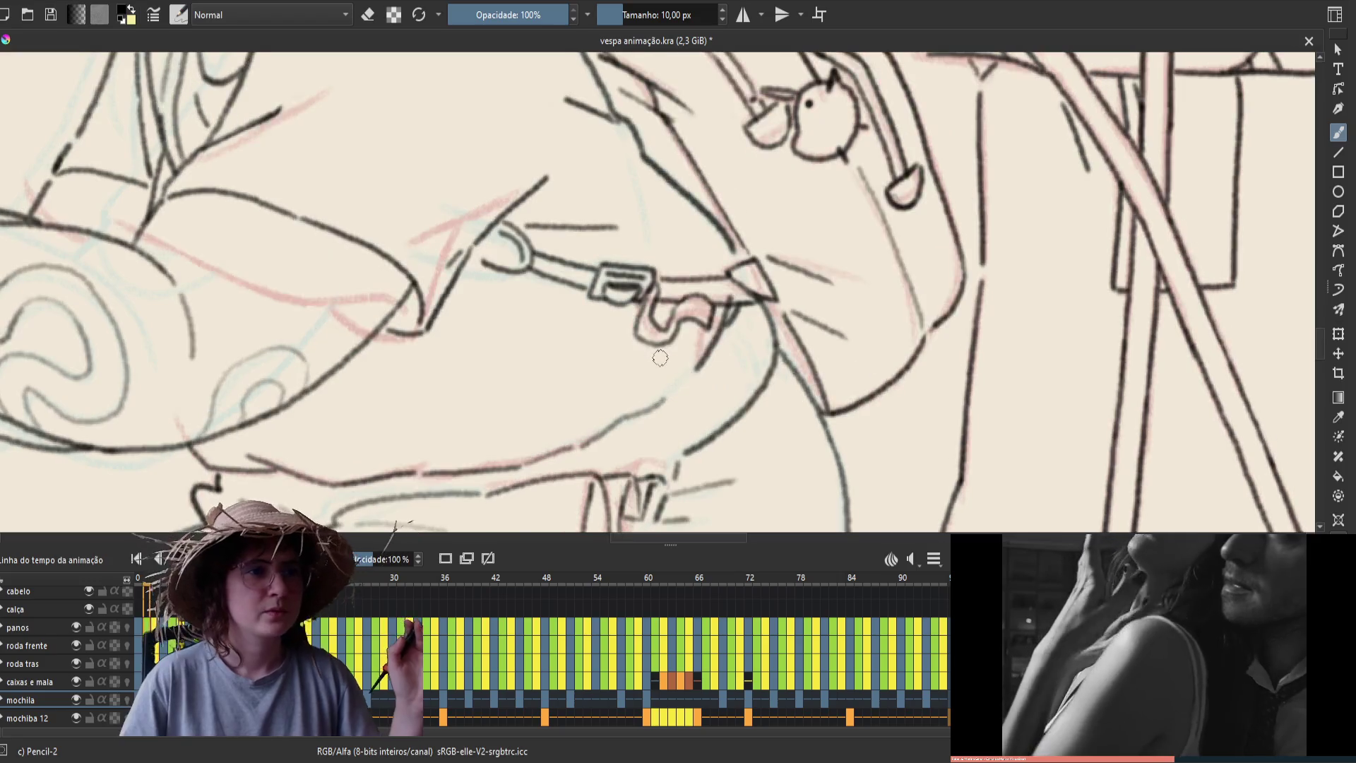
key(Right)
key(ctrl+s)
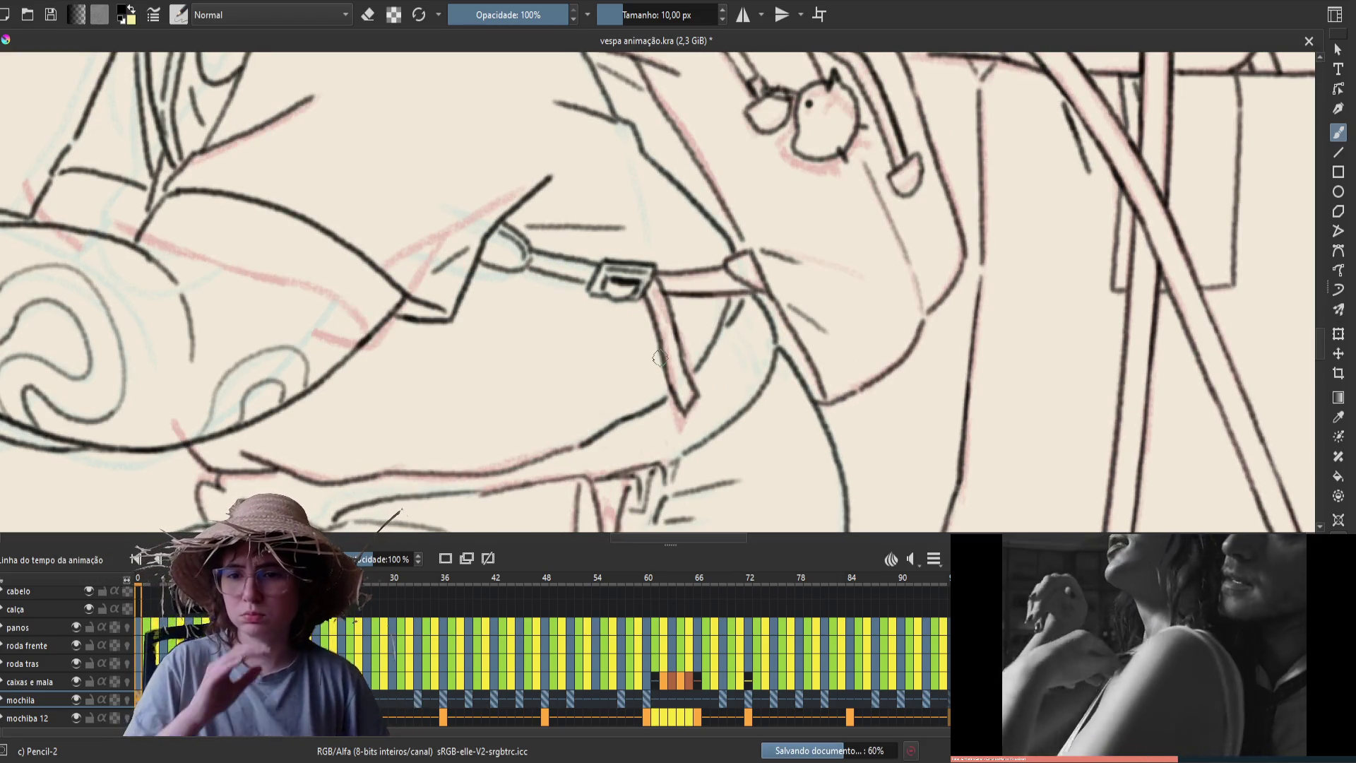
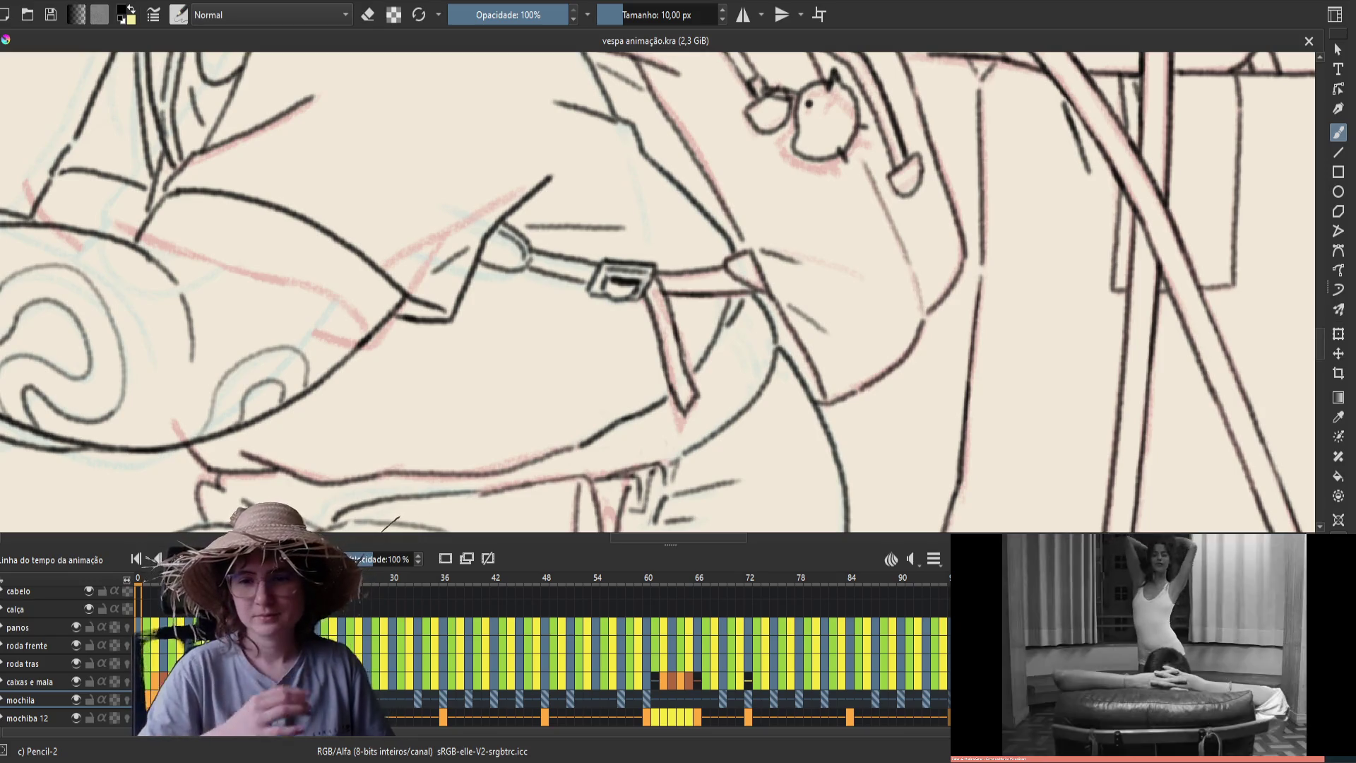
Try a stroke near the strap, undo it, and compare the strap across neighbouring frames
drag(520, 341, 523, 389)
key(ctrl+z)
key(Right)
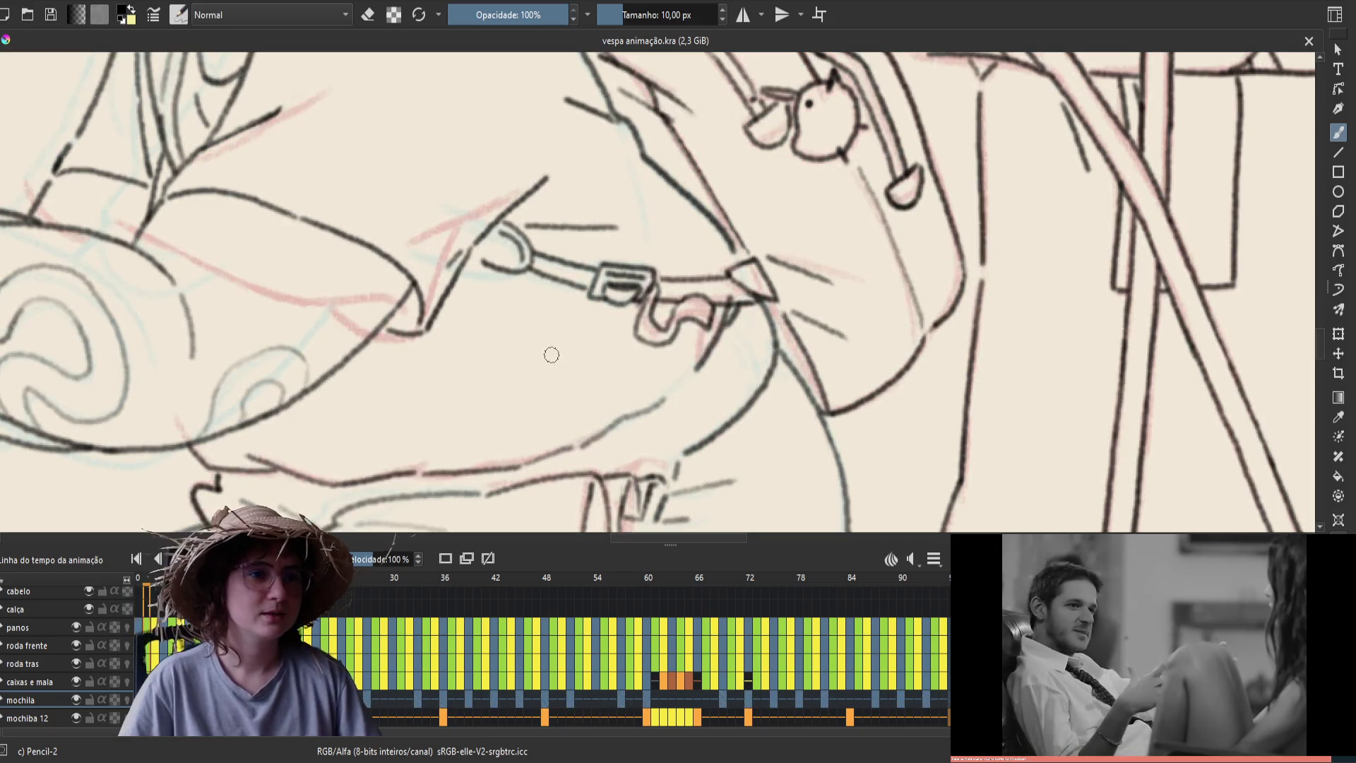
key(Left)
key(Right)
key(Right)
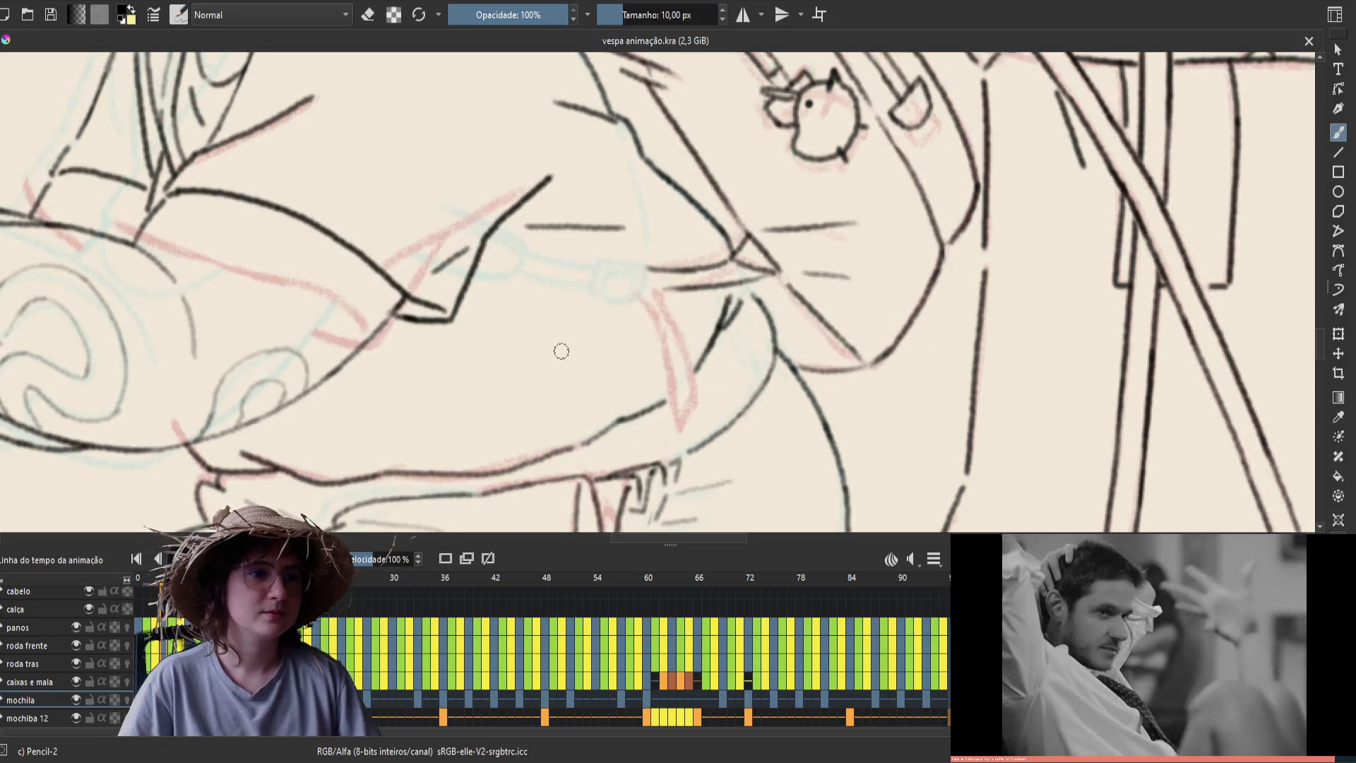
Erase the strap tip's overhanging line end and the lower end of the diagonal stroke
key(e)
drag(727, 409, 715, 398)
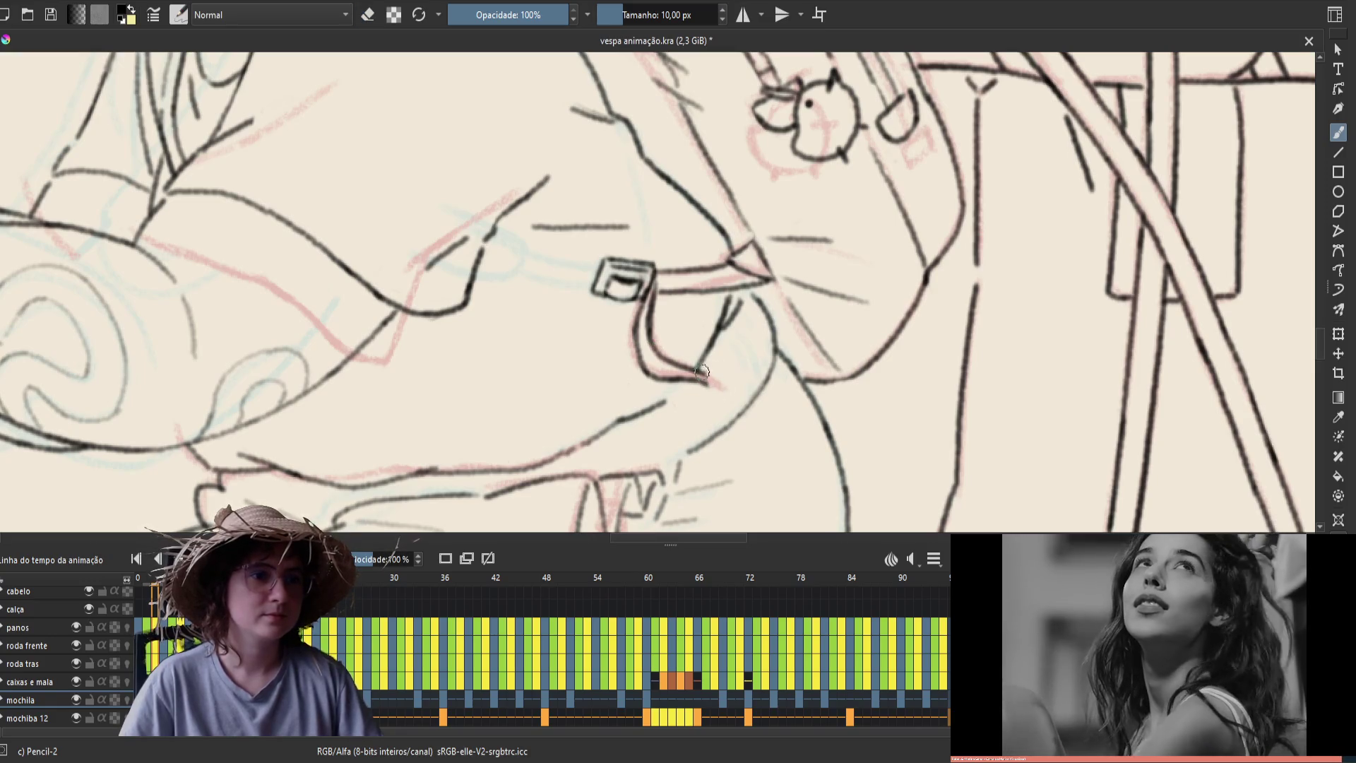
mouse_move(696, 387)
mouse_down()
mouse_move(714, 350)
mouse_move(703, 381)
mouse_move(716, 396)
mouse_up()
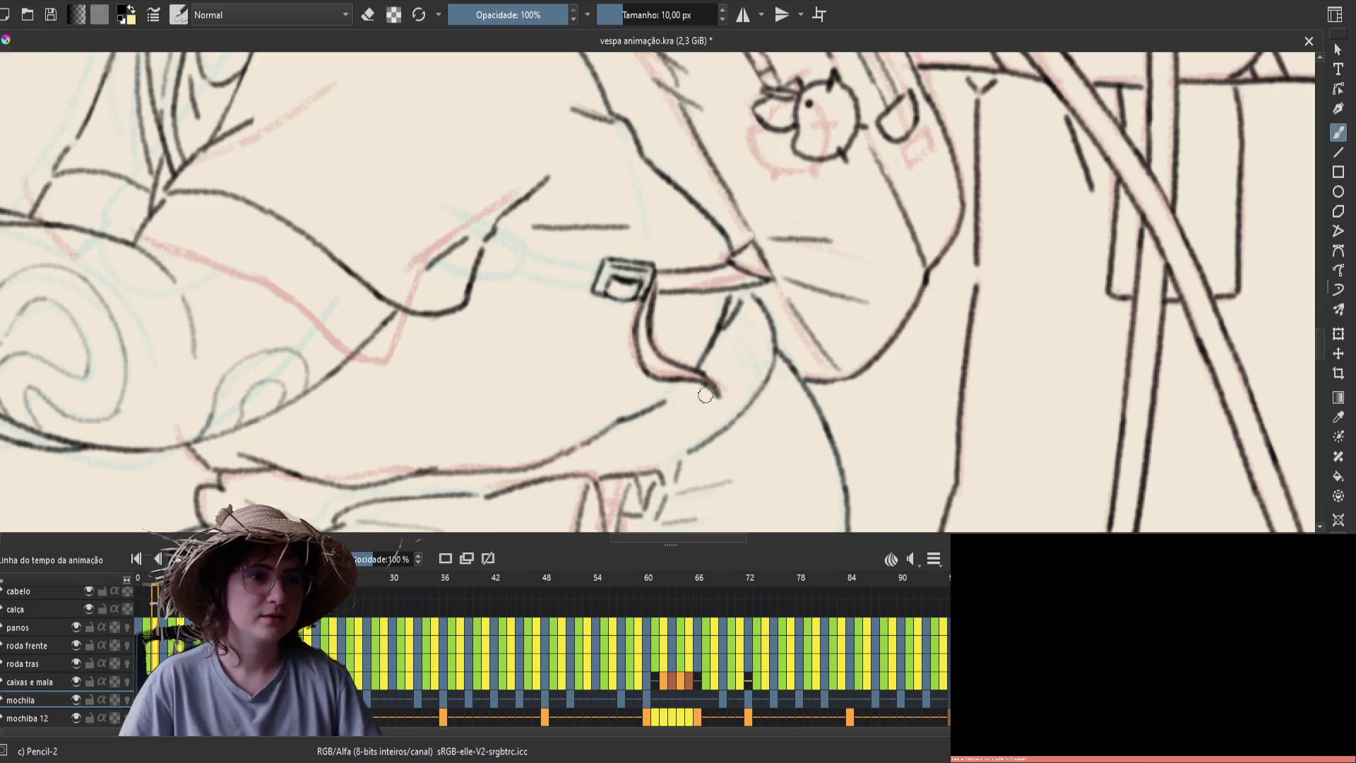
Flip between neighbouring frames to compare the strap, then switch the brush back to drawing
key(Left)
key(Right)
key(Left)
key(Right)
key(e)
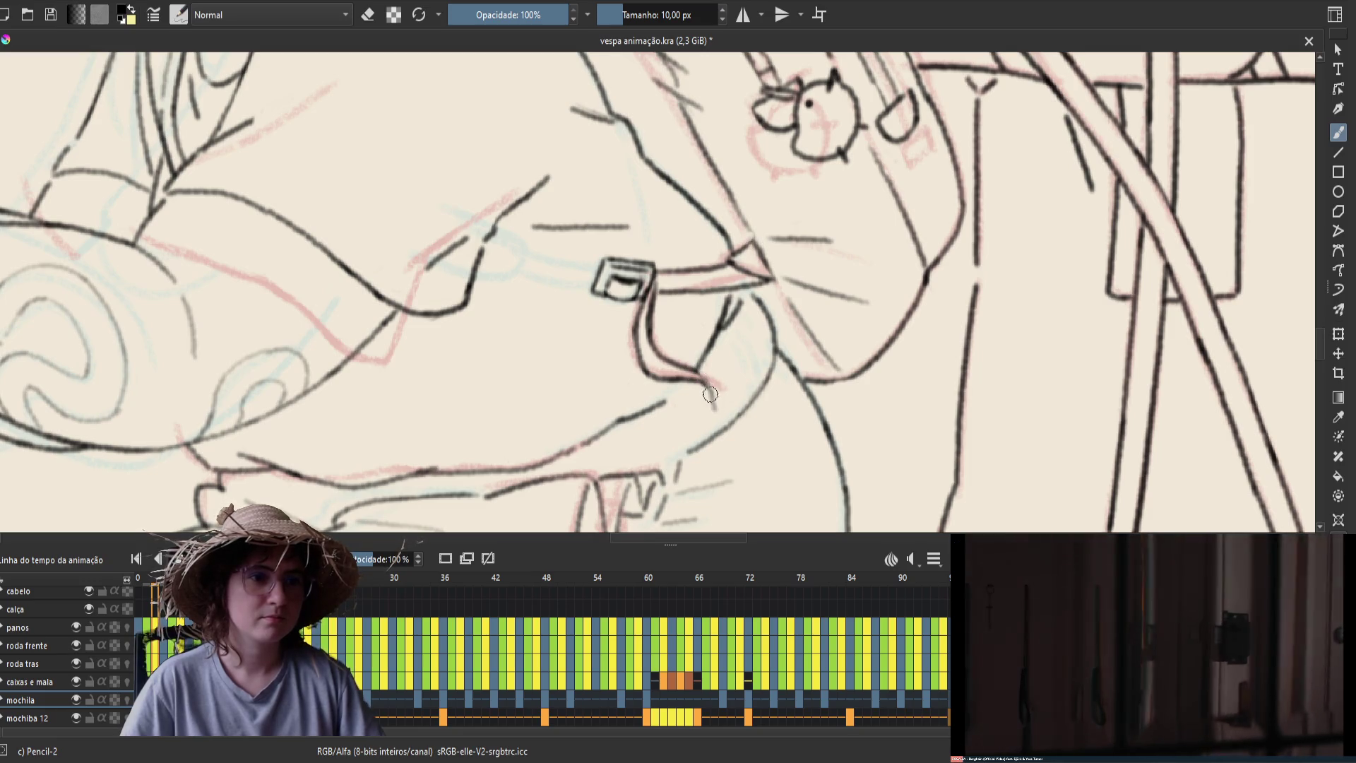
Add short strokes at the strap's lower end and tip, saving vespa animação.kra in between
drag(711, 402, 696, 372)
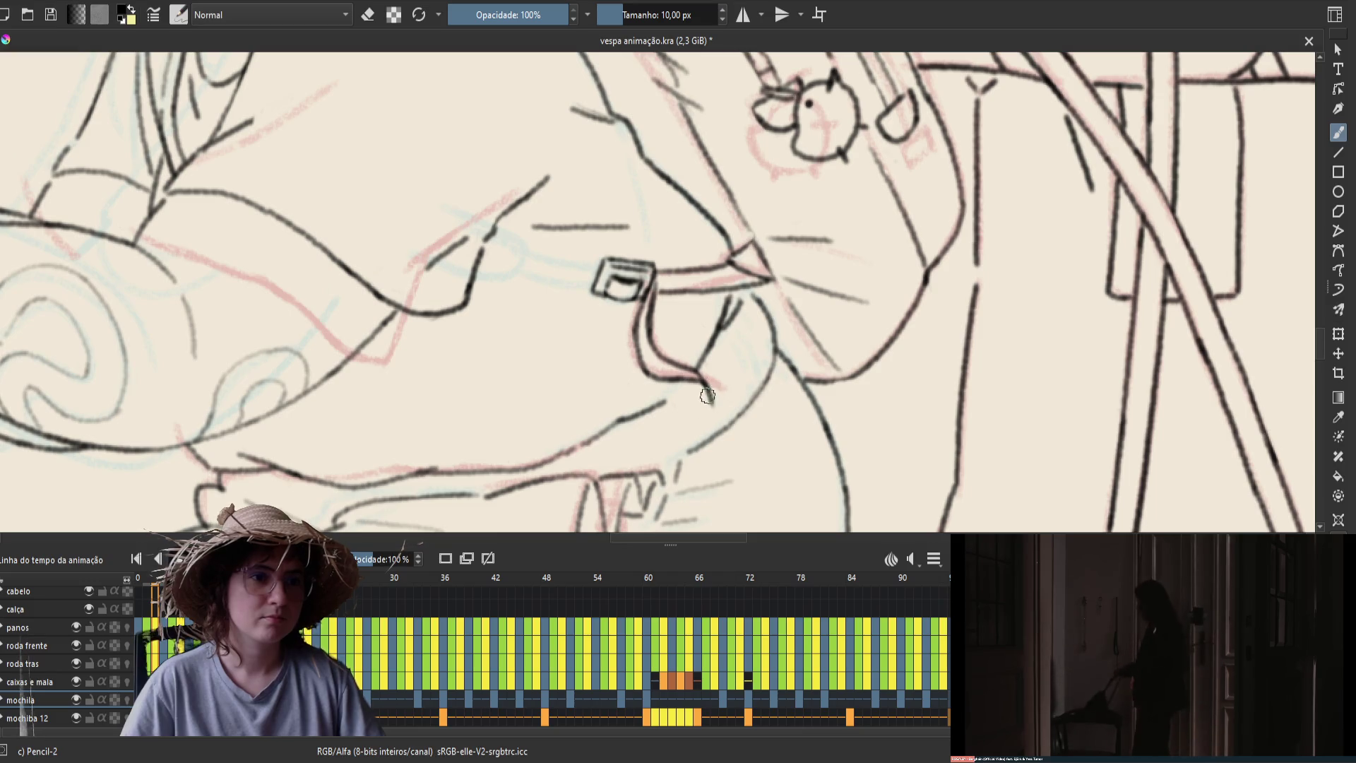
key(ctrl+s)
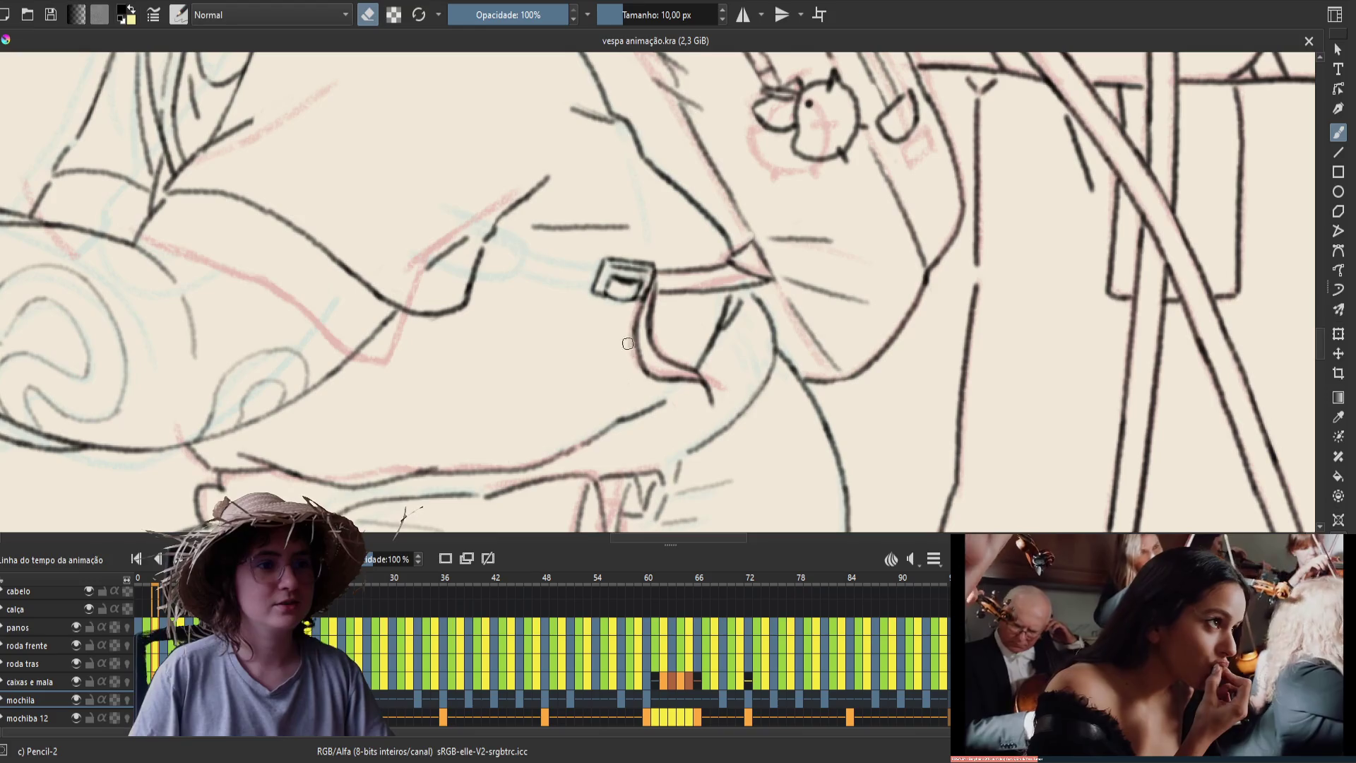
drag(623, 347, 630, 365)
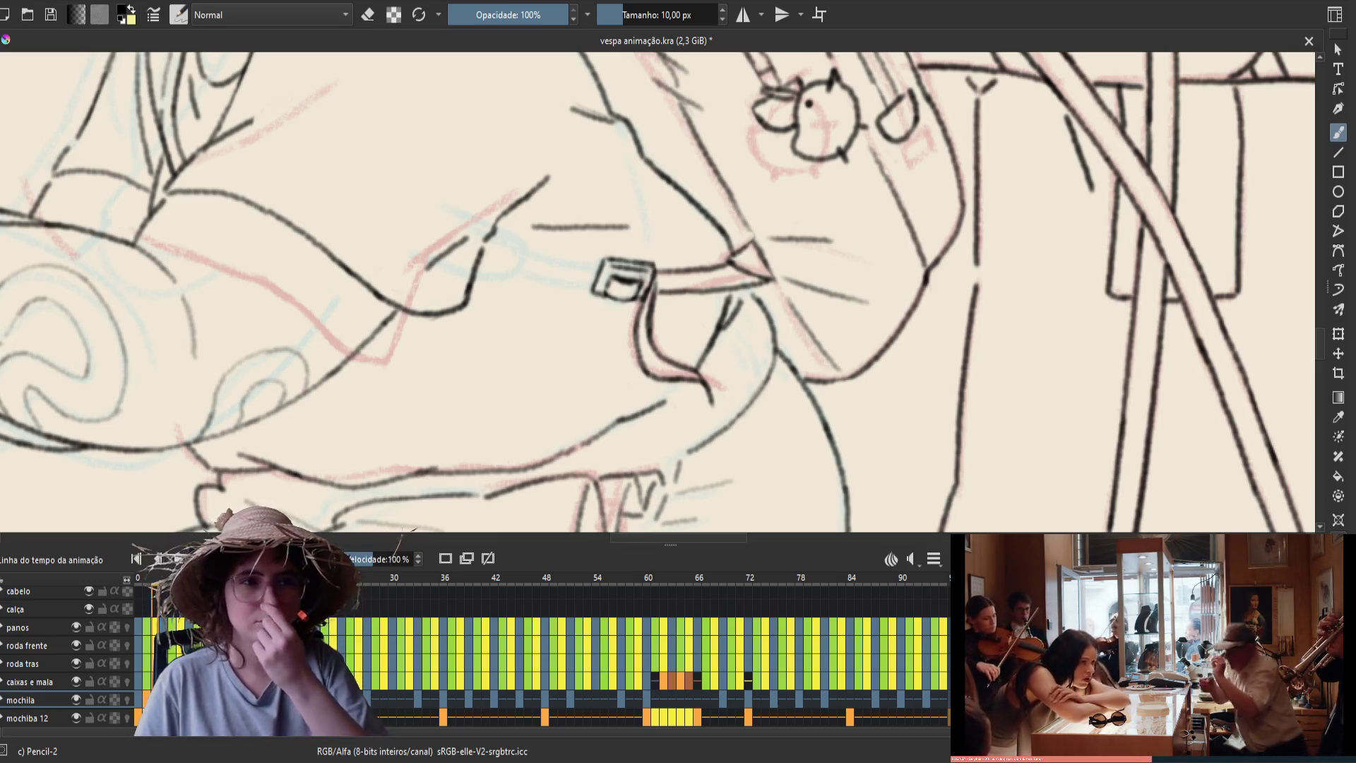
Save vespa animação.kra again and nudge the canvas view slightly right and down
key(ctrl+s)
mouse_move(668, 384)
mouse_down()
mouse_move(680, 392)
mouse_move(686, 373)
mouse_up()
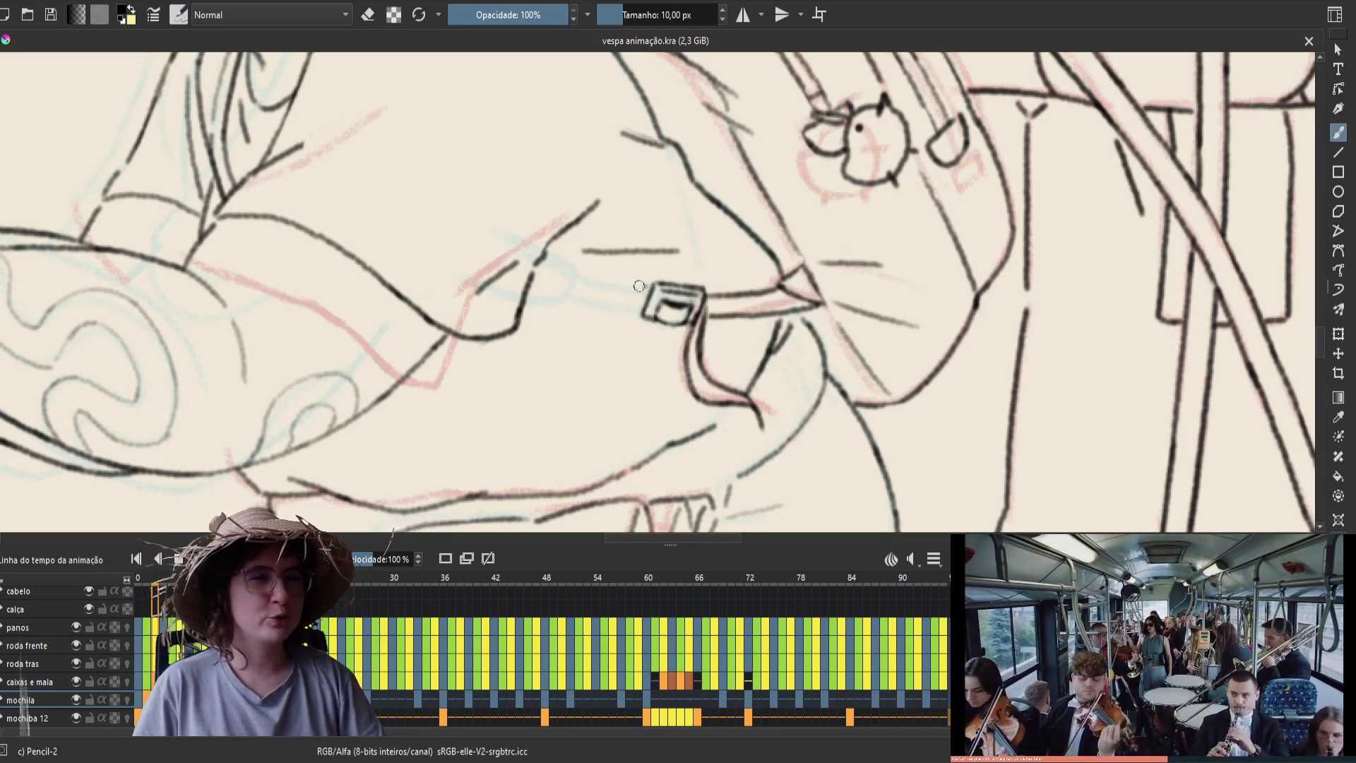
drag(647, 289, 574, 260)
key(ctrl+z)
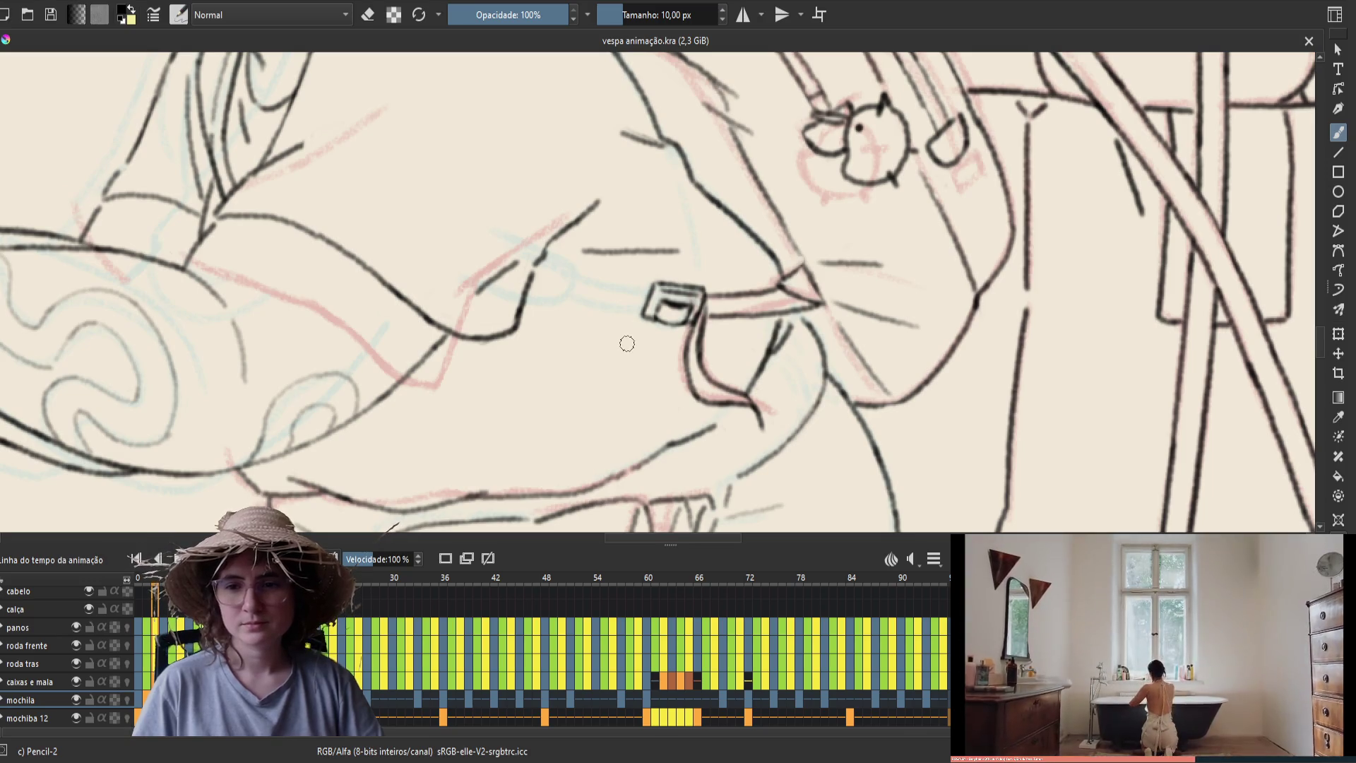
key(Left)
key(Right)
key(Left)
key(Right)
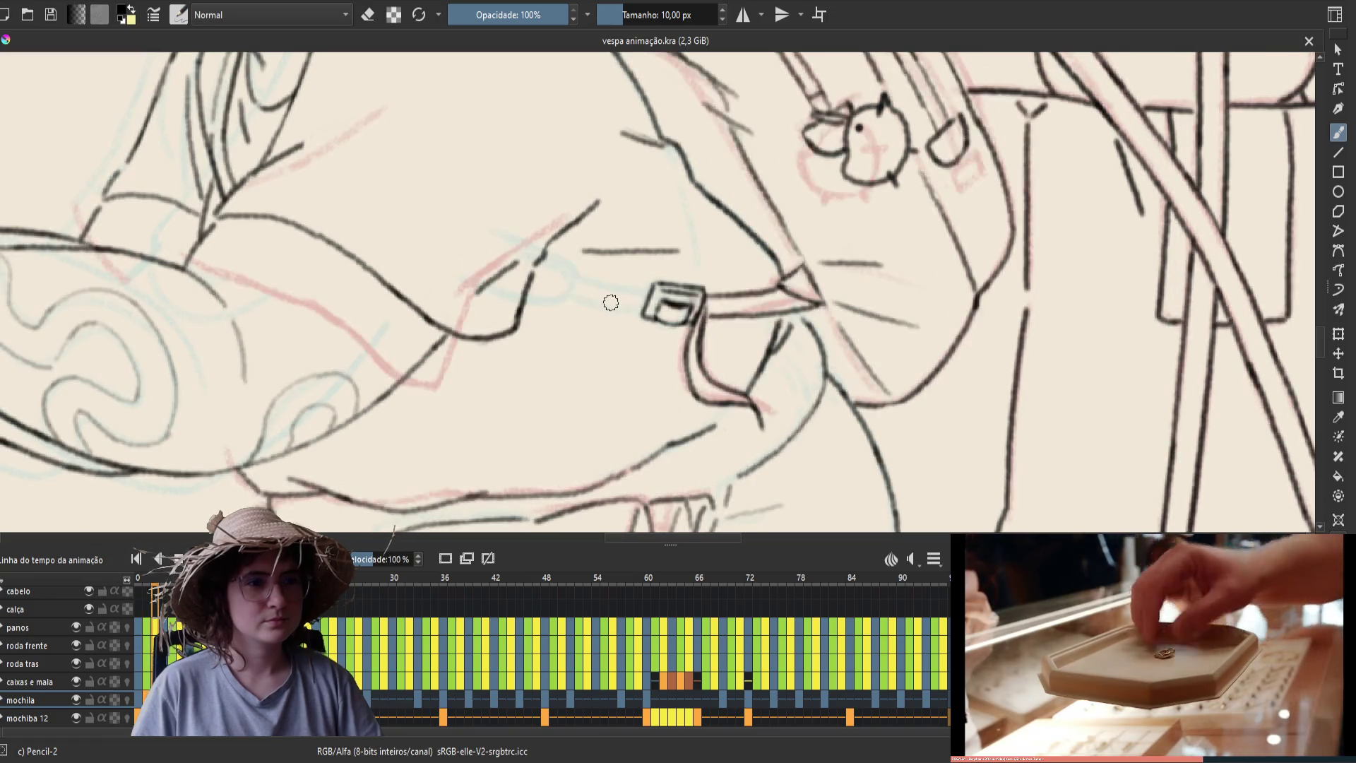
key(Left)
key(Right)
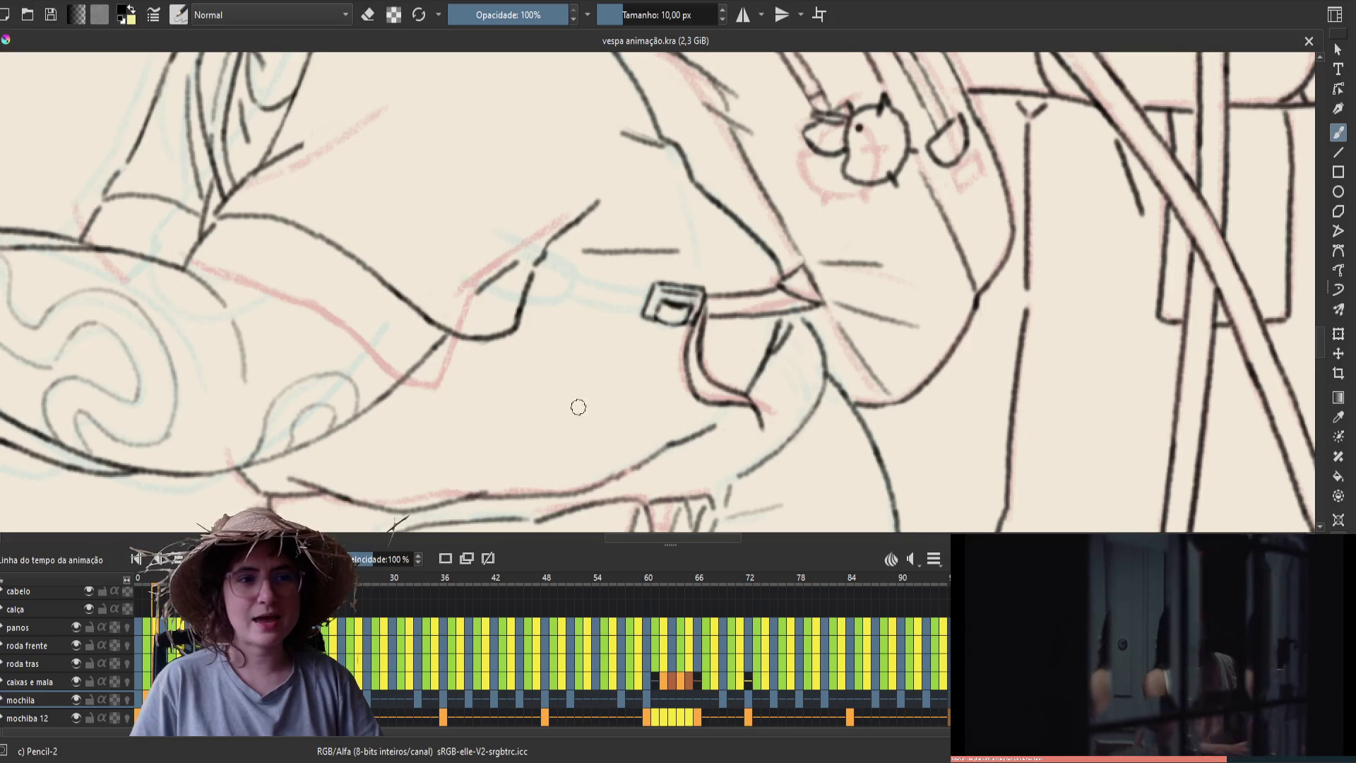
drag(579, 407, 609, 412)
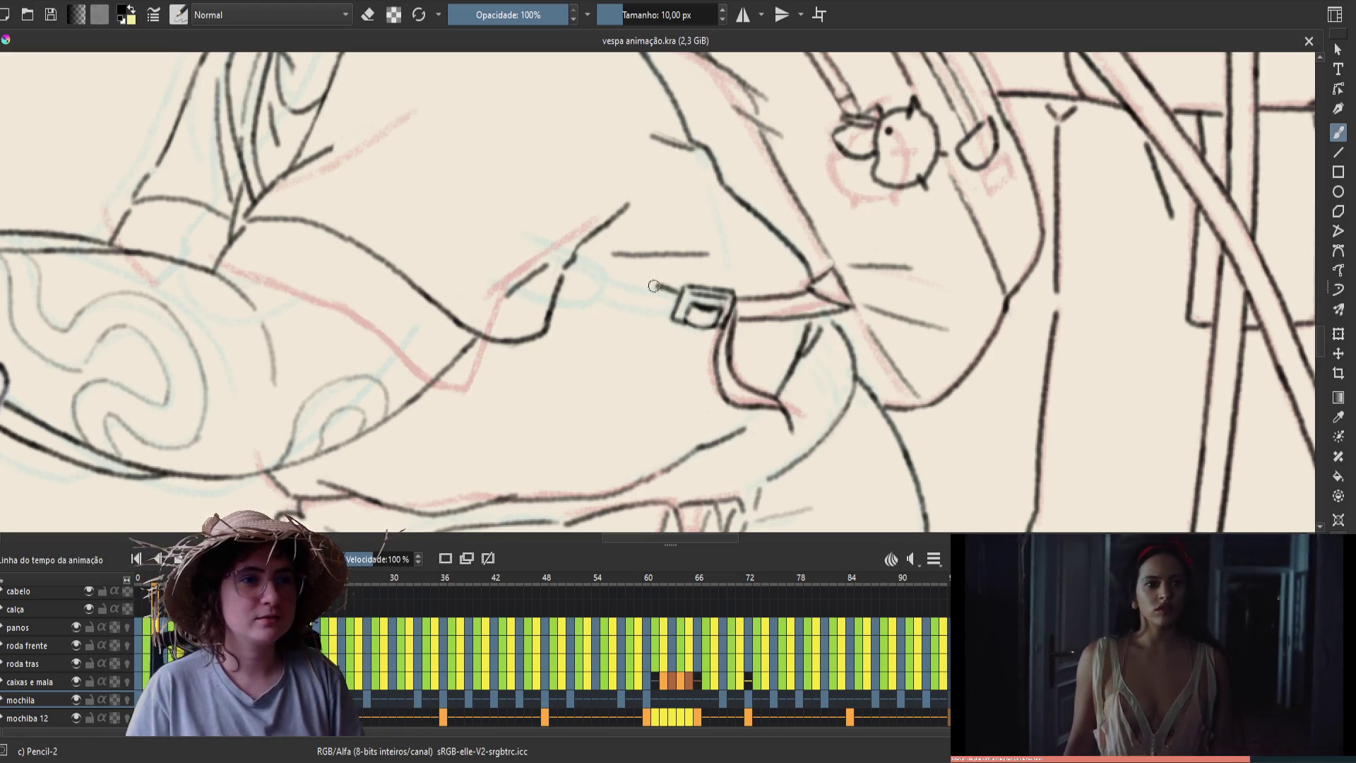
Redraw the strap line left of the buckle at a better angle and save the file
drag(619, 287, 600, 272)
key(ctrl+z)
key(ctrl+shift+z)
key(ctrl+z)
drag(597, 275, 667, 288)
key(ctrl+z)
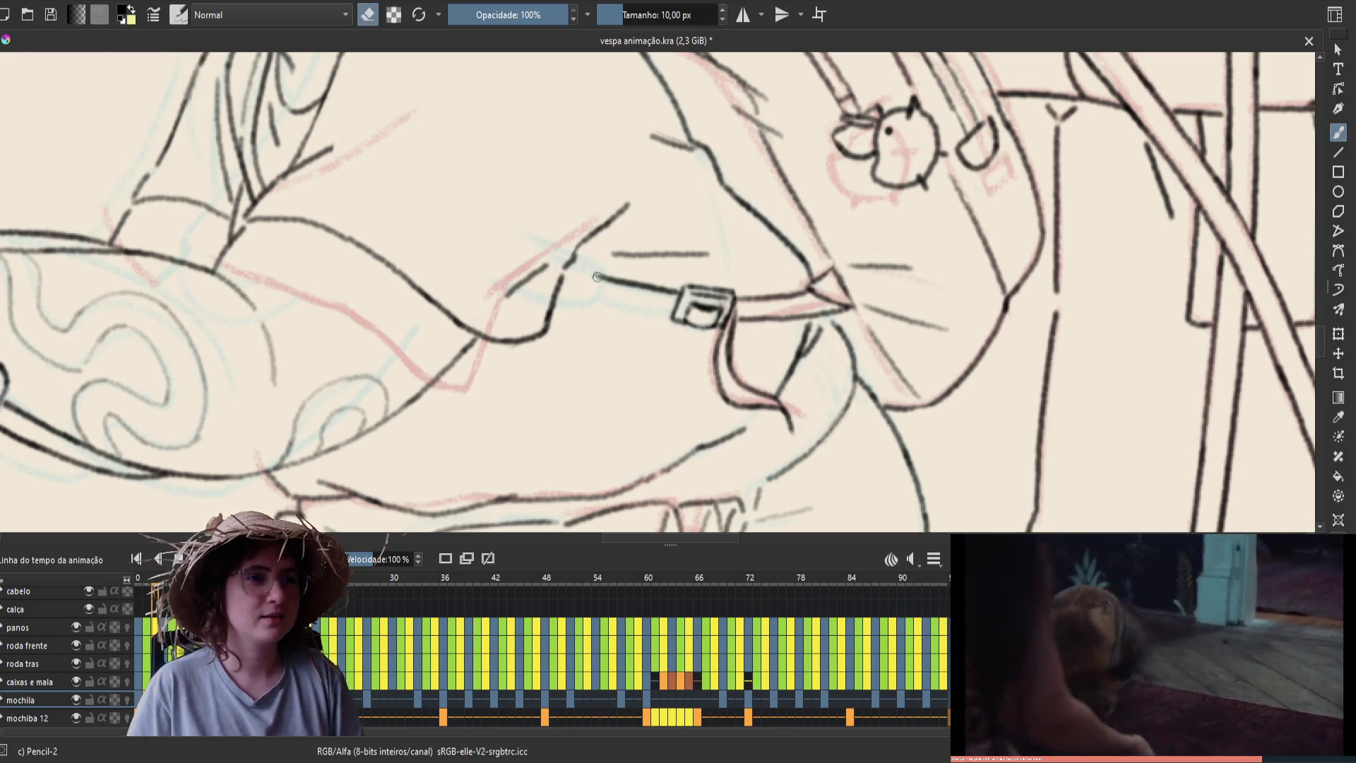
drag(599, 277, 666, 302)
key(e)
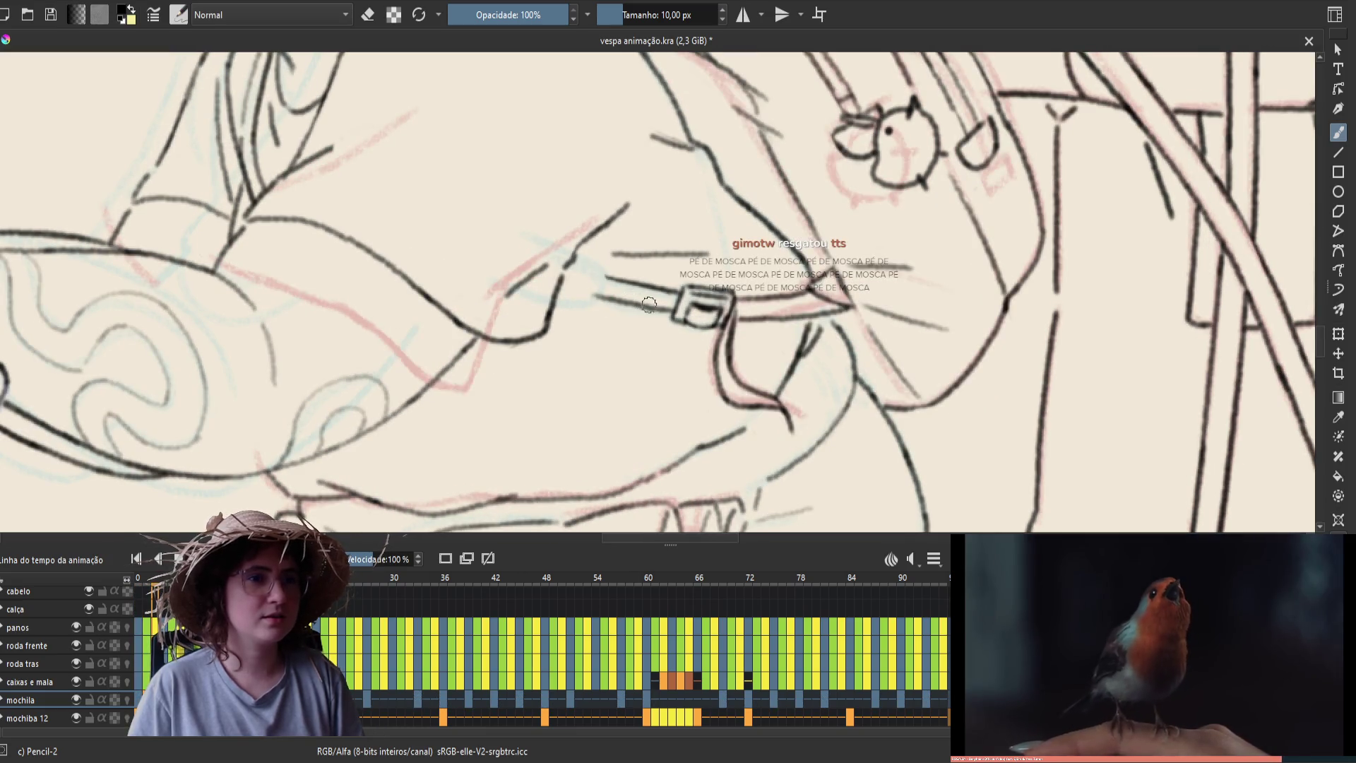
key(ctrl+s)
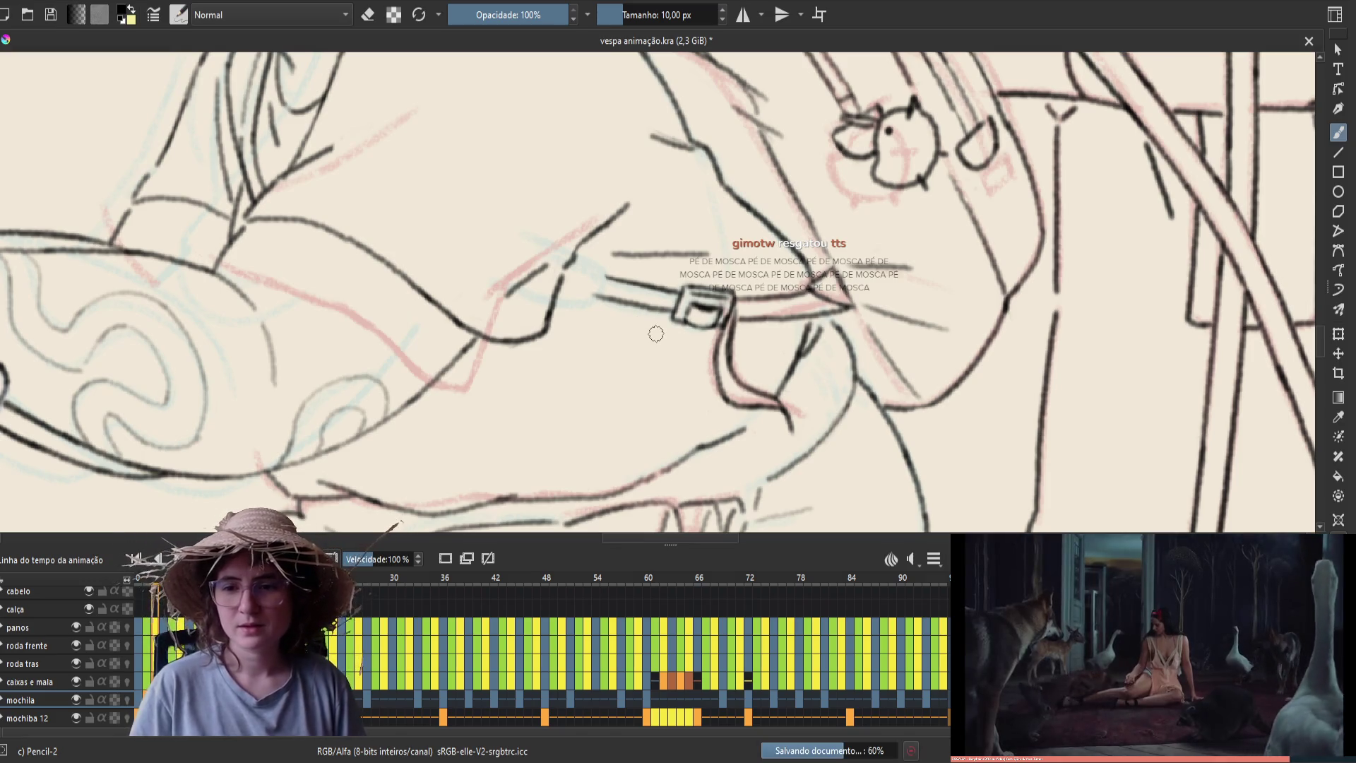
Redraw the stroke closing off the strap's left end
key(e)
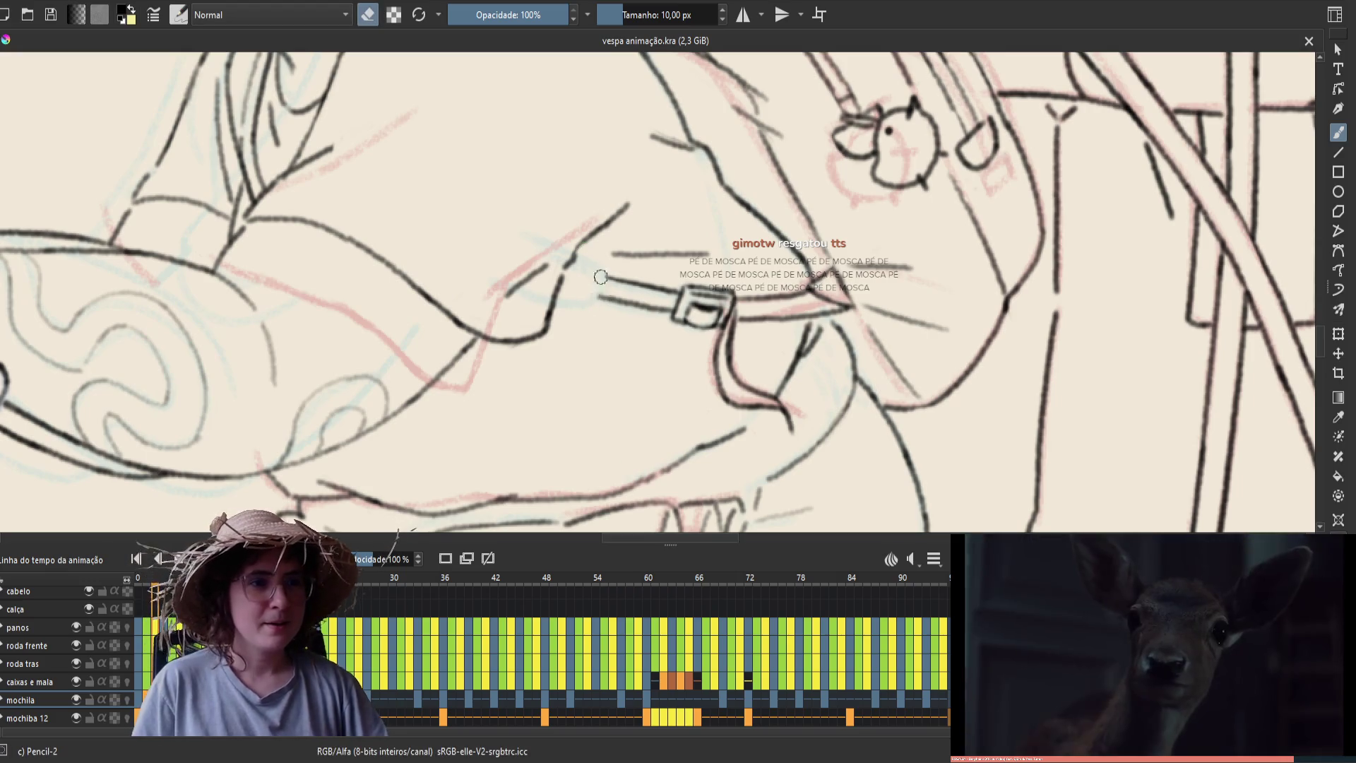
key(e)
mouse_move(593, 304)
mouse_down()
mouse_move(606, 274)
mouse_move(573, 254)
mouse_up()
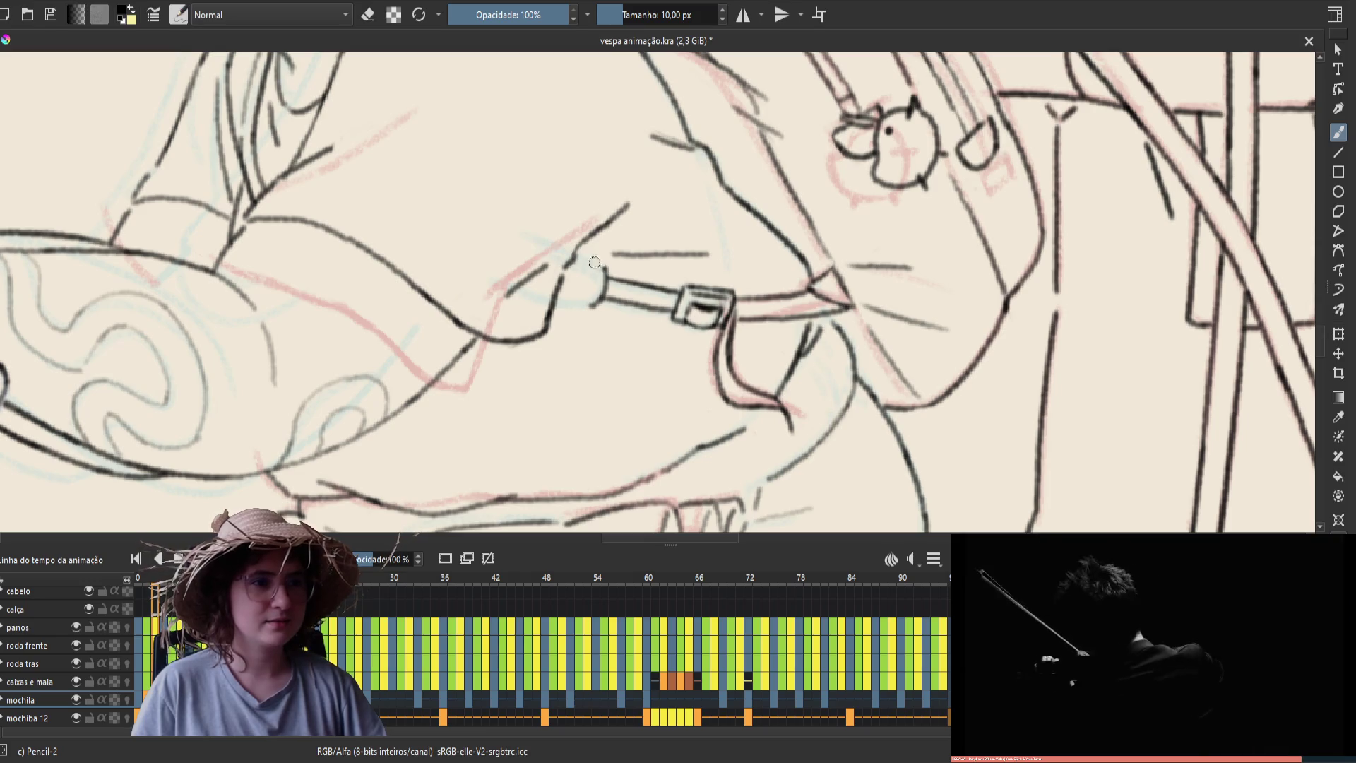
key(ctrl+z)
drag(565, 264, 597, 281)
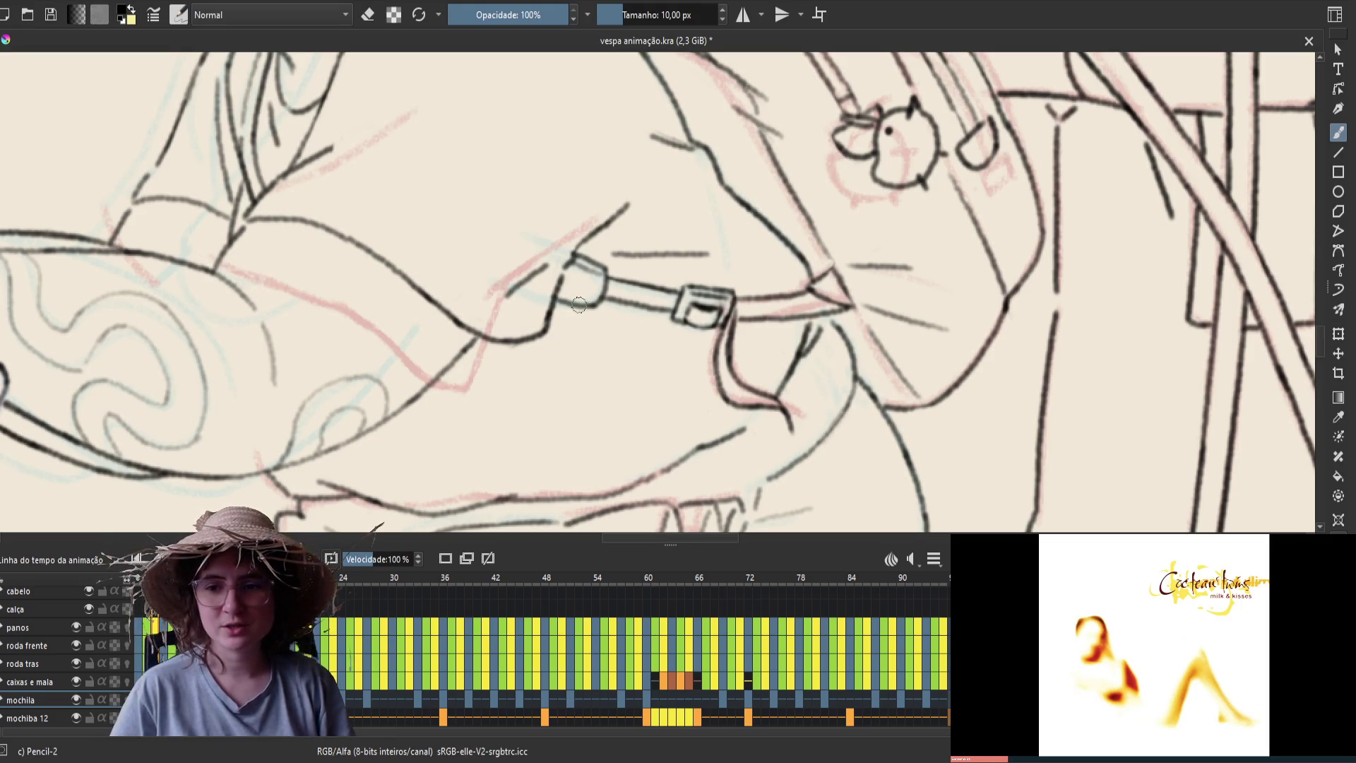
Compare neighbouring frames, draw a curve closing the top of the strap end, and play back to check
key(comma)
key(period)
key(period)
key(period)
key(comma)
key(comma)
key(e)
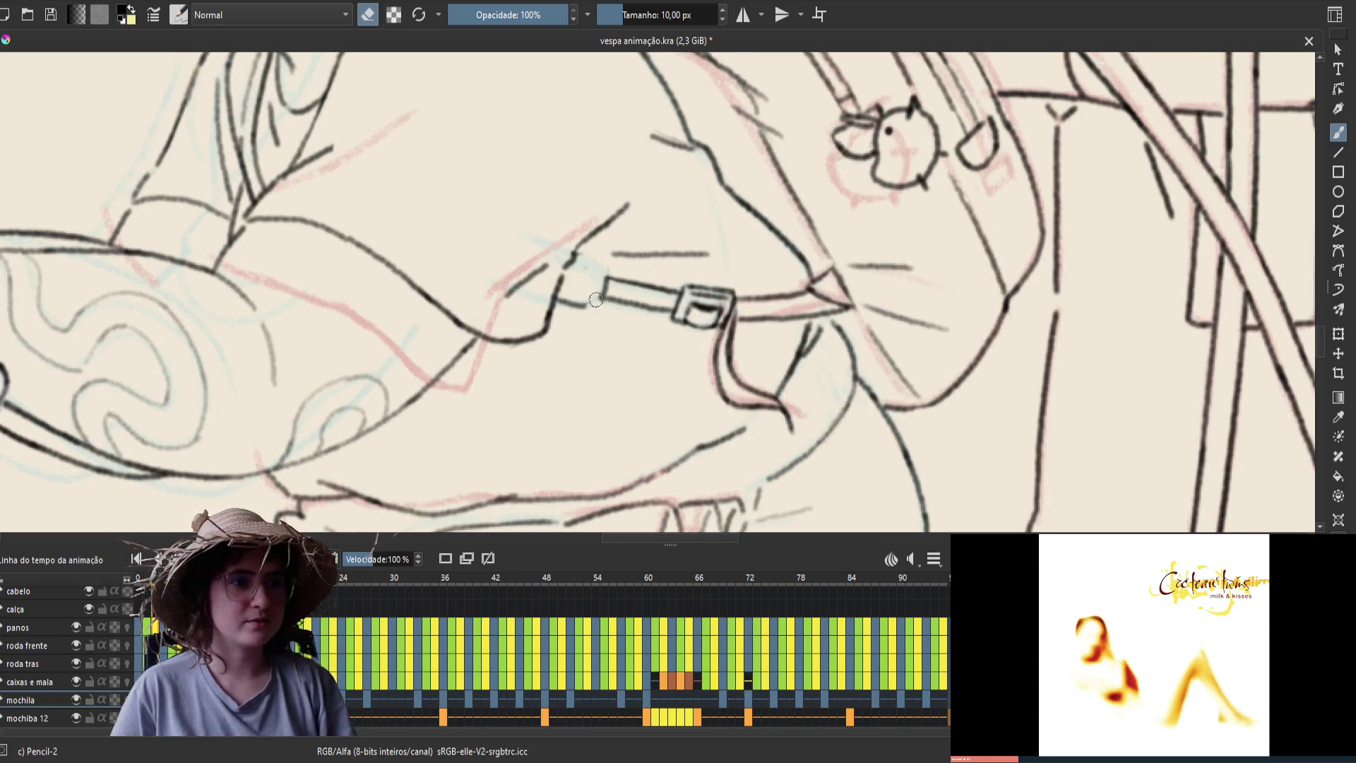
key(e)
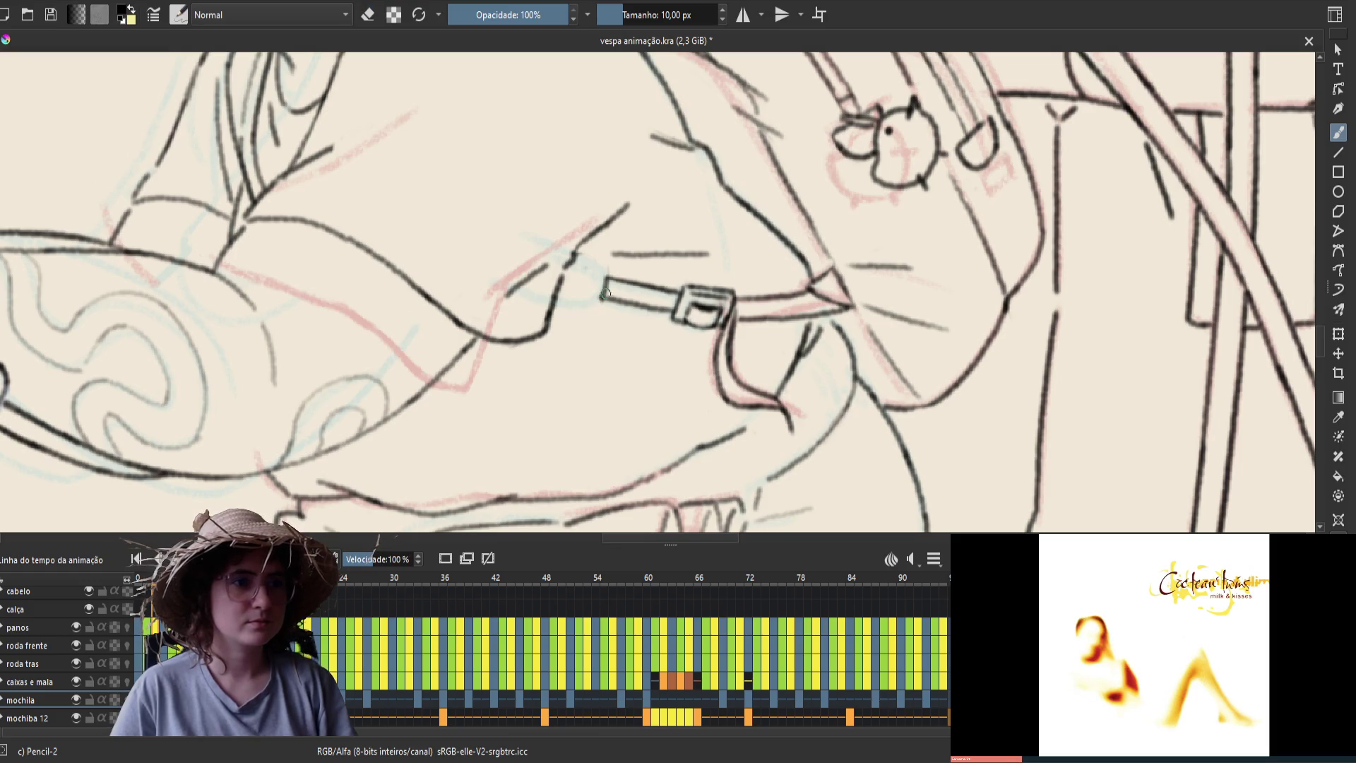
drag(602, 279, 571, 253)
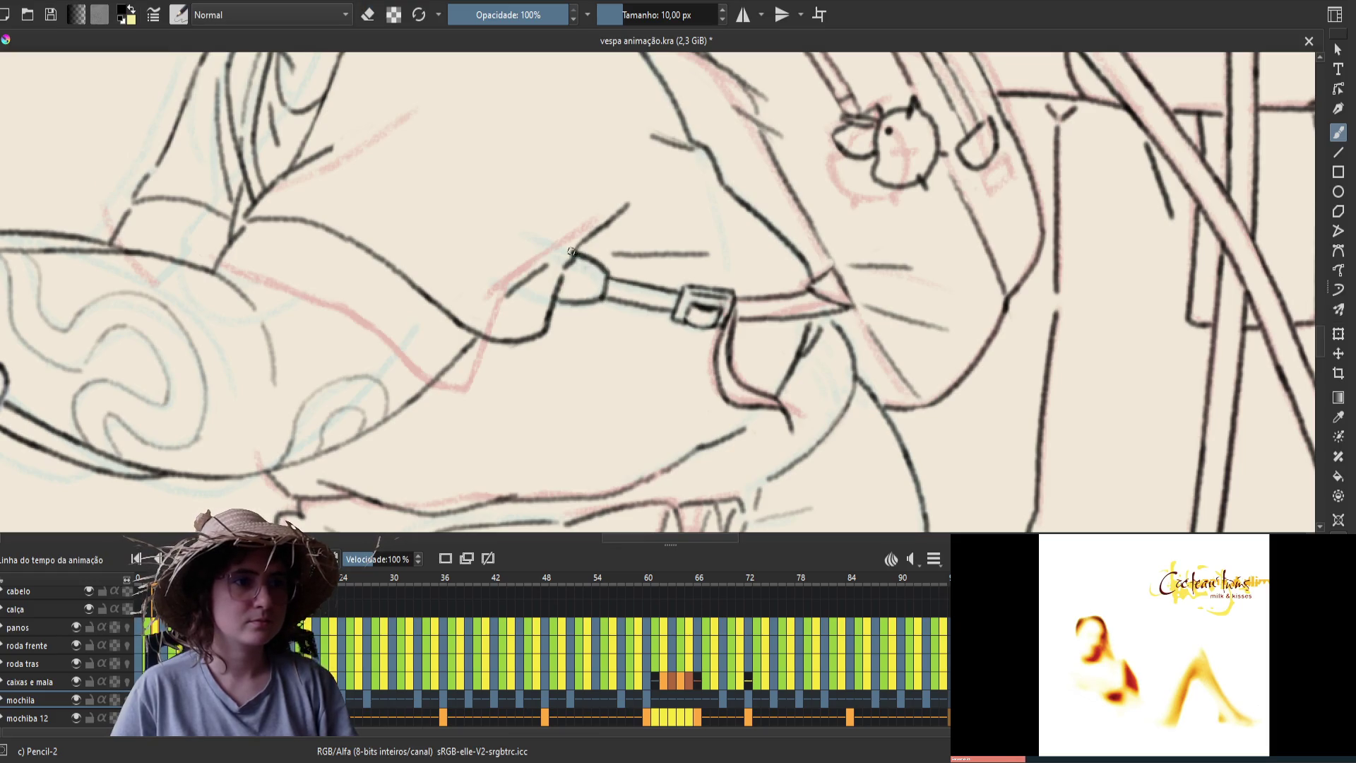
key(space)
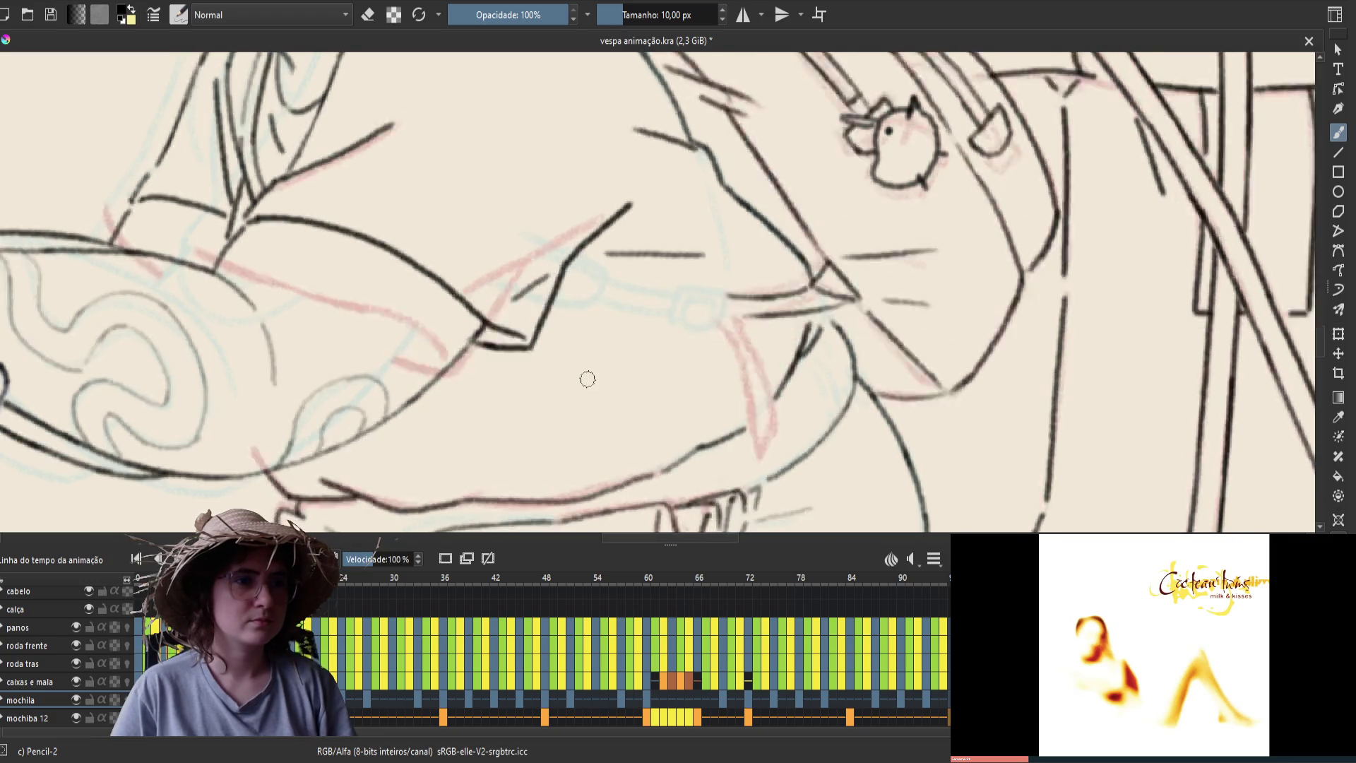
key(space)
Erase part of the stroke atop the strap end and redraw the junction to the upper line
key(e)
drag(577, 252, 583, 270)
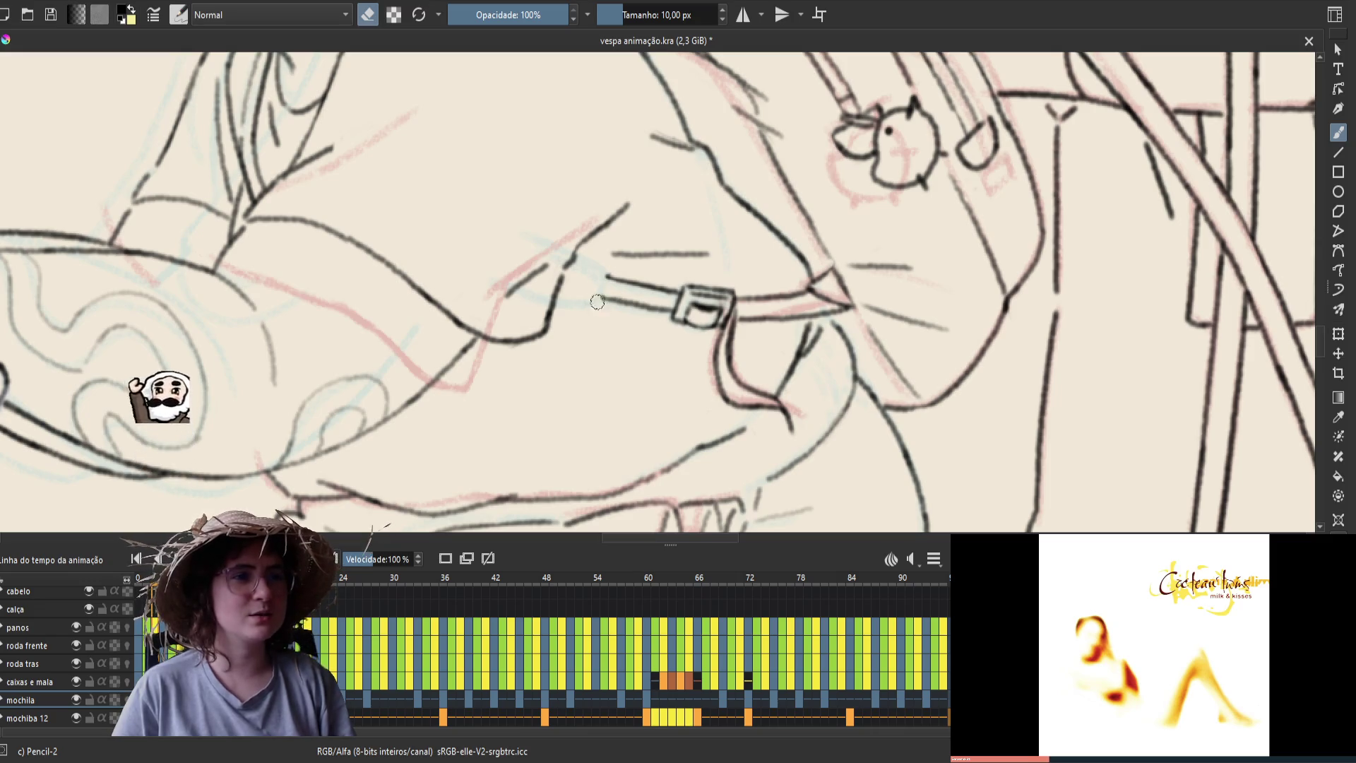
key(e)
mouse_move(555, 272)
mouse_down()
mouse_move(580, 248)
mouse_move(605, 275)
mouse_move(558, 287)
mouse_up()
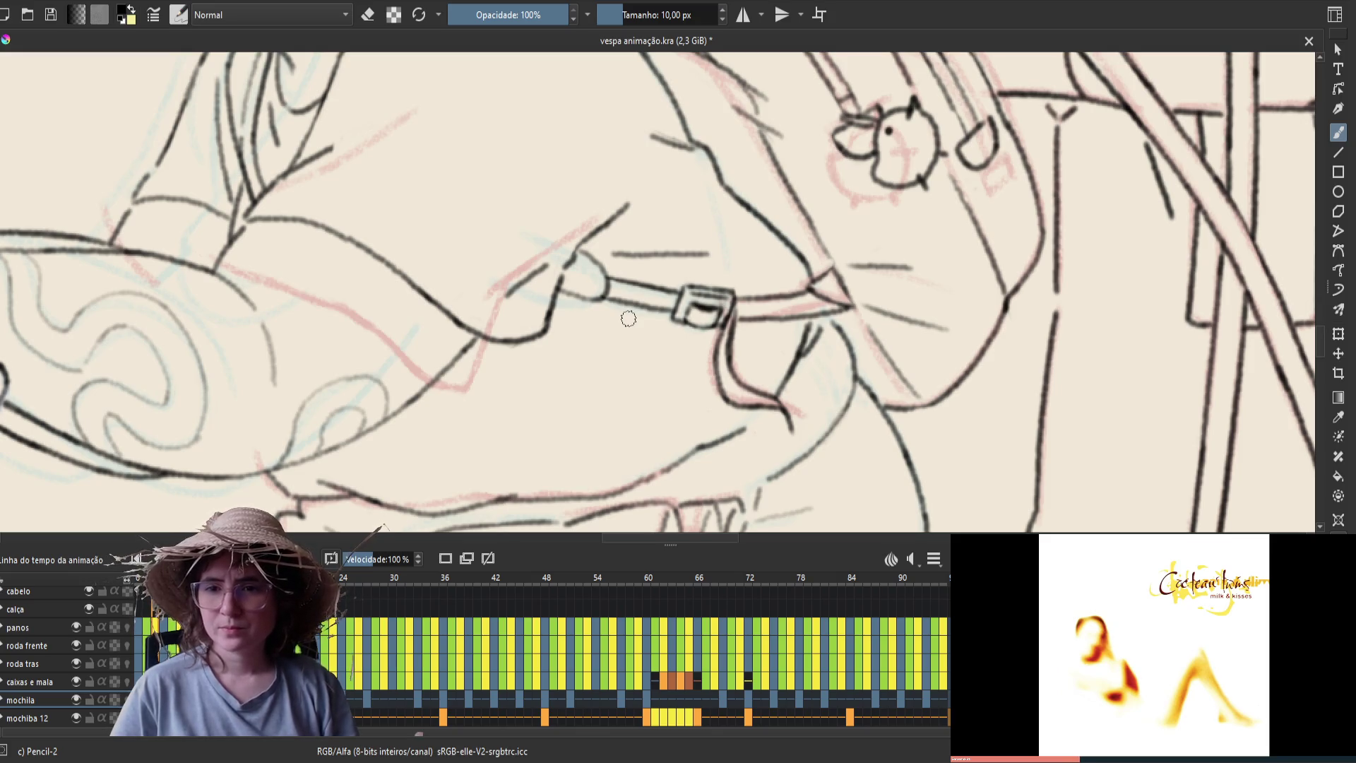
Compare the strap across adjacent frames and redraw the strap tip strokes
key(e)
key(e)
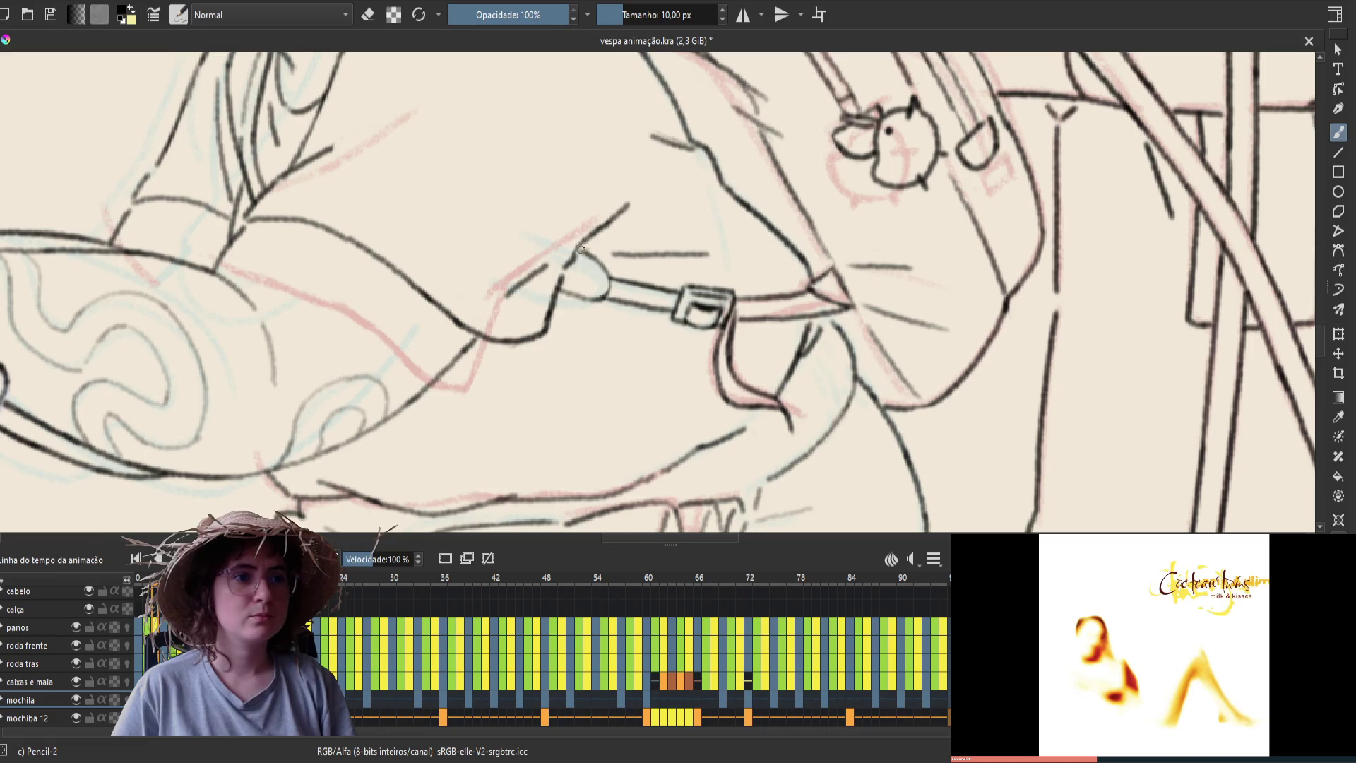
key(e)
key(e)
key(e)
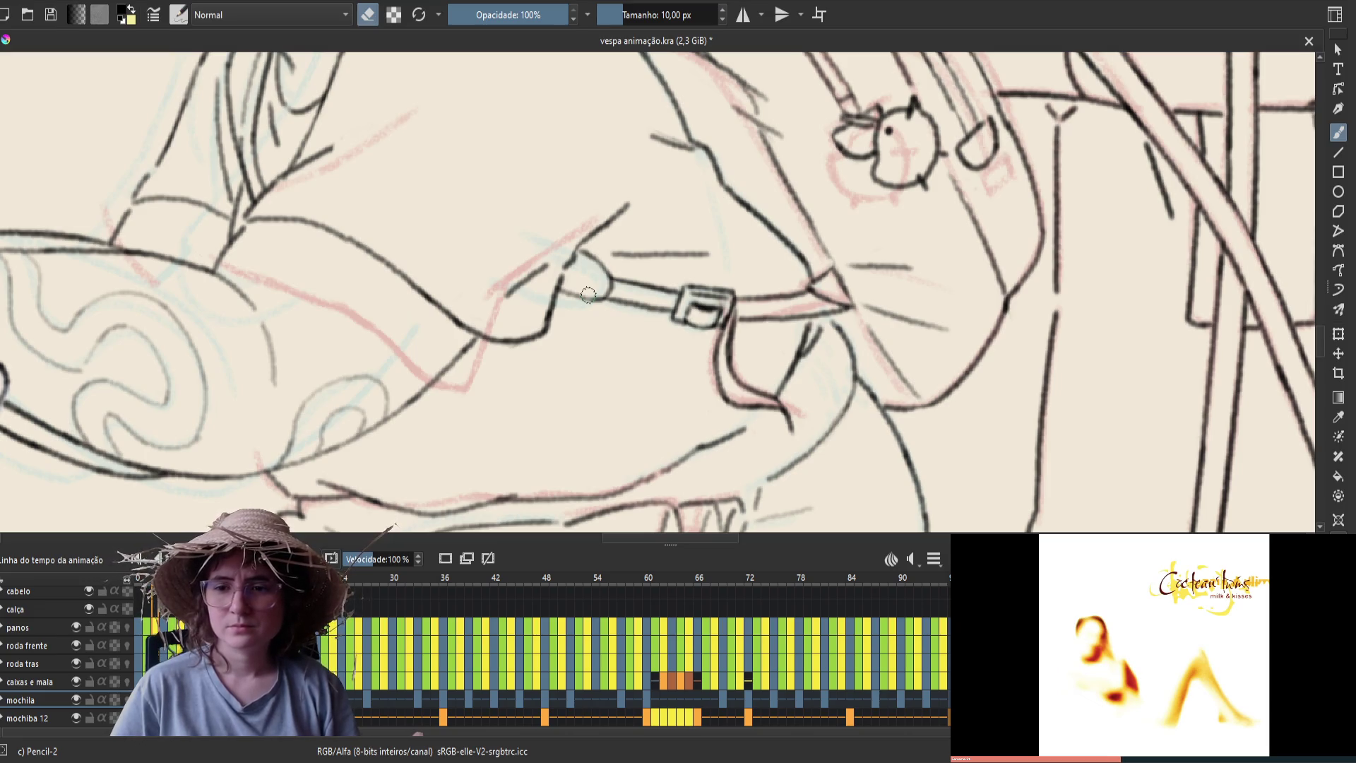
key(Right)
key(Left)
key(Right)
key(Left)
key(e)
mouse_move(587, 269)
mouse_down()
mouse_move(600, 260)
mouse_move(610, 283)
mouse_move(599, 258)
mouse_up()
Partly erase the strap tip's top curve, checking against neighbouring frames, and return to drawing
key(e)
key(e)
key(e)
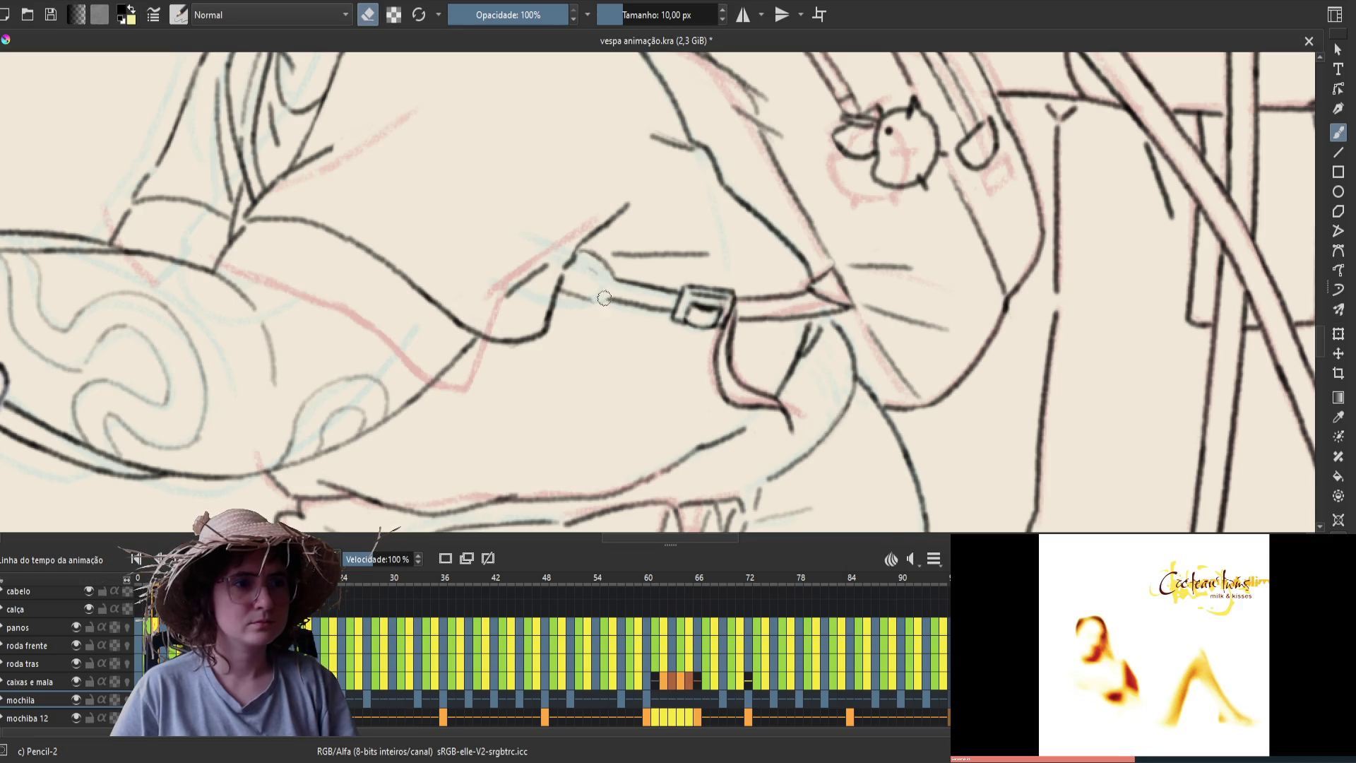
key(e)
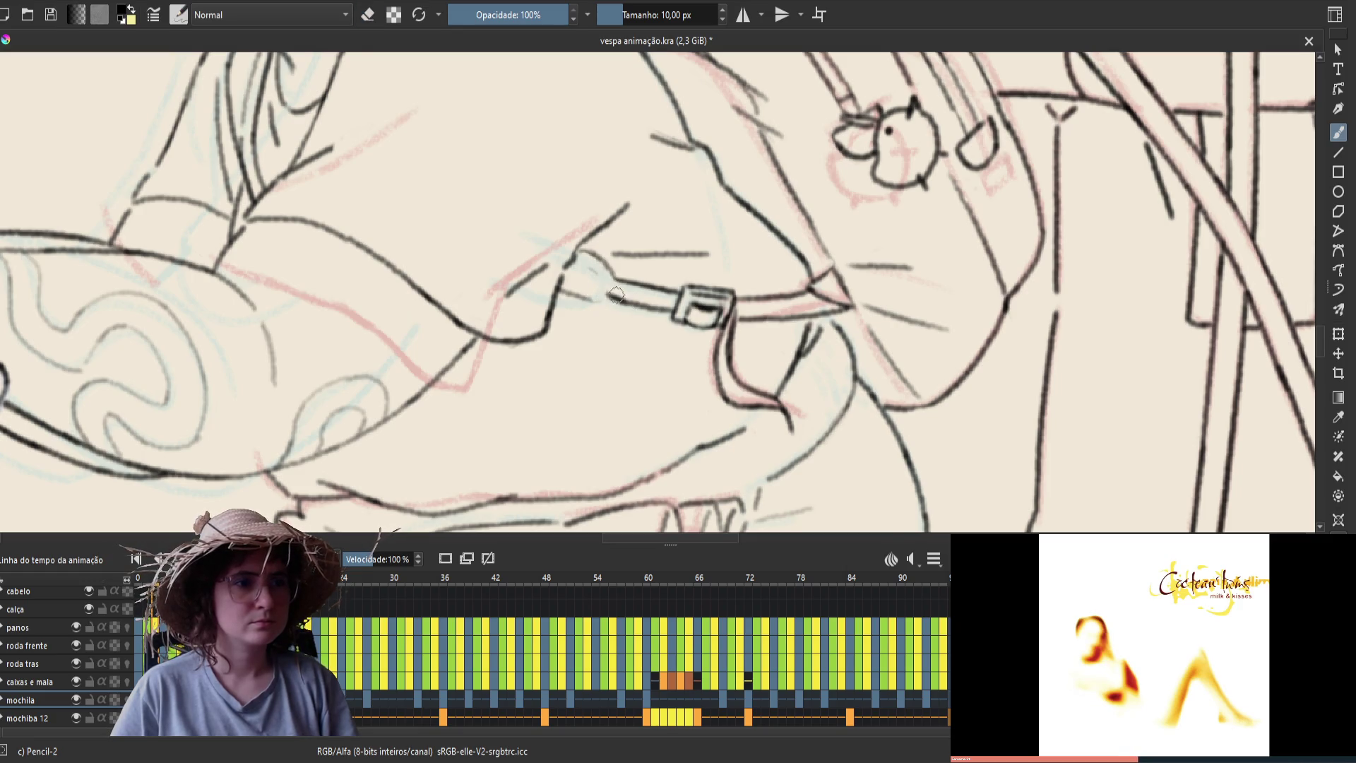
key(e)
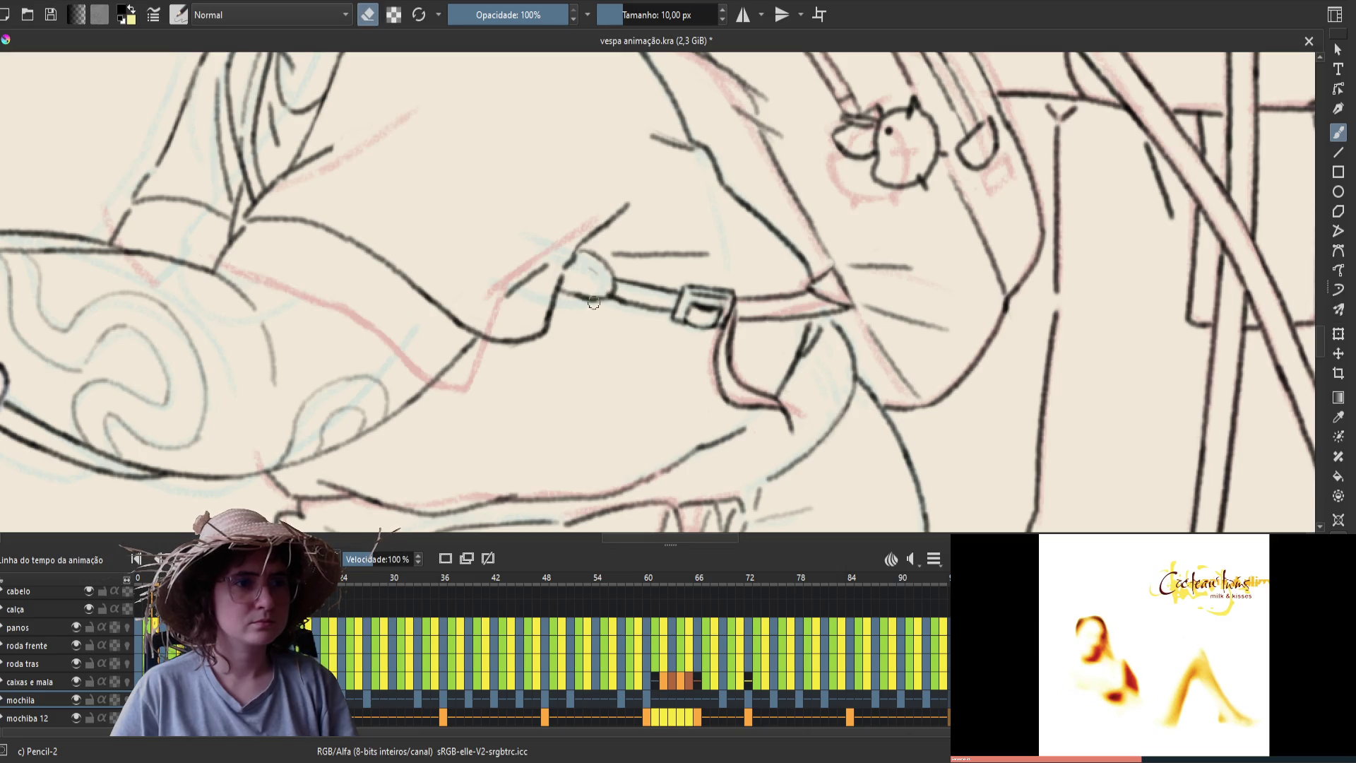
key(e)
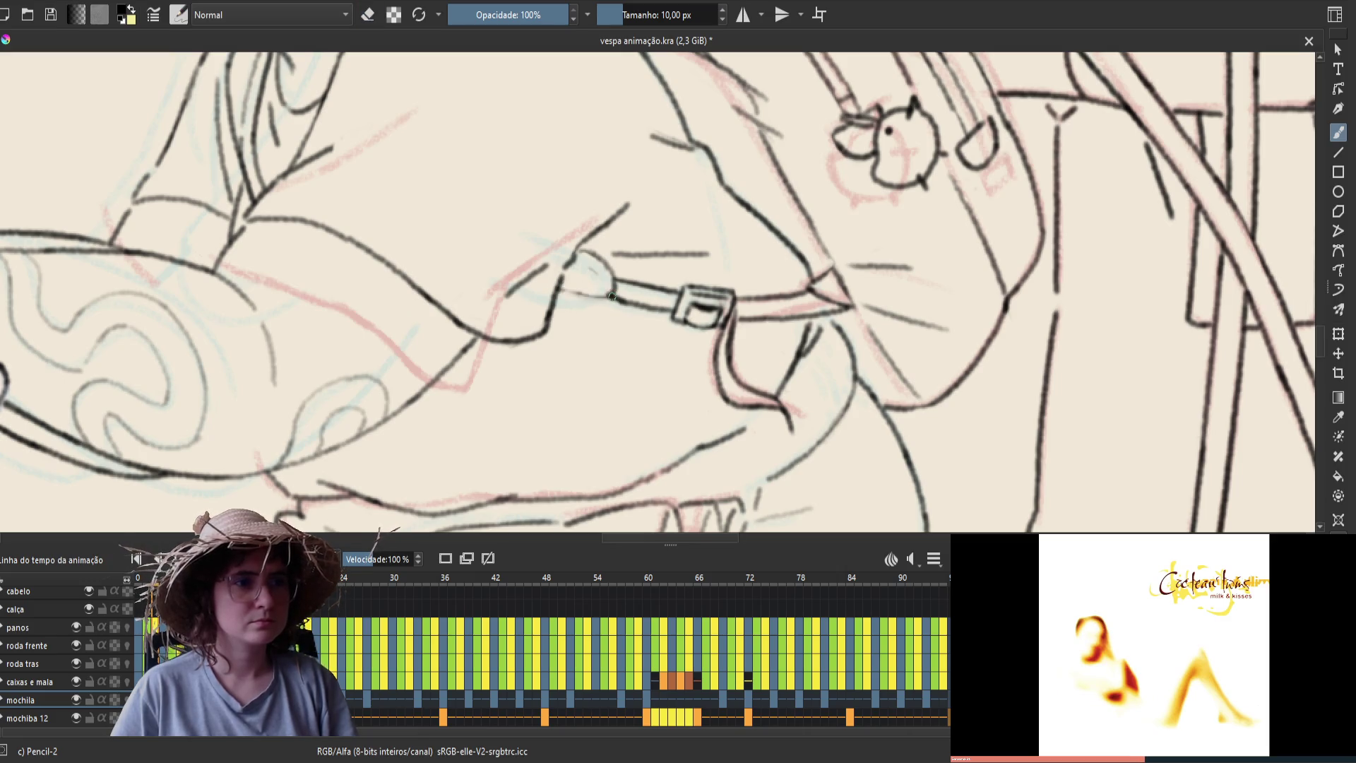
key(e)
key(e)
key(e)
key(e)
key(e)
key(e)
key(period)
key(comma)
key(period)
key(comma)
key(e)
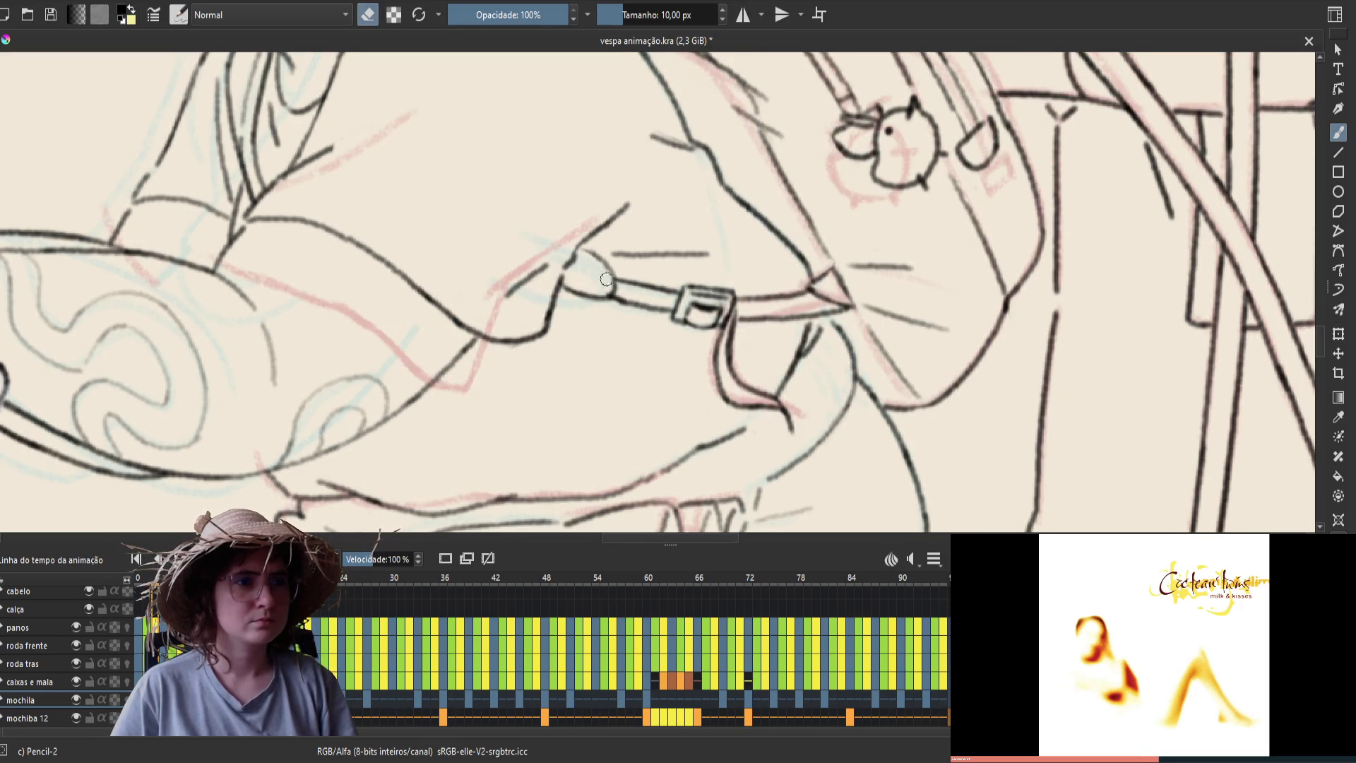
key(e)
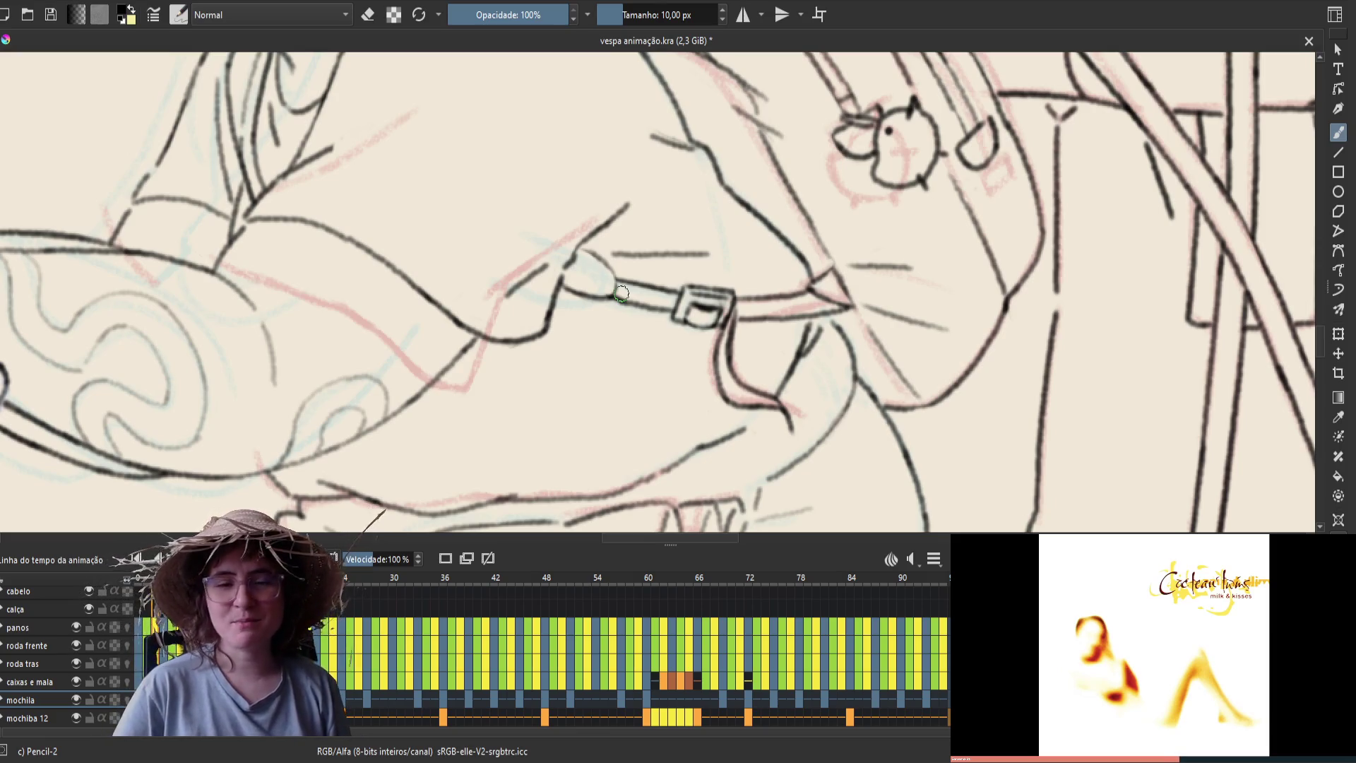
key(e)
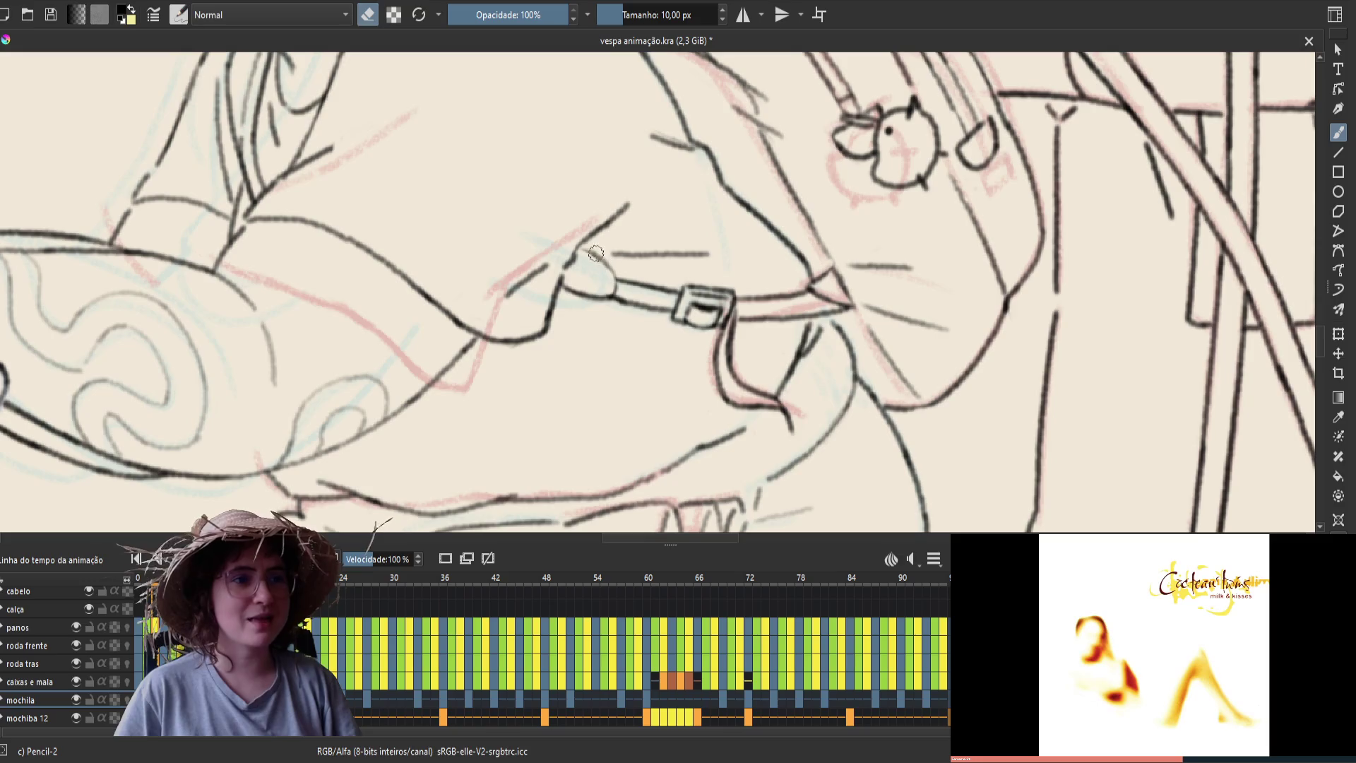
key(e)
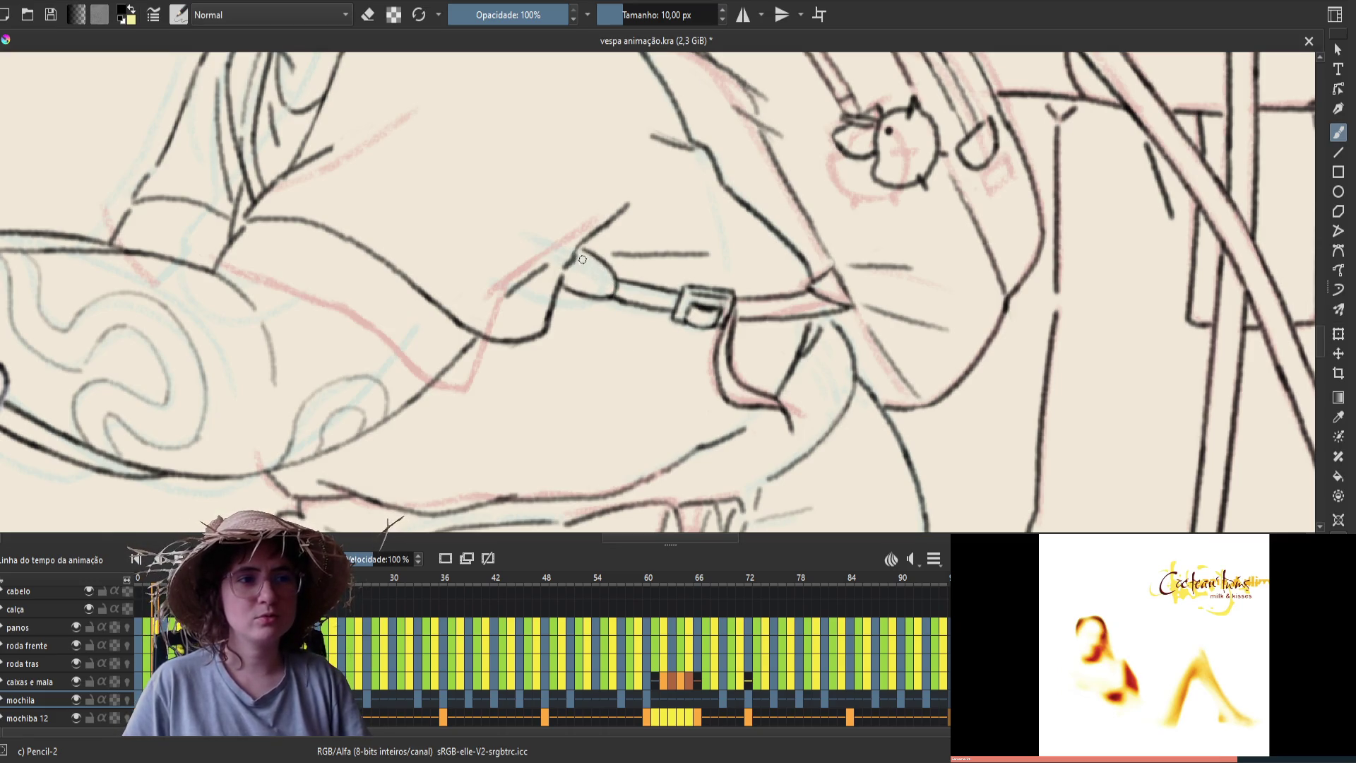
Draw the rounded strap-tip curve and the strap end's bottom line, then step forward and save
key(Left)
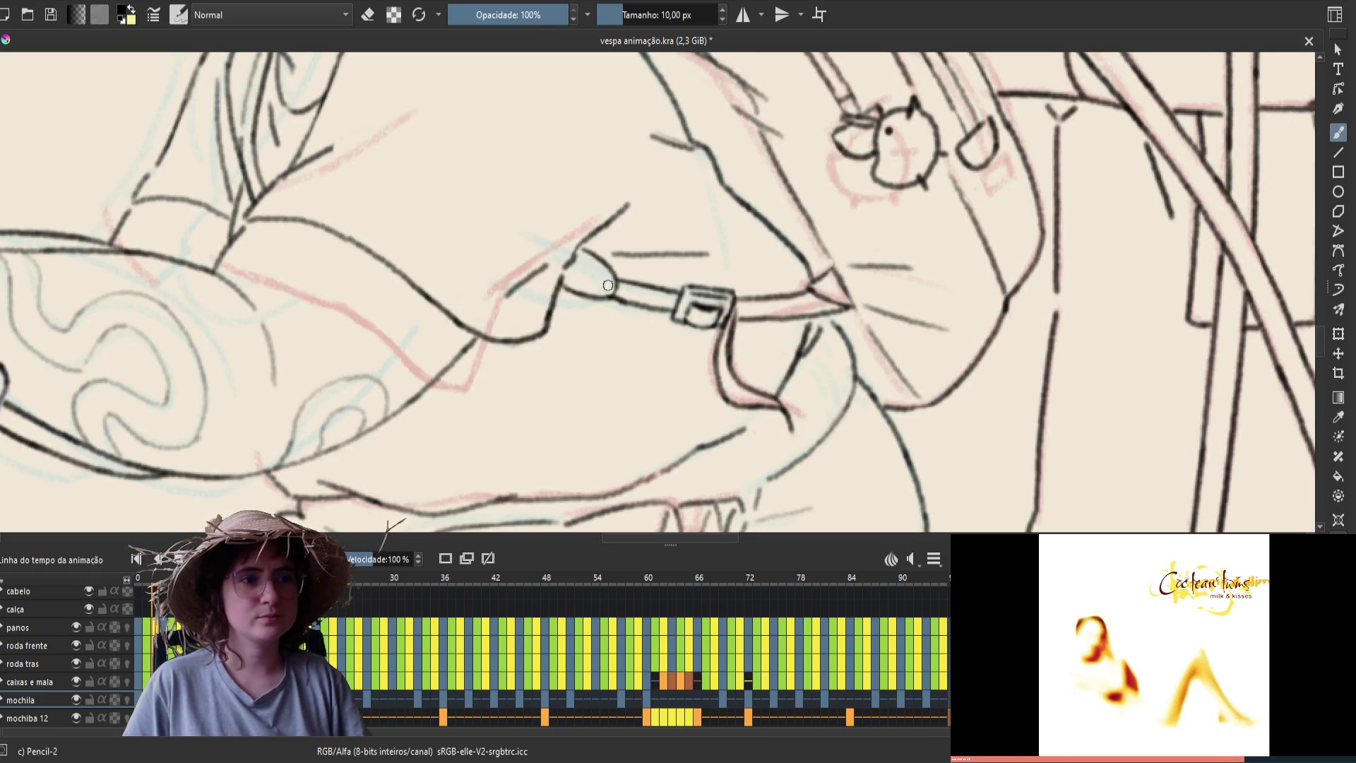
drag(610, 289, 580, 256)
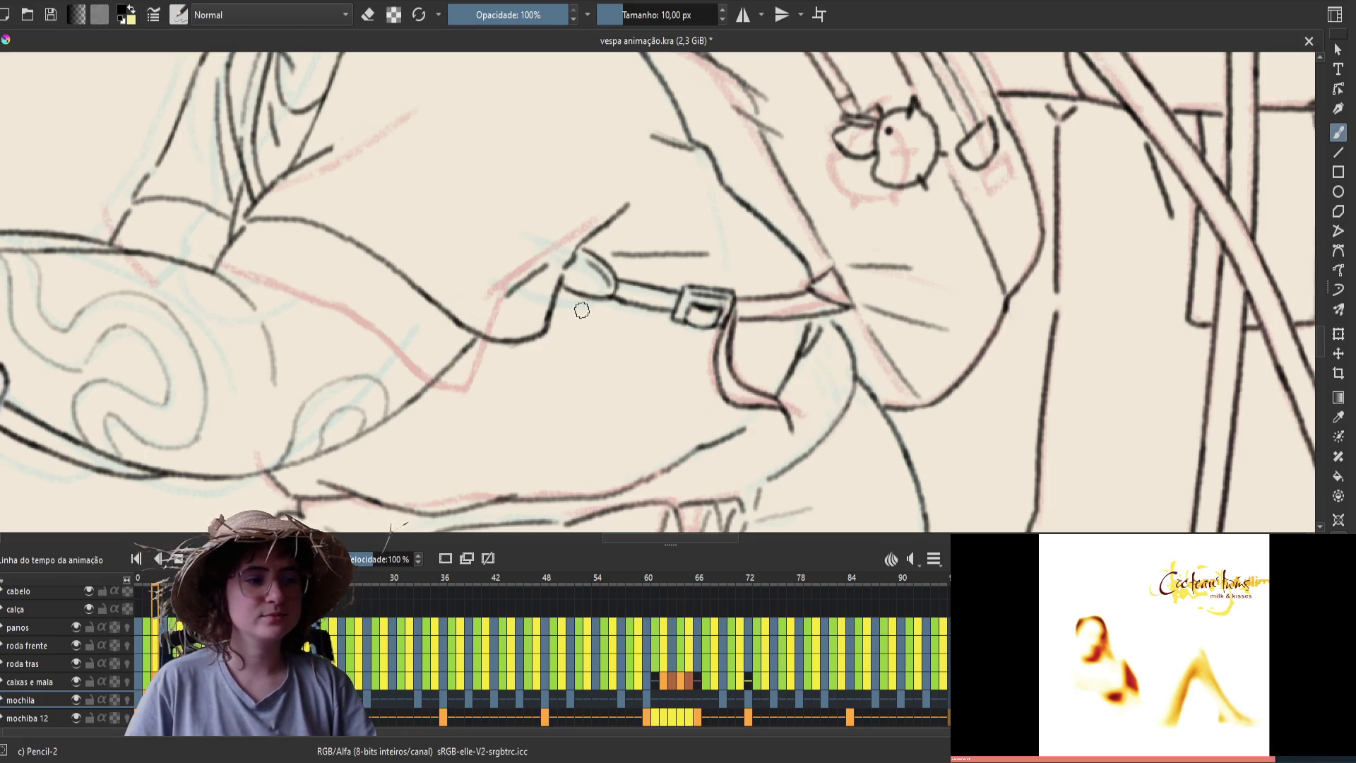
drag(567, 283, 606, 288)
key(e)
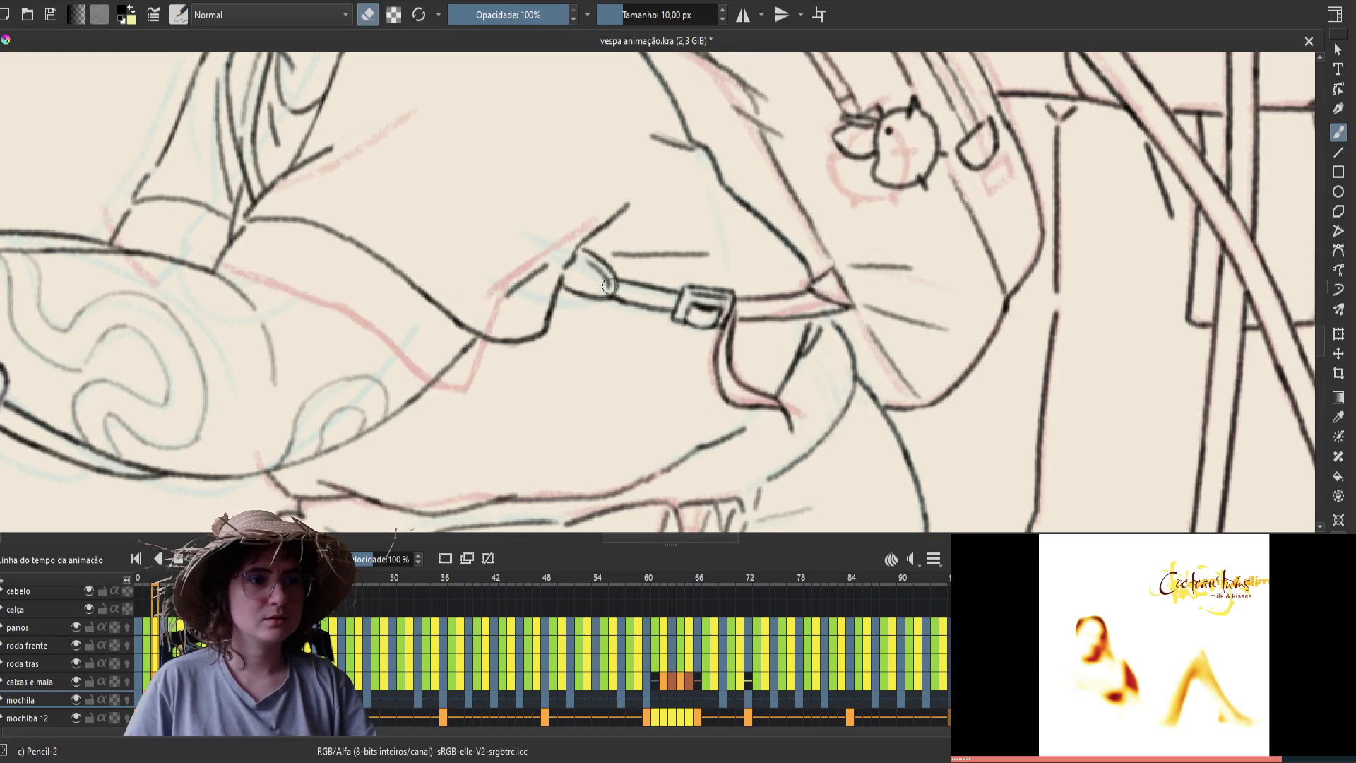
key(e)
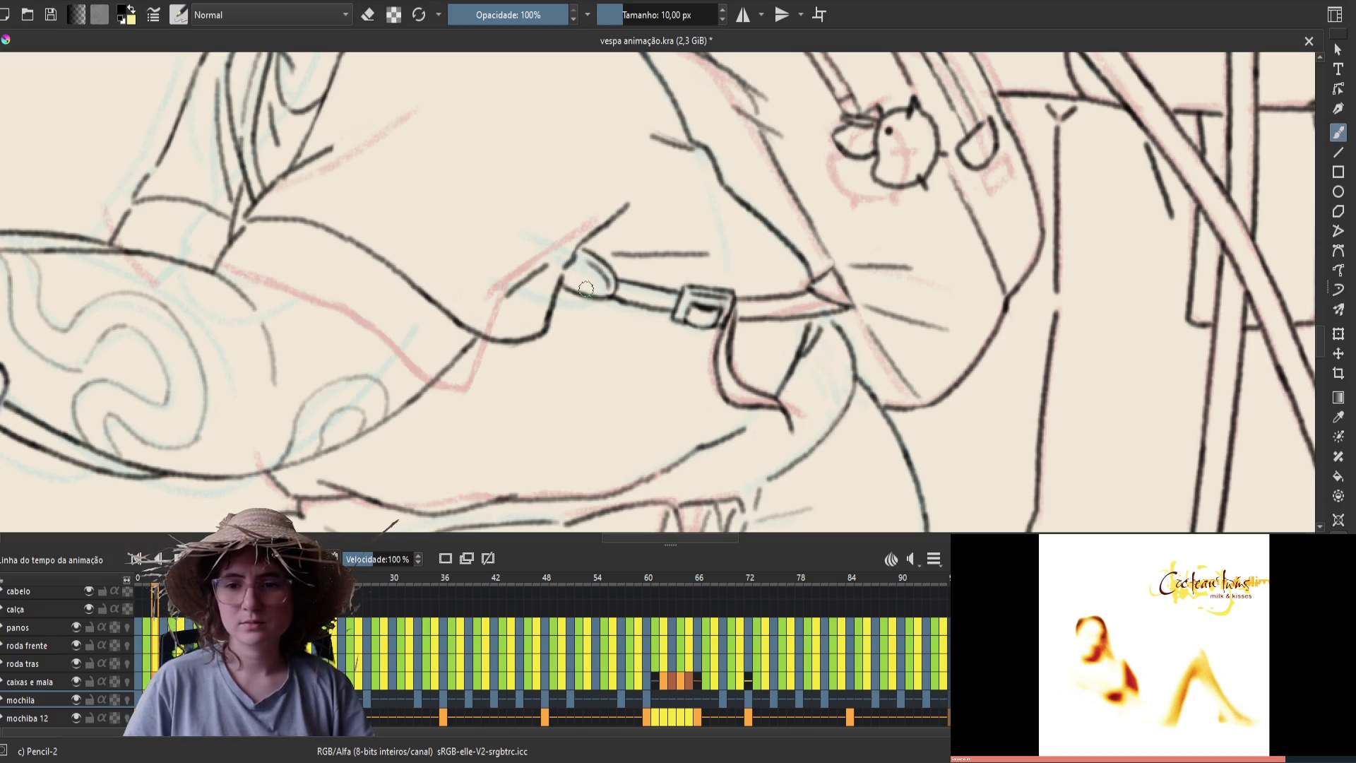
key(Right)
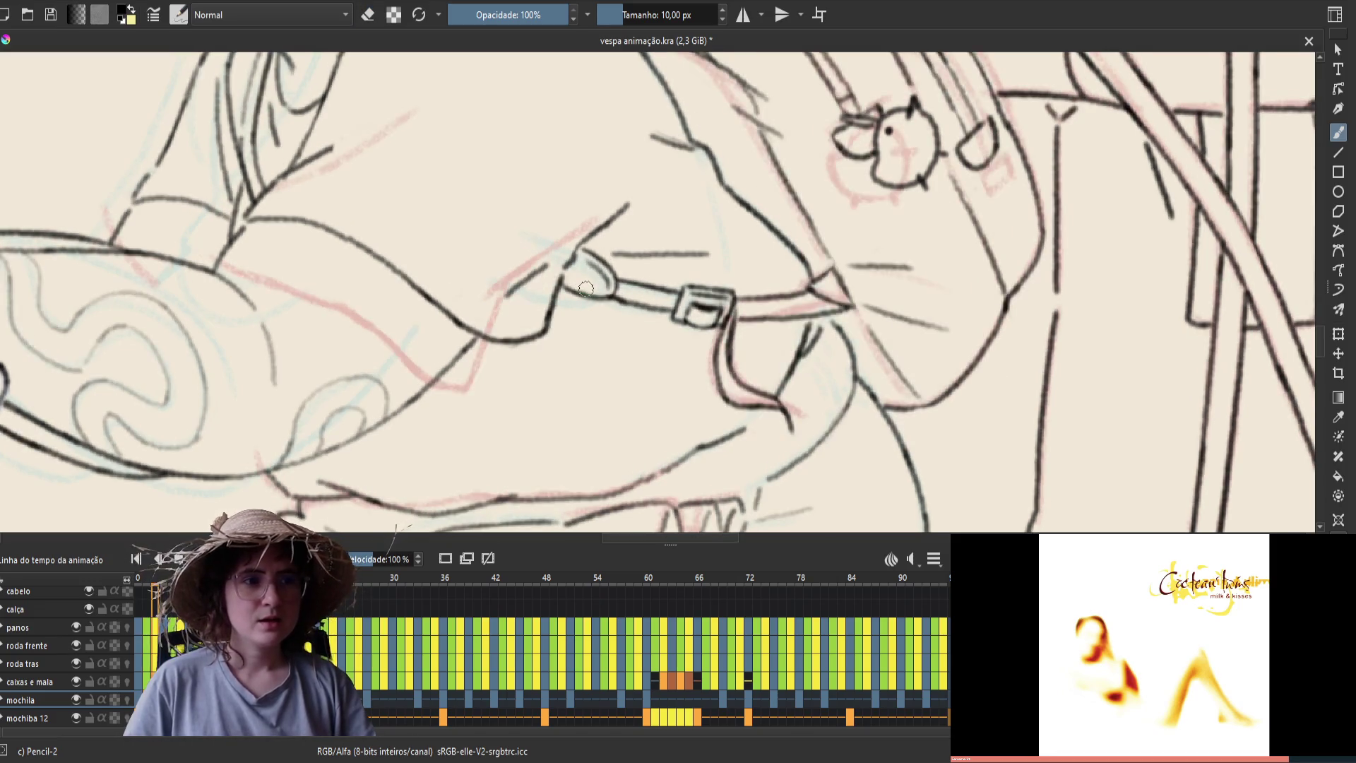
key(ctrl+s)
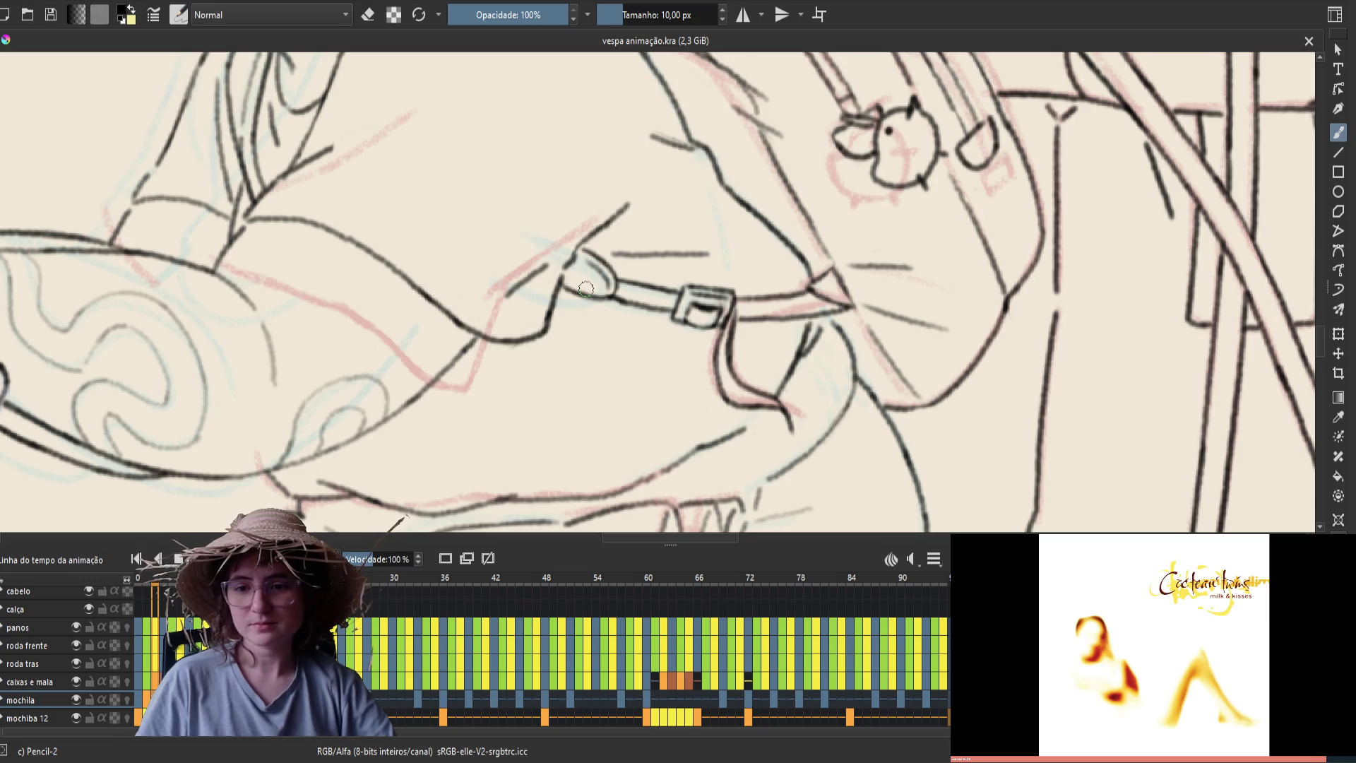
Flip repeatedly between frames 0 and 1 to compare, then add a short stroke at the strap tip
key(Left)
key(Right)
key(Right)
key(Left)
key(Right)
key(Left)
key(Left)
key(Left)
key(Right)
key(Left)
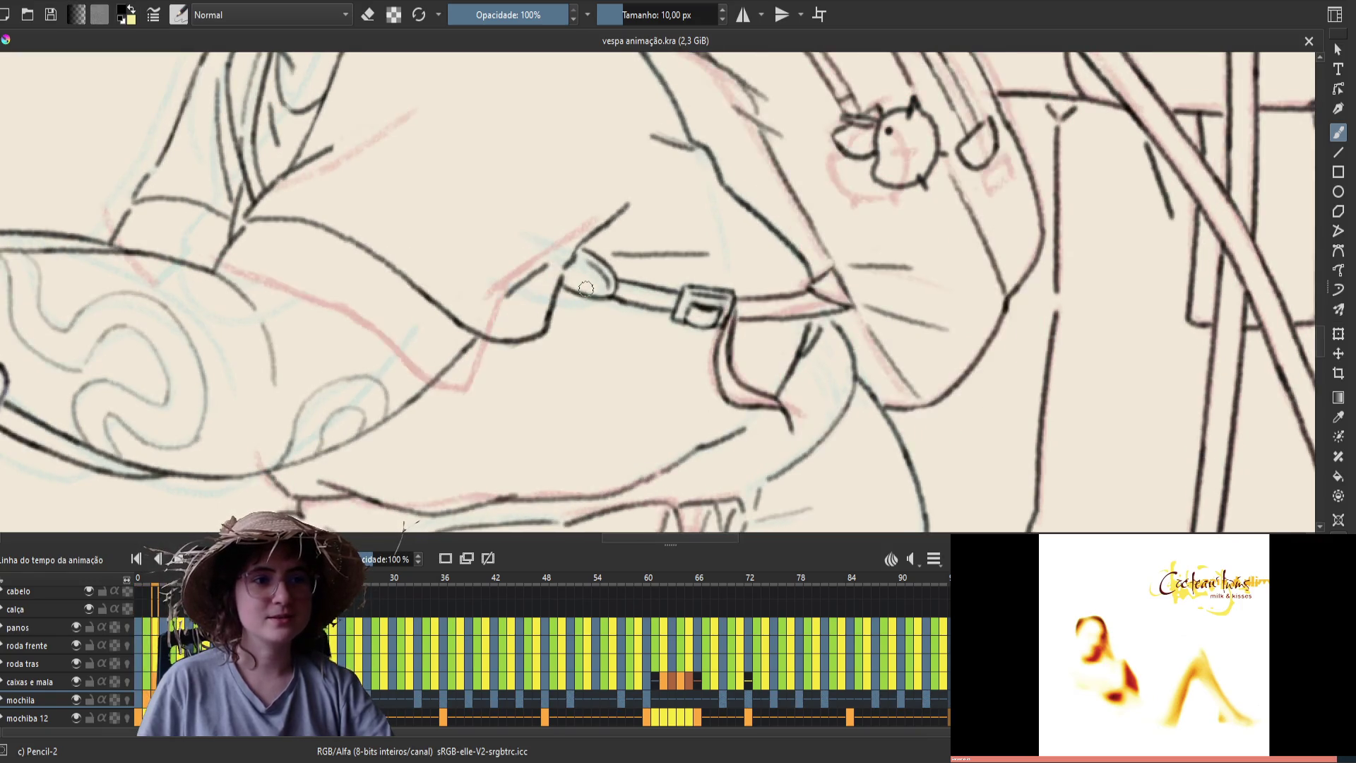
key(Right)
key(Left)
key(Right)
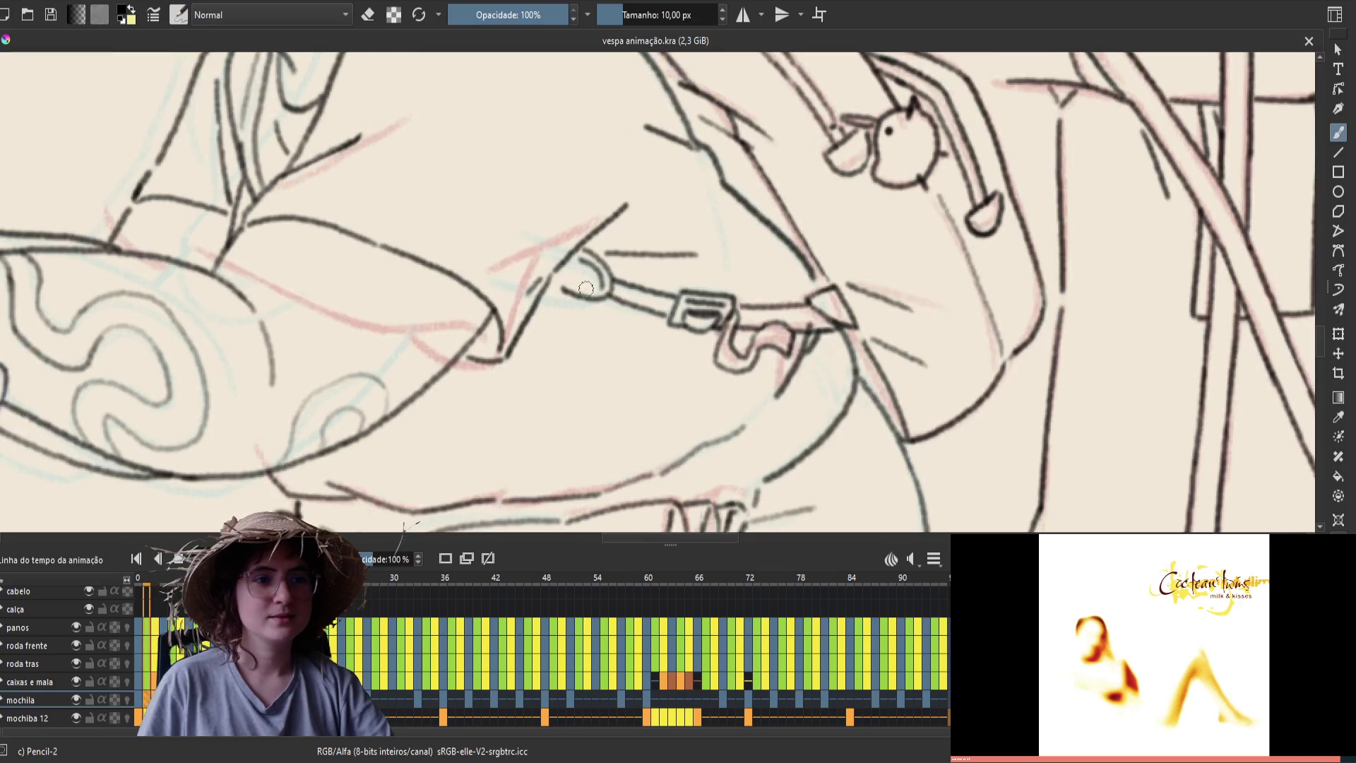
key(Left)
key(Right)
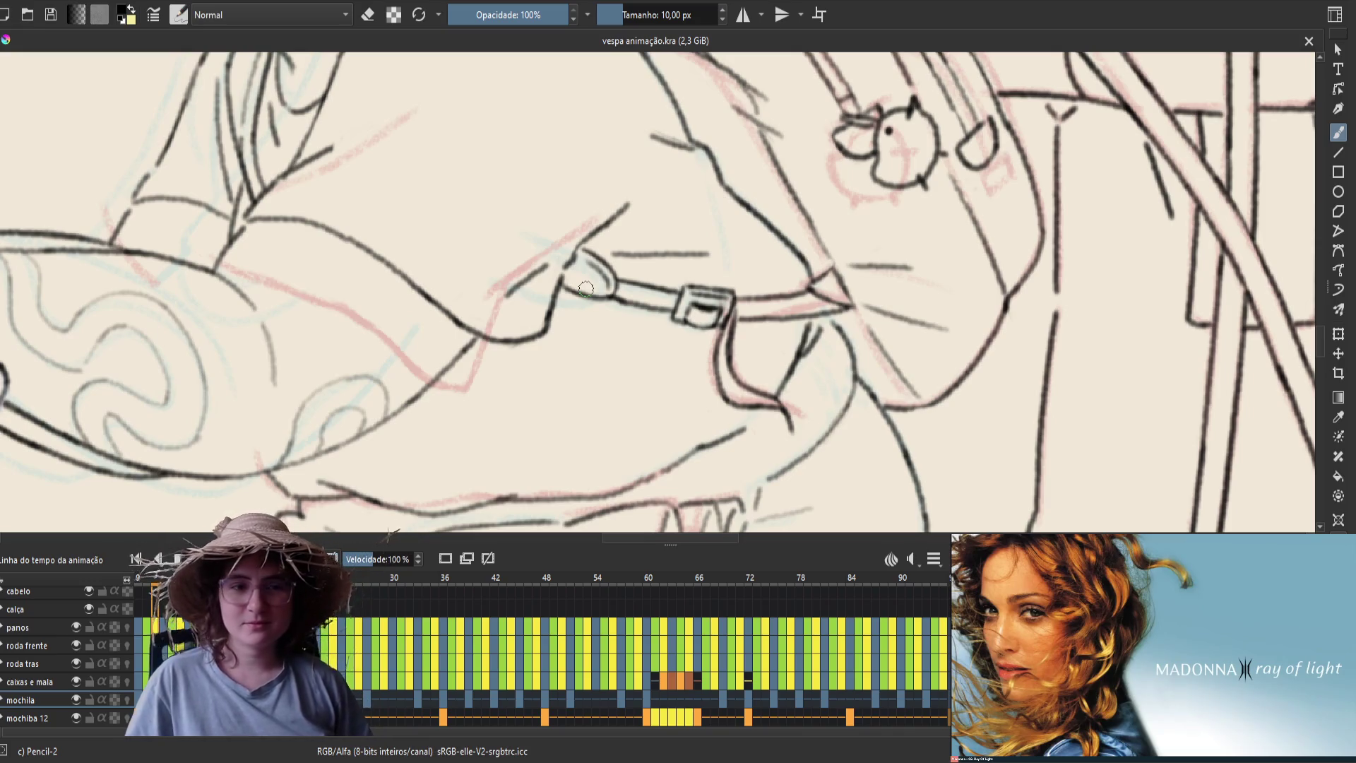
key(Left)
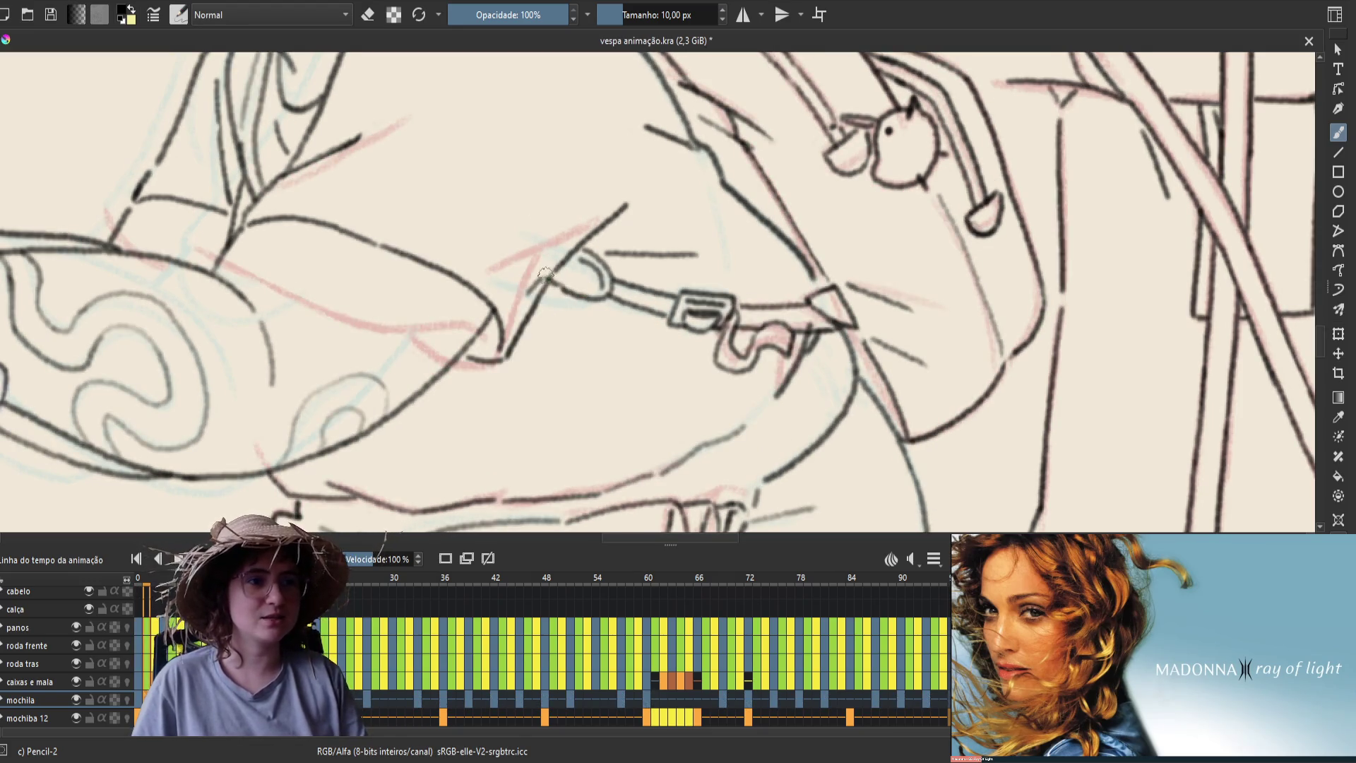
drag(559, 285, 556, 291)
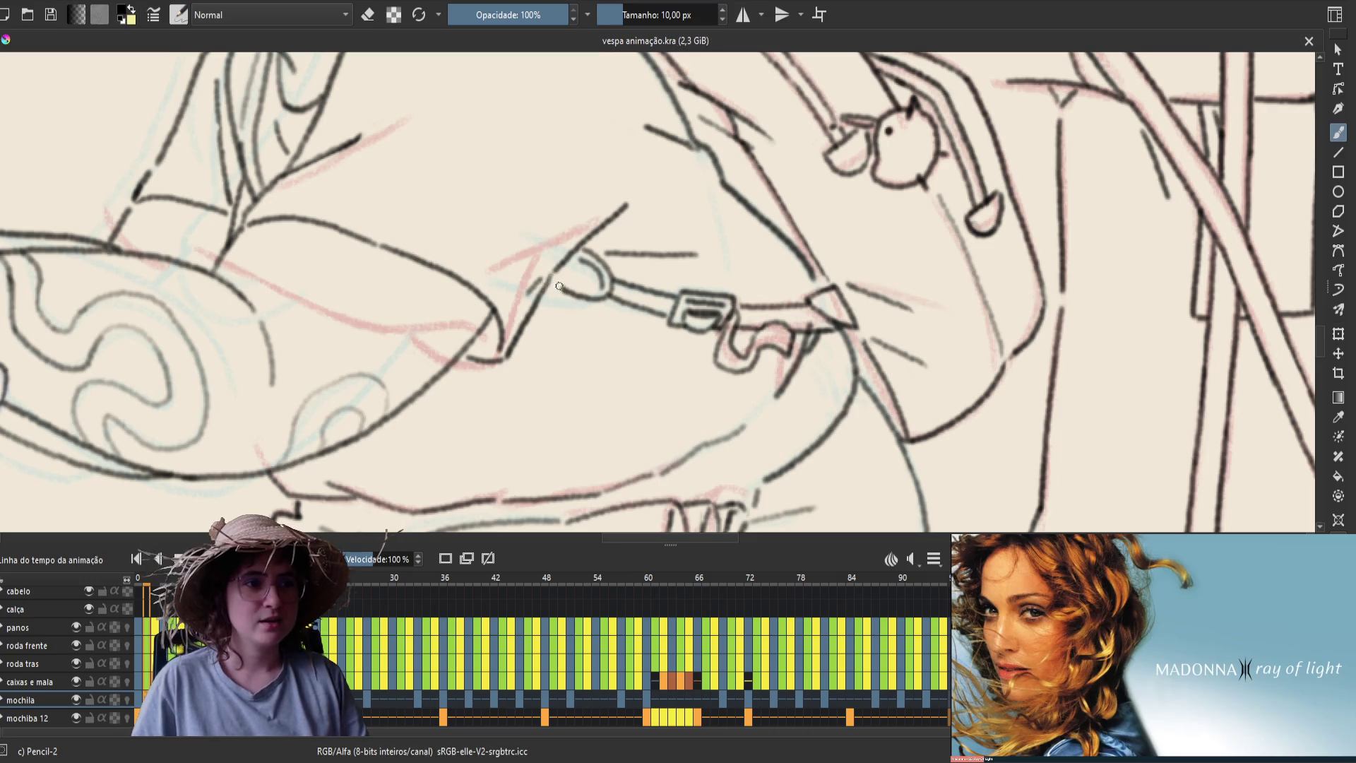
Save vespa animação.kra and step forward a frame to review the redrawn strap
key(ctrl+s)
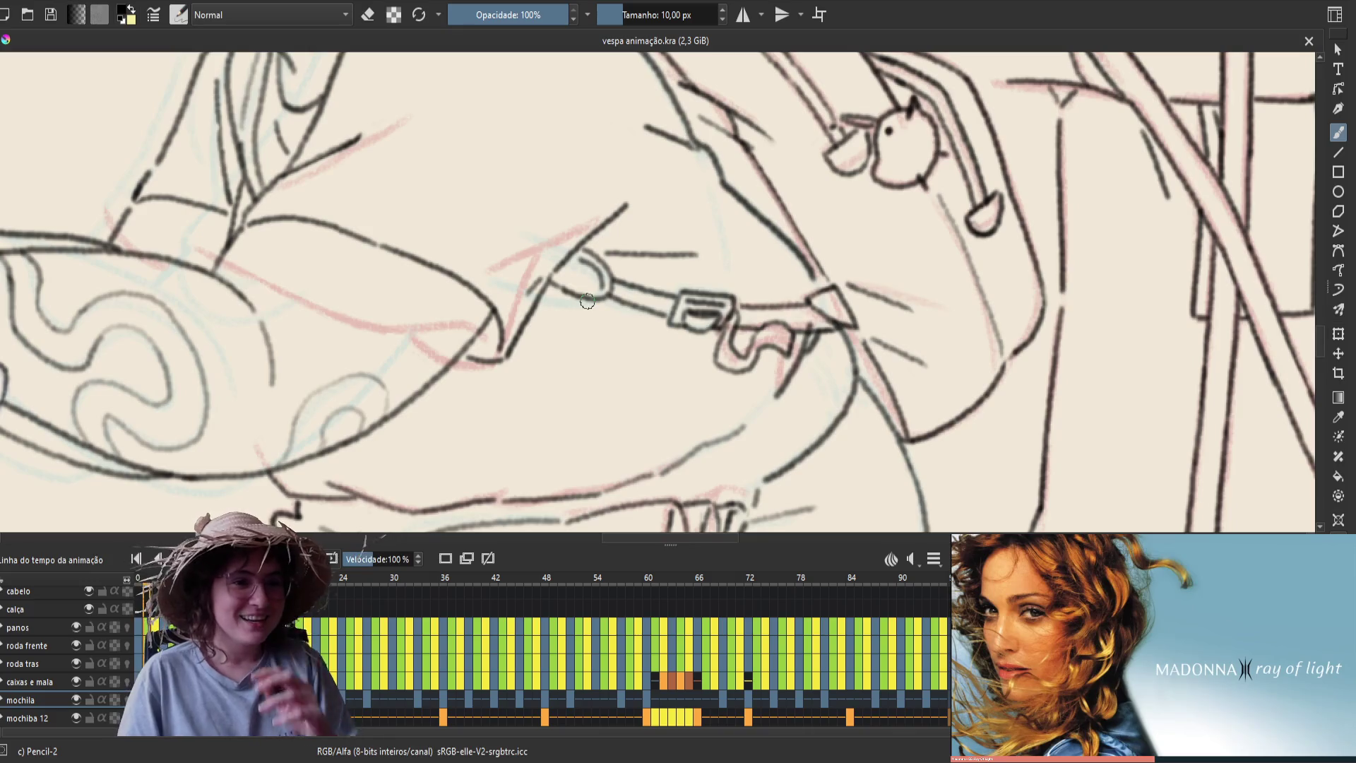
key(Right)
key(Right)
key(Right)
key(Right)
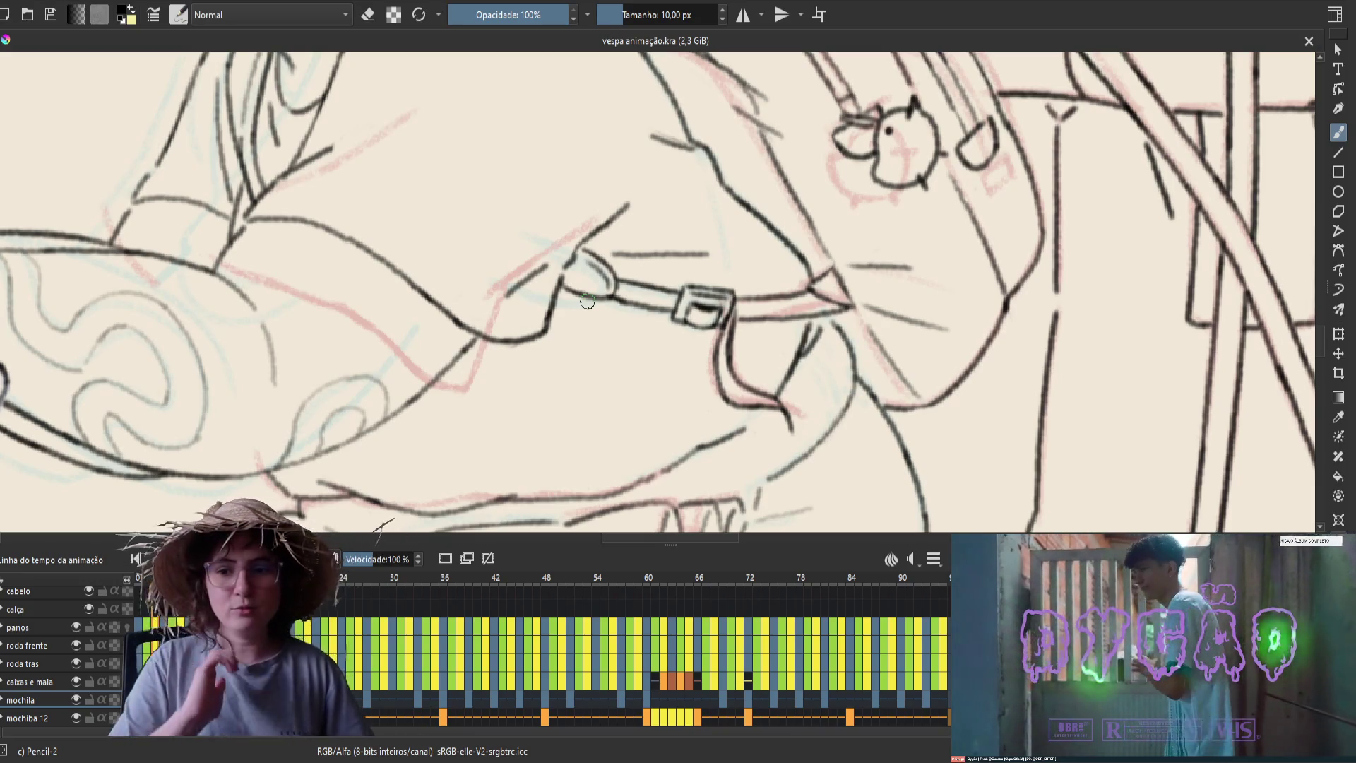
Step through neighbouring drawings to compare the strap and buckle, looking for the next one to ink
key(period)
key(period)
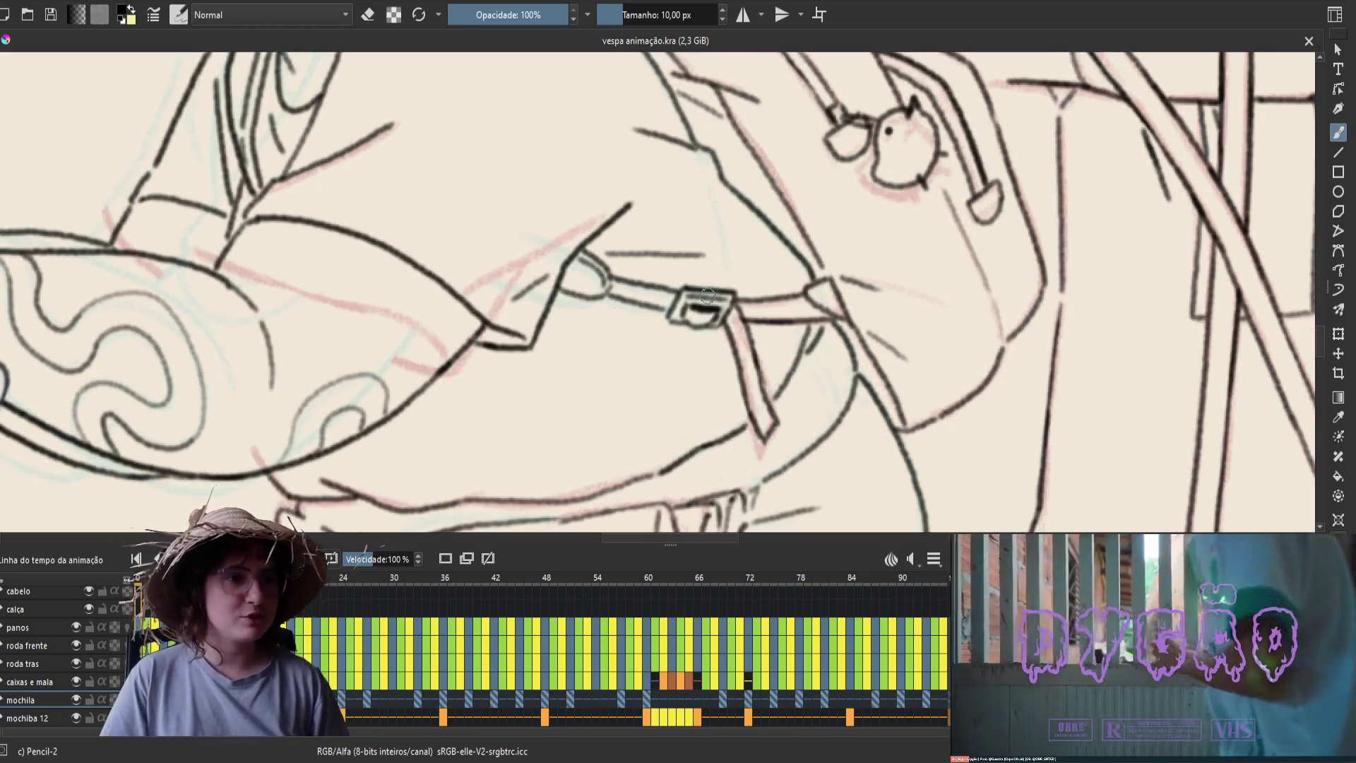
key(period)
key(period)
key(comma)
key(period)
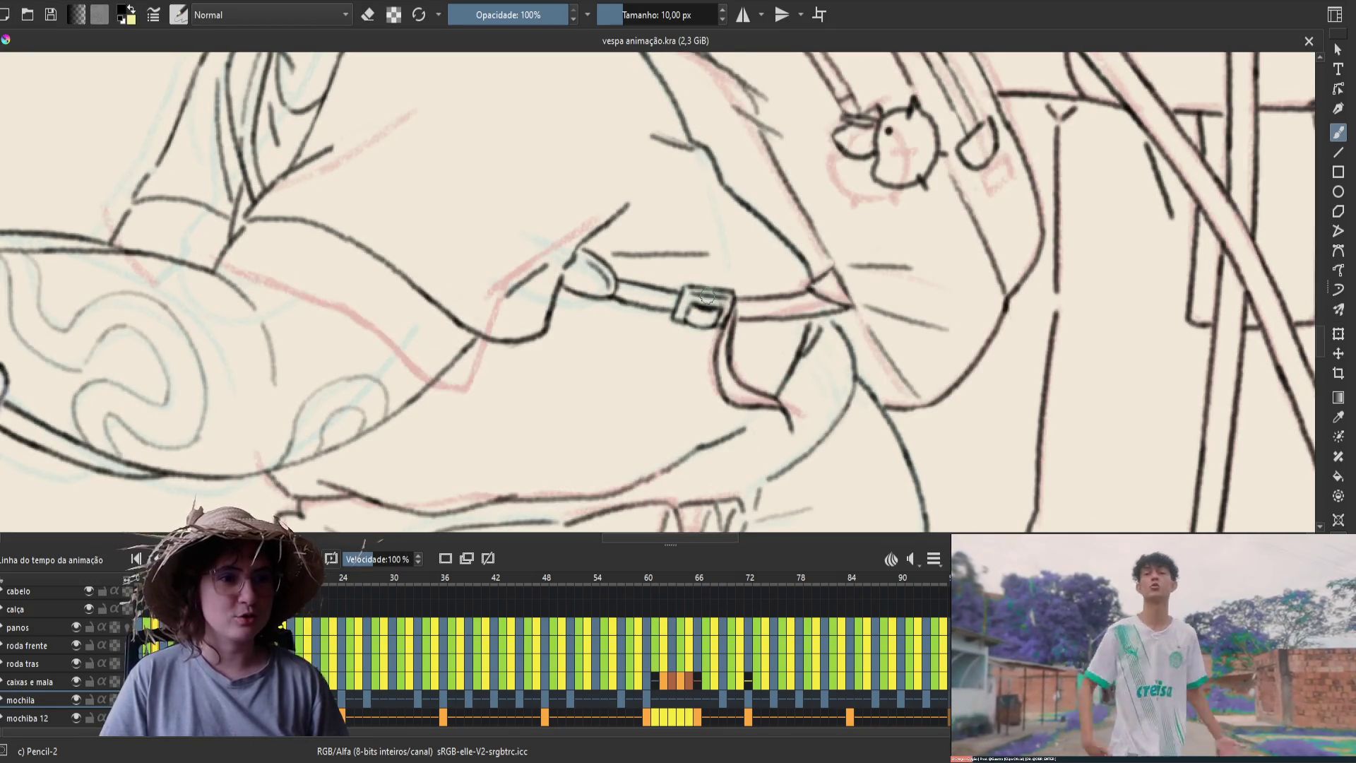
key(period)
key(period)
key(period)
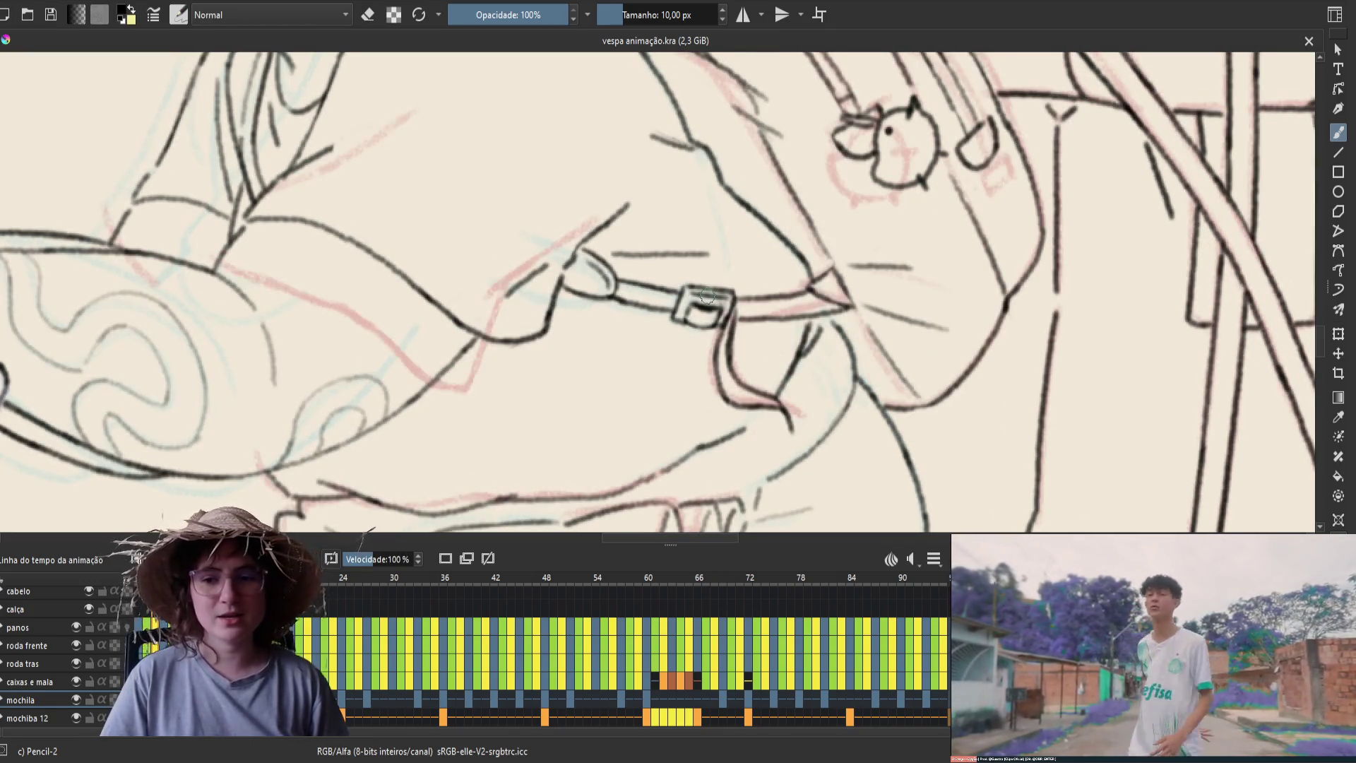
key(period)
key(period)
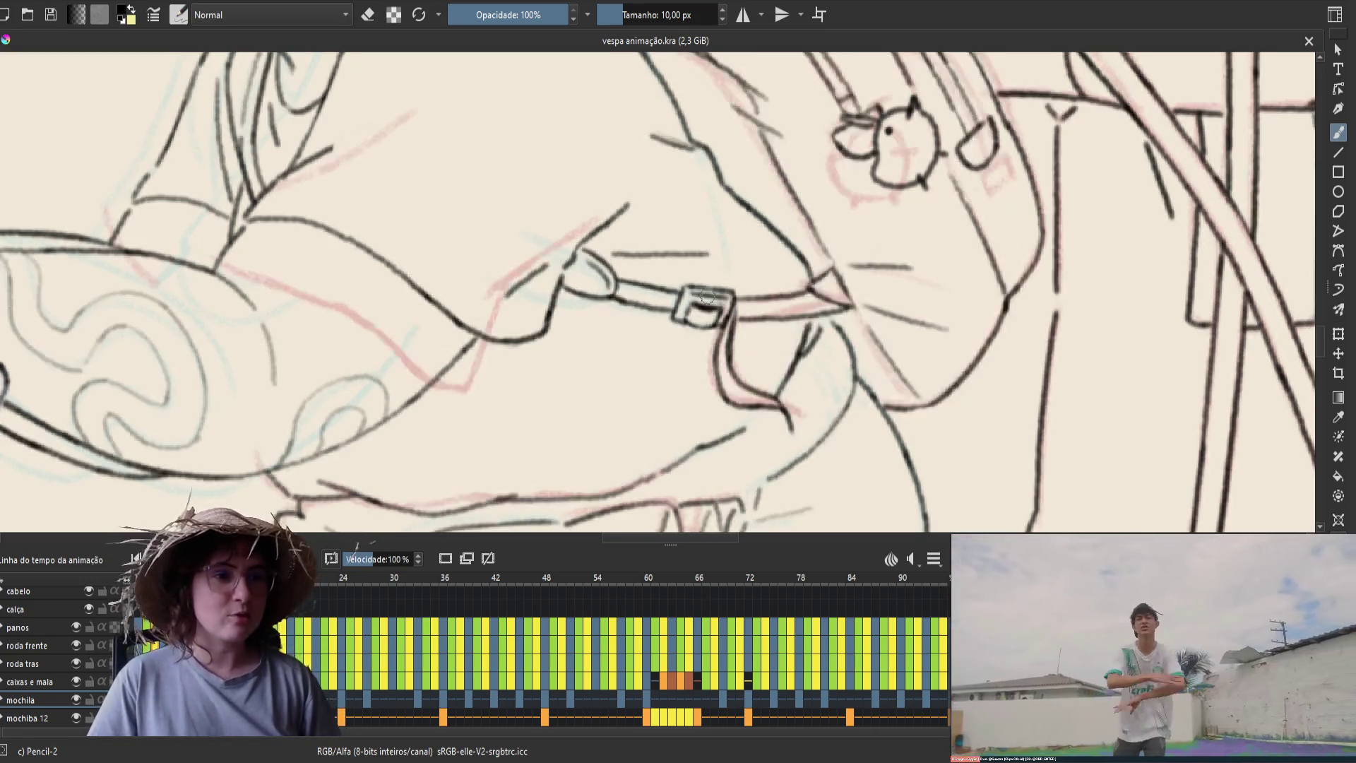
key(period)
key(period)
key(period)
key(period)
key(period)
key(period)
key(period)
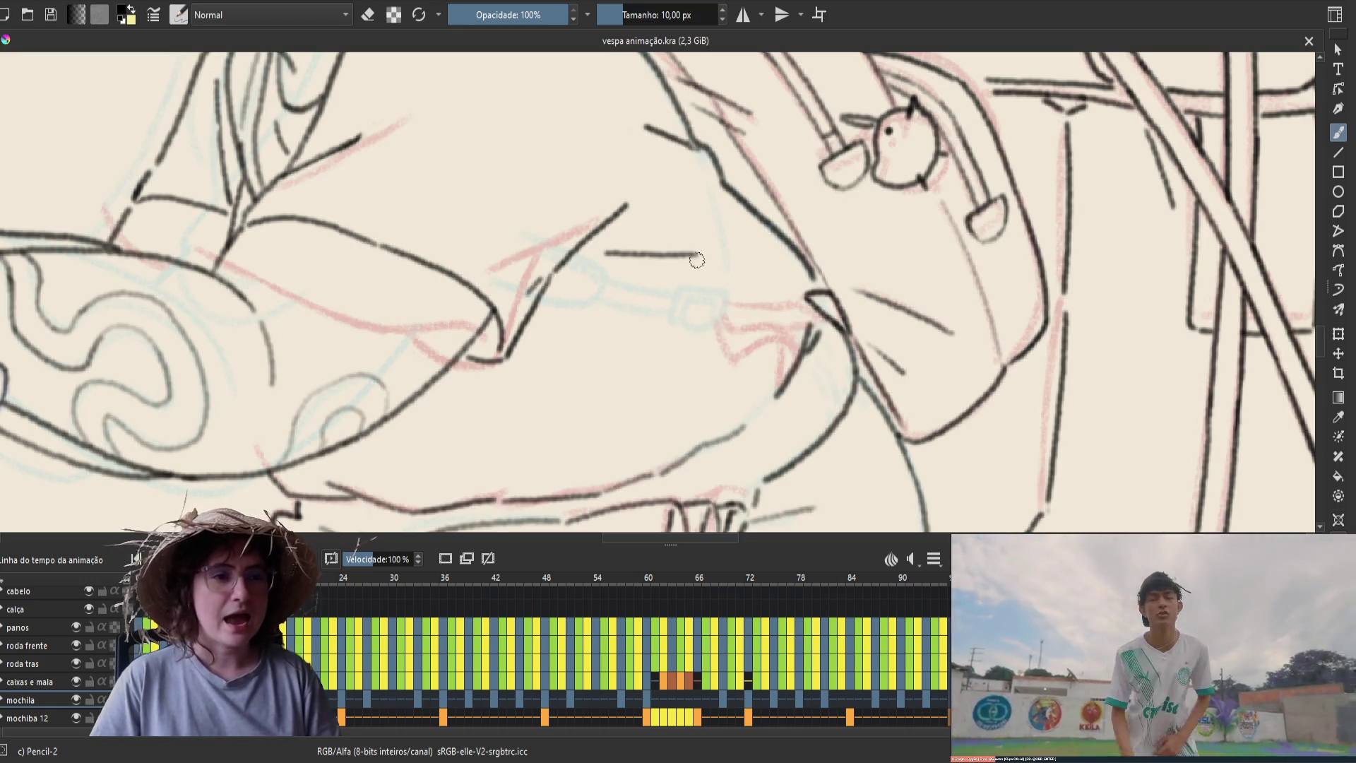
On the next drawing, erase the stray dark line and small piece at the strap-tip junction
key(period)
key(period)
key(comma)
key(comma)
key(period)
key(period)
key(comma)
key(e)
drag(812, 290, 736, 295)
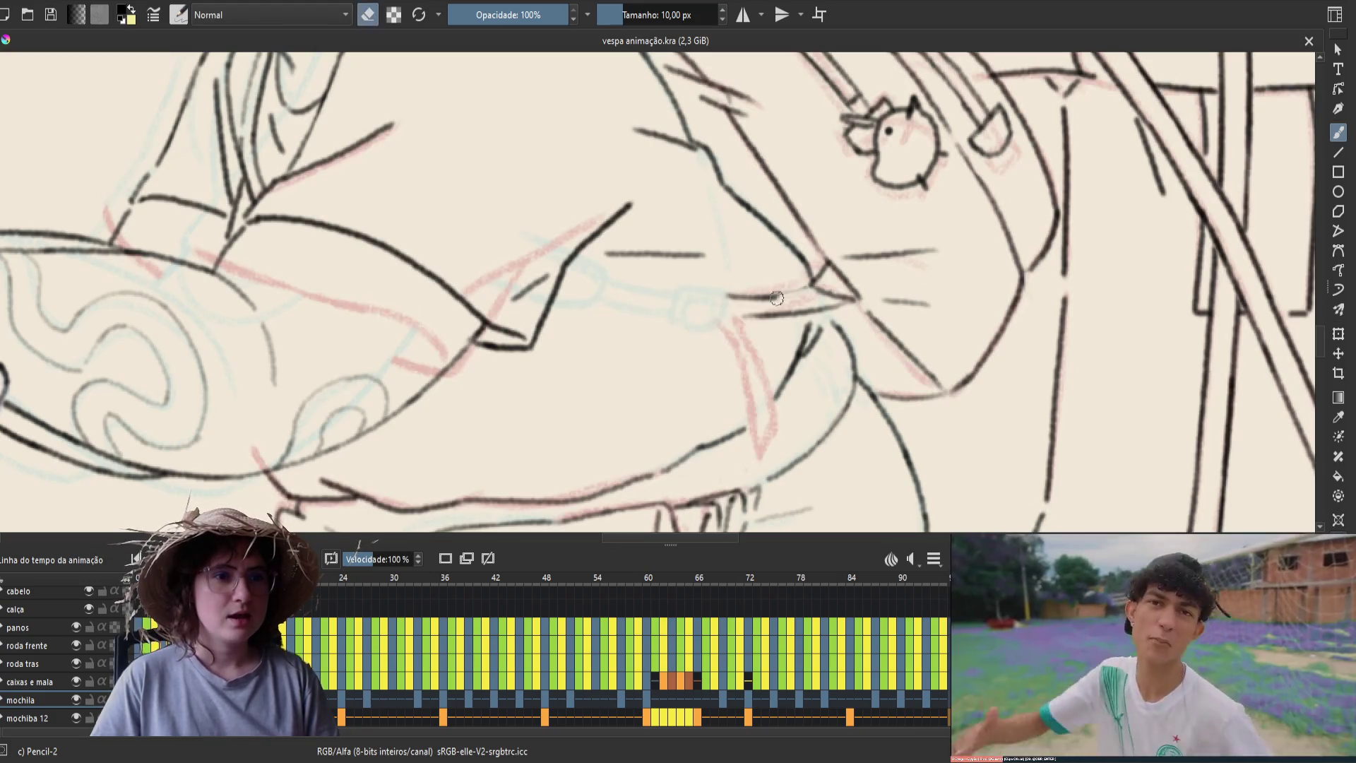
mouse_move(819, 269)
mouse_down()
mouse_move(799, 289)
mouse_move(844, 292)
mouse_up()
key(e)
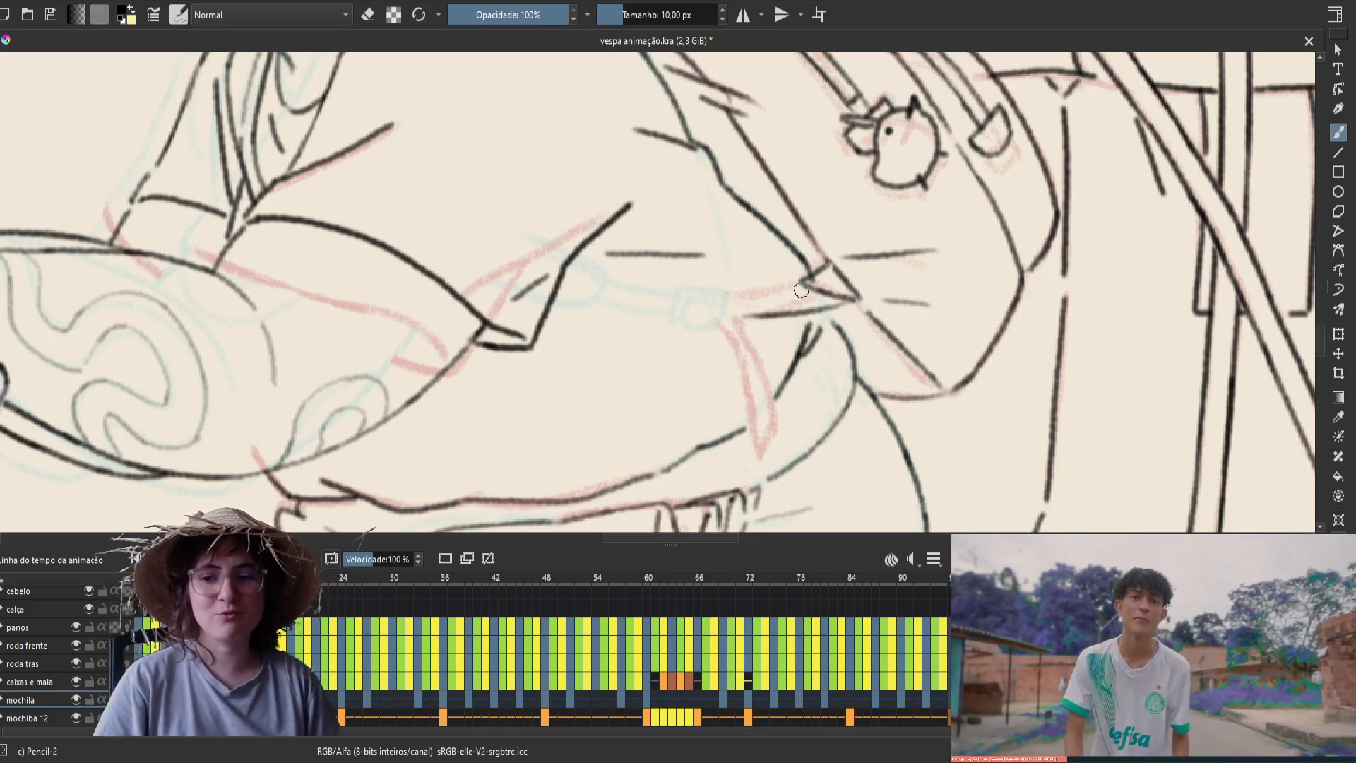
In a mirrored view, ink a short dark line on the strap tip and erase its stray pixels
key(m)
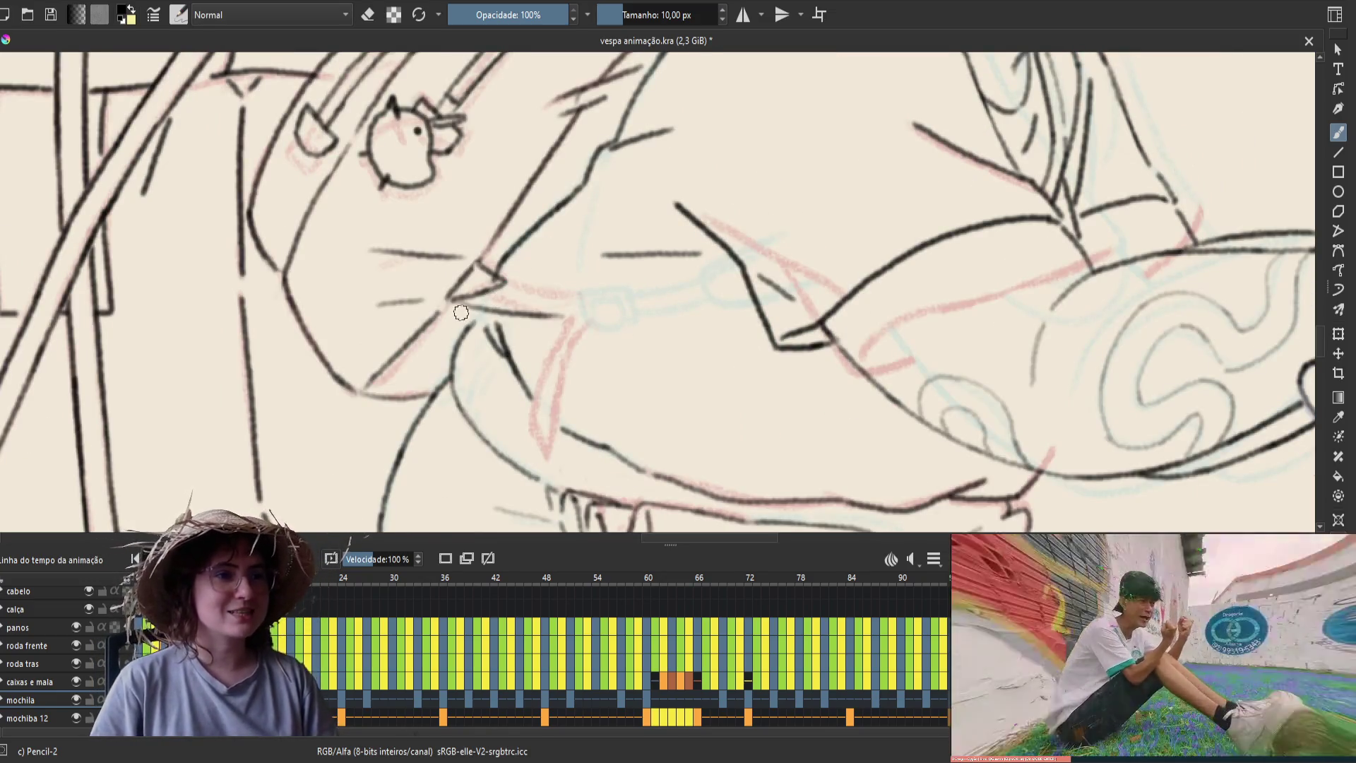
drag(455, 300, 492, 308)
key(Left)
key(Right)
key(e)
mouse_move(474, 296)
mouse_down()
mouse_move(494, 284)
mouse_move(487, 314)
mouse_move(507, 305)
mouse_move(501, 318)
mouse_up()
key(e)
key(e)
key(e)
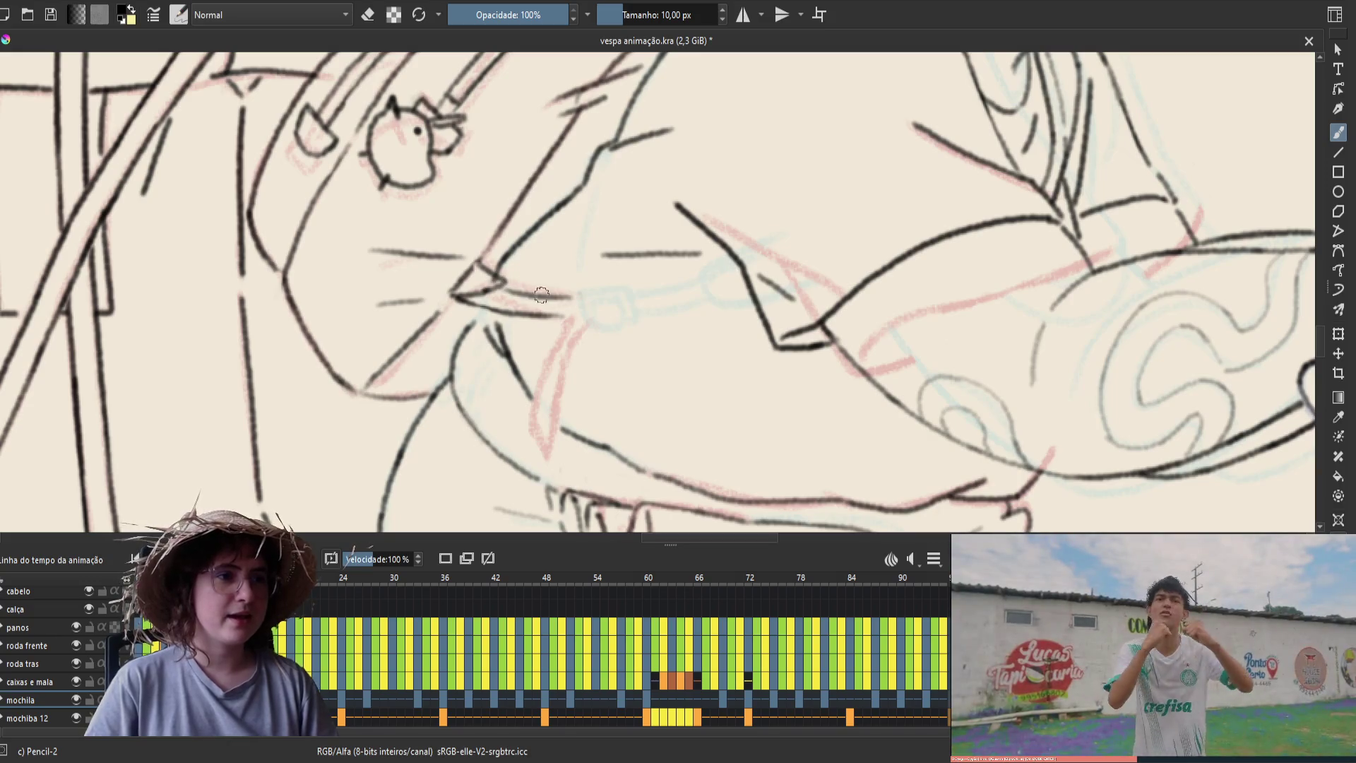
Try a strap line from the beak tip, undo it, and compare the strap across neighbouring frames
drag(572, 296, 484, 280)
key(ctrl+z)
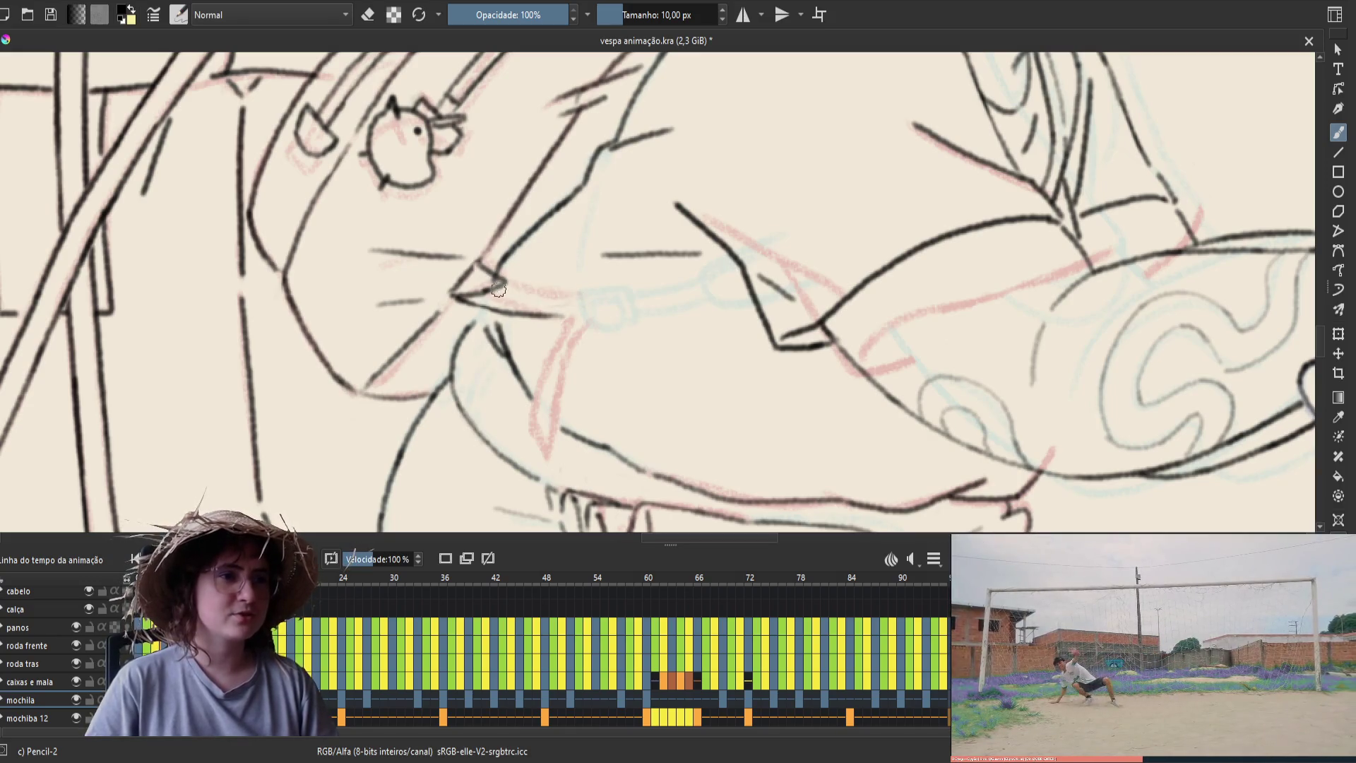
key(Right)
key(Left)
key(Right)
key(Left)
key(Right)
key(Left)
key(Right)
key(Left)
key(Right)
key(Left)
key(Right)
key(Left)
key(Right)
key(Left)
key(Right)
key(Left)
key(Right)
key(Left)
key(Left)
Redraw the strap line right of the beak and save vespa animação.kra
drag(498, 284, 572, 296)
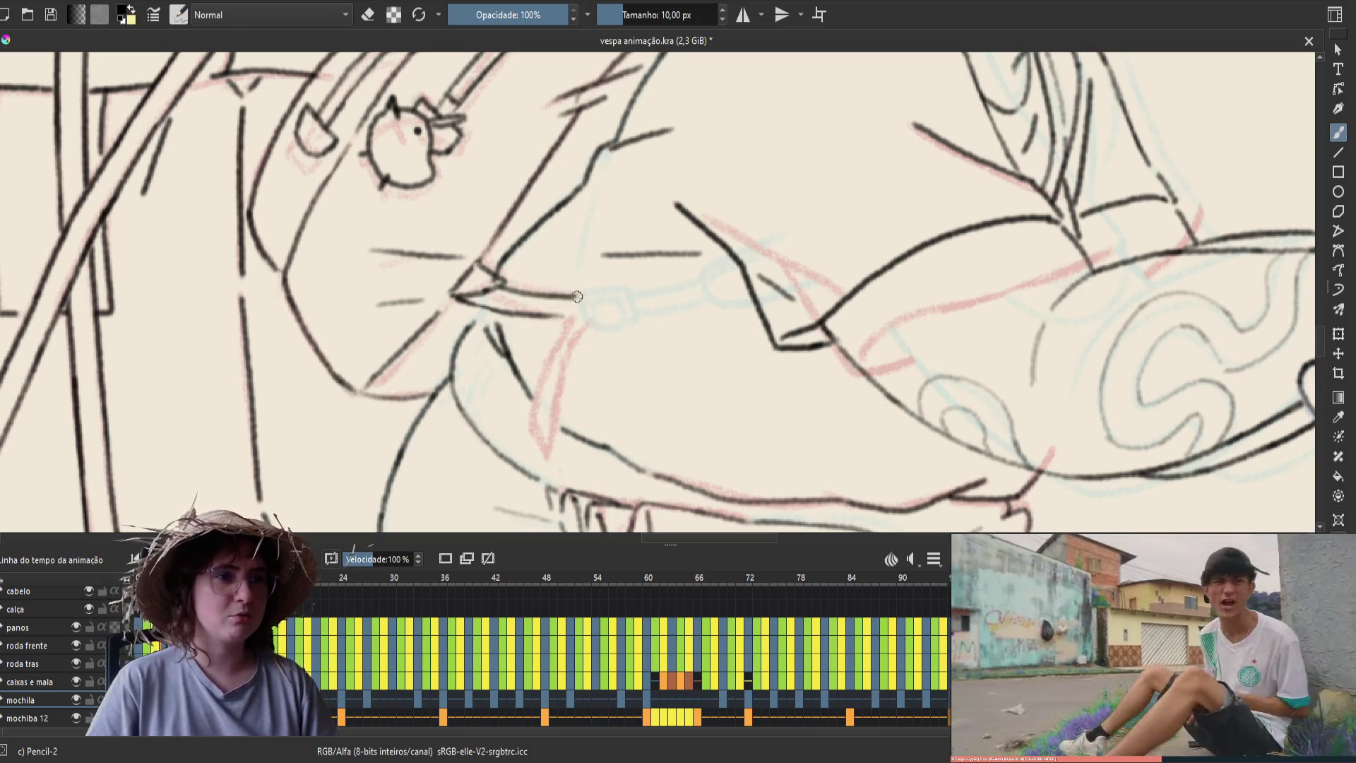
key(ctrl+s)
key(m)
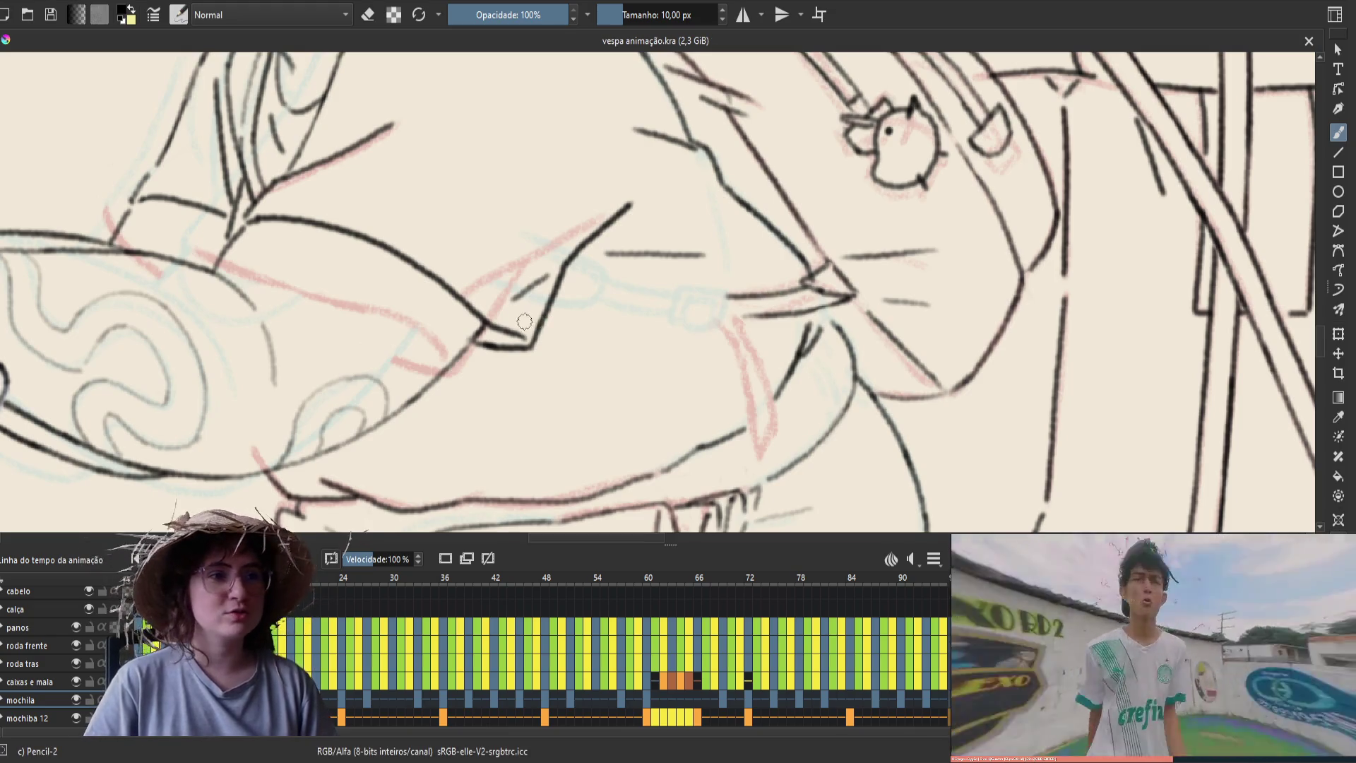
Erase a stray bit near the strap and reshape the strap end at the beak
scroll(565, 364, up, 2)
key(e)
drag(717, 369, 734, 382)
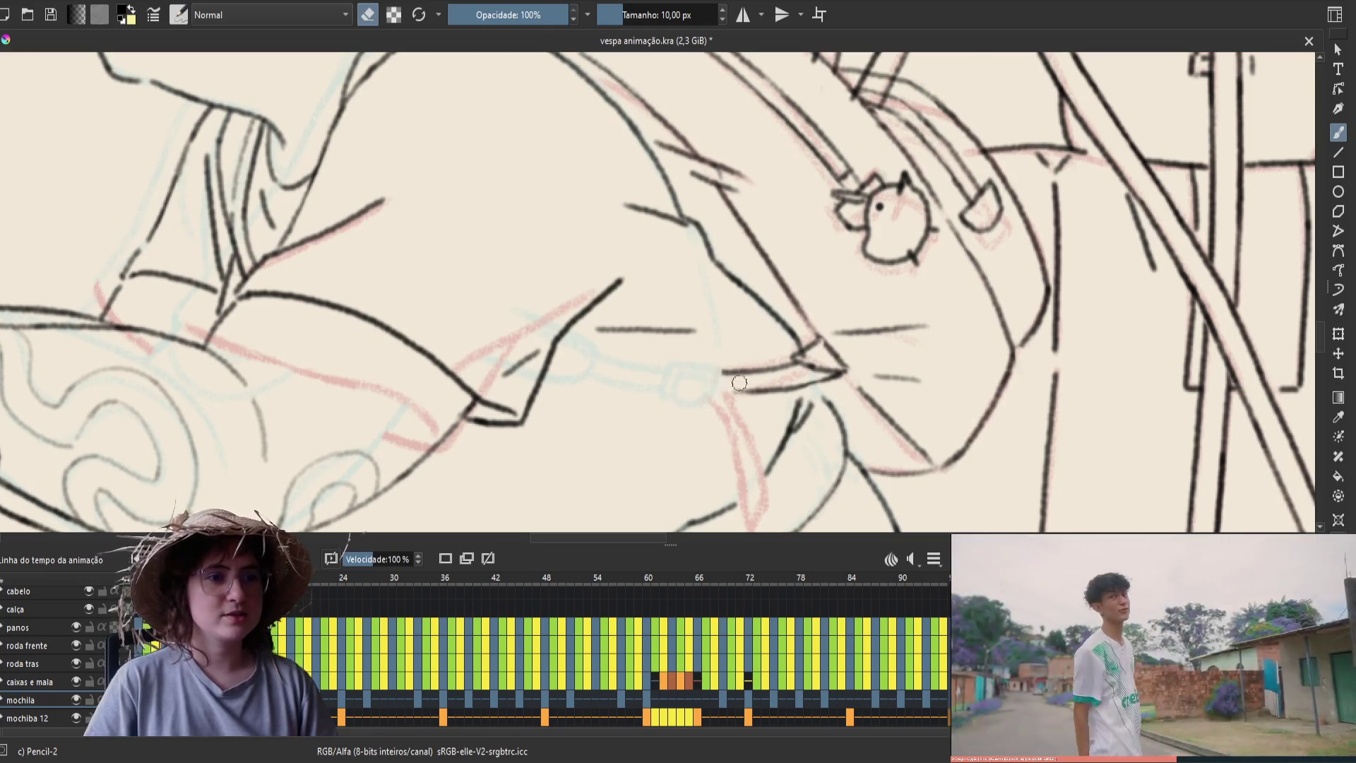
key(e)
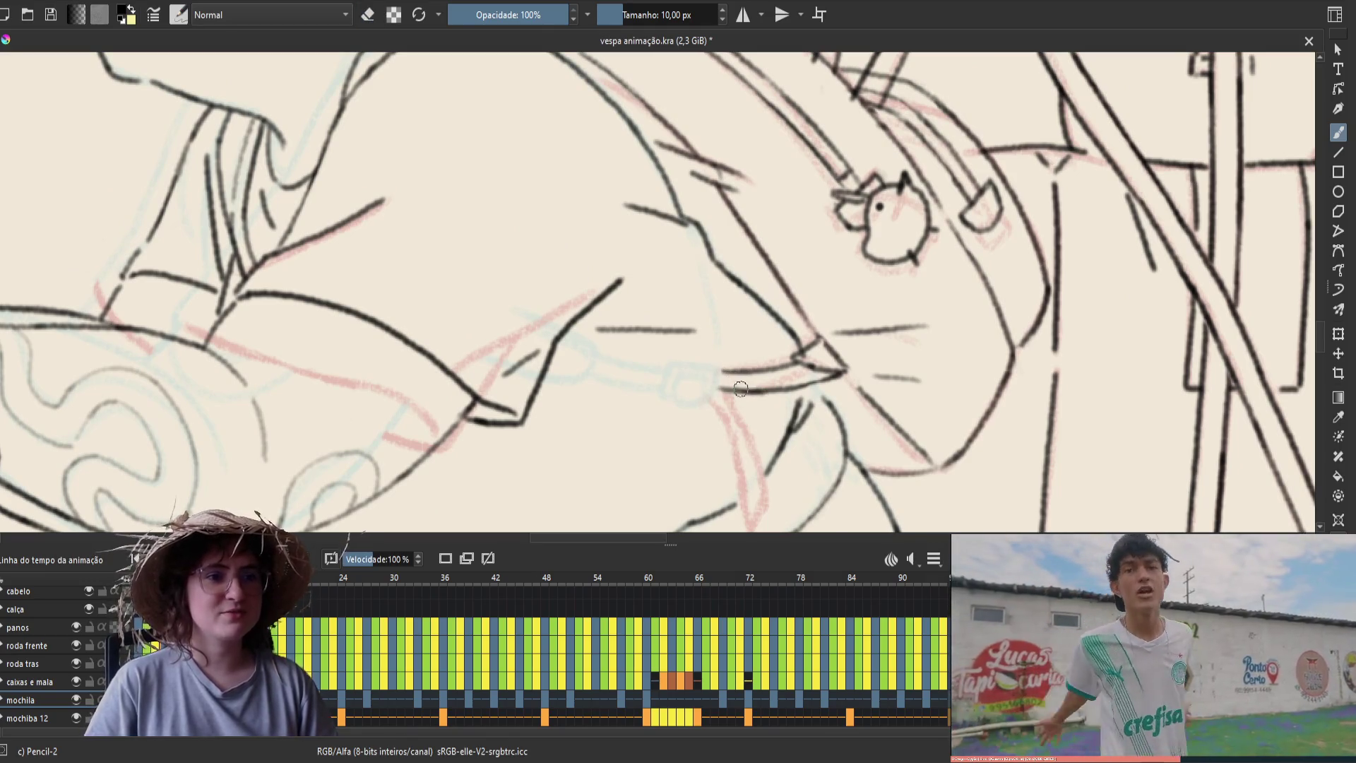
key(e)
mouse_move(779, 373)
mouse_down()
mouse_move(798, 360)
mouse_move(785, 364)
mouse_up()
key(e)
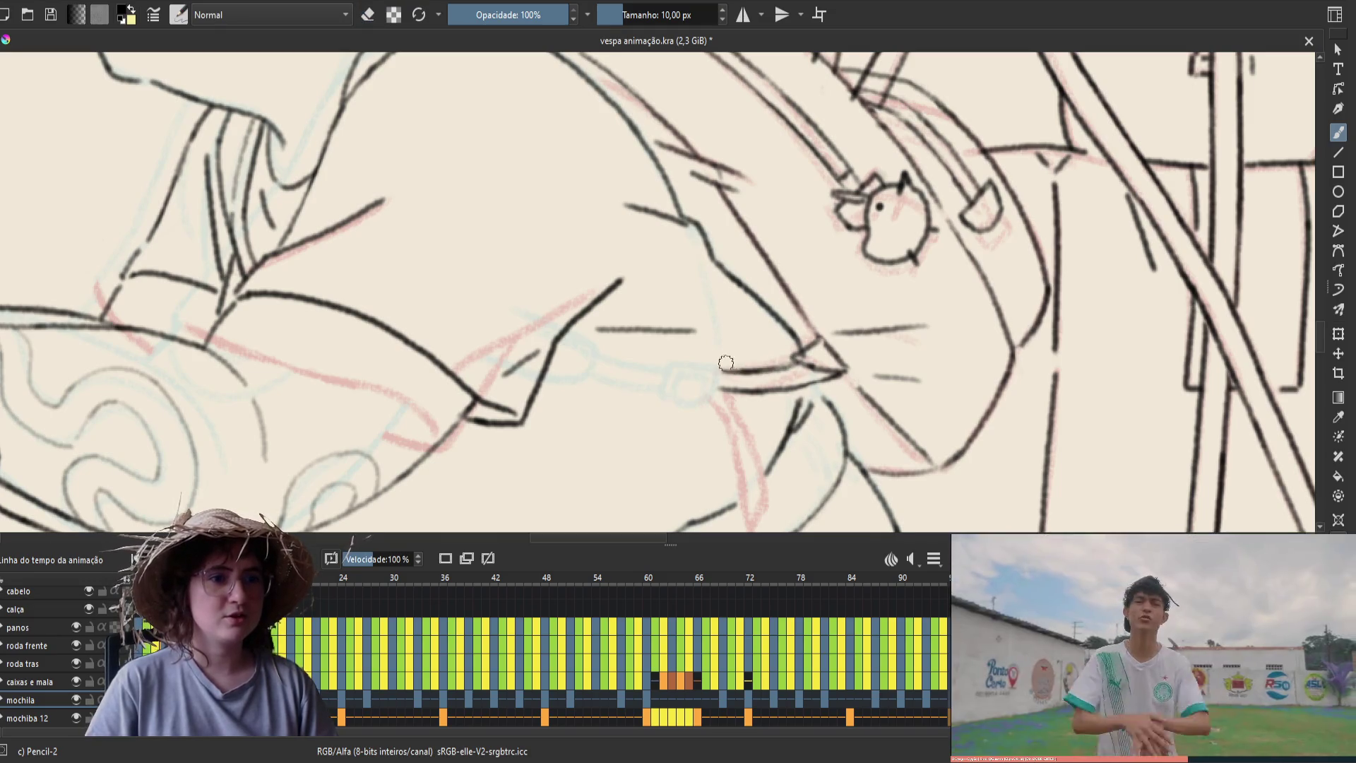
Compare this frame's buckle sketch with the neighbouring frame's inked buckle, toggling between eraser and brush
key(Left)
key(Right)
key(Left)
key(Right)
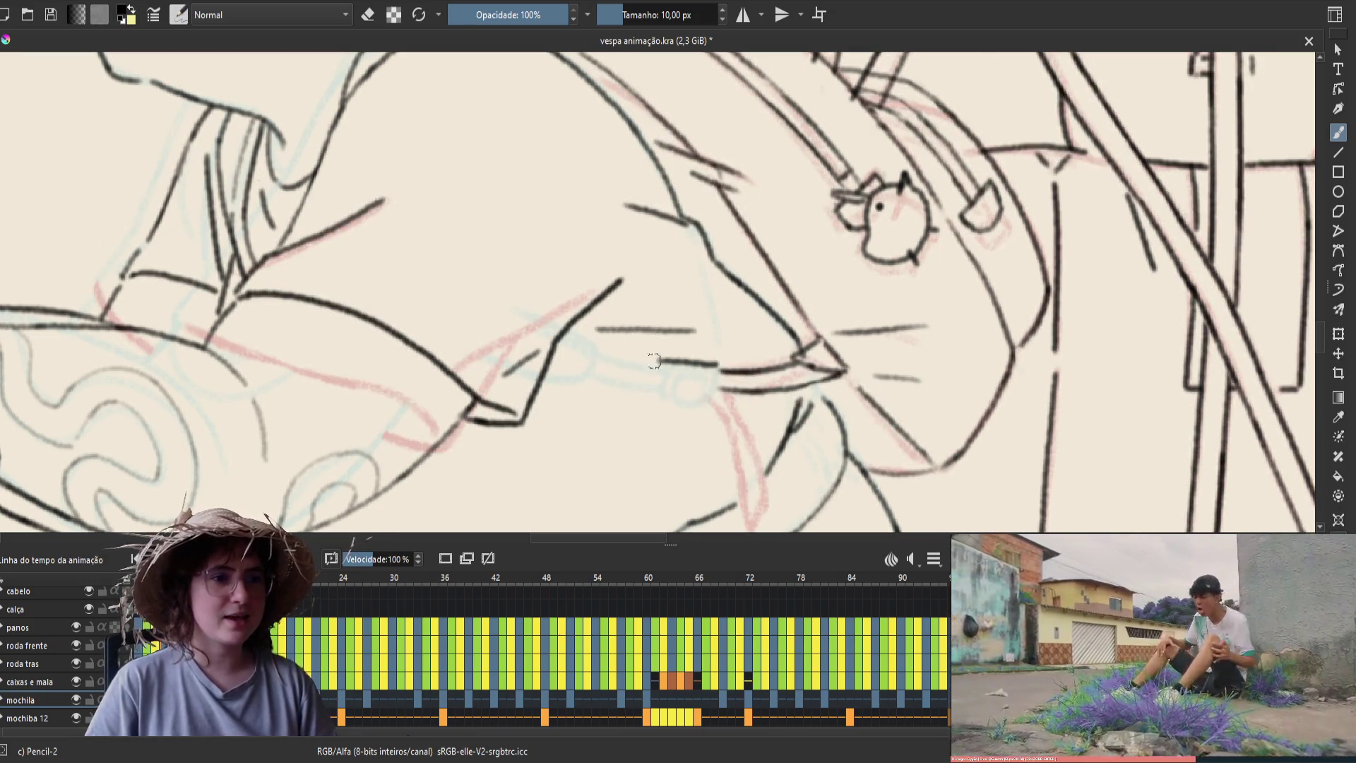
key(Left)
key(Right)
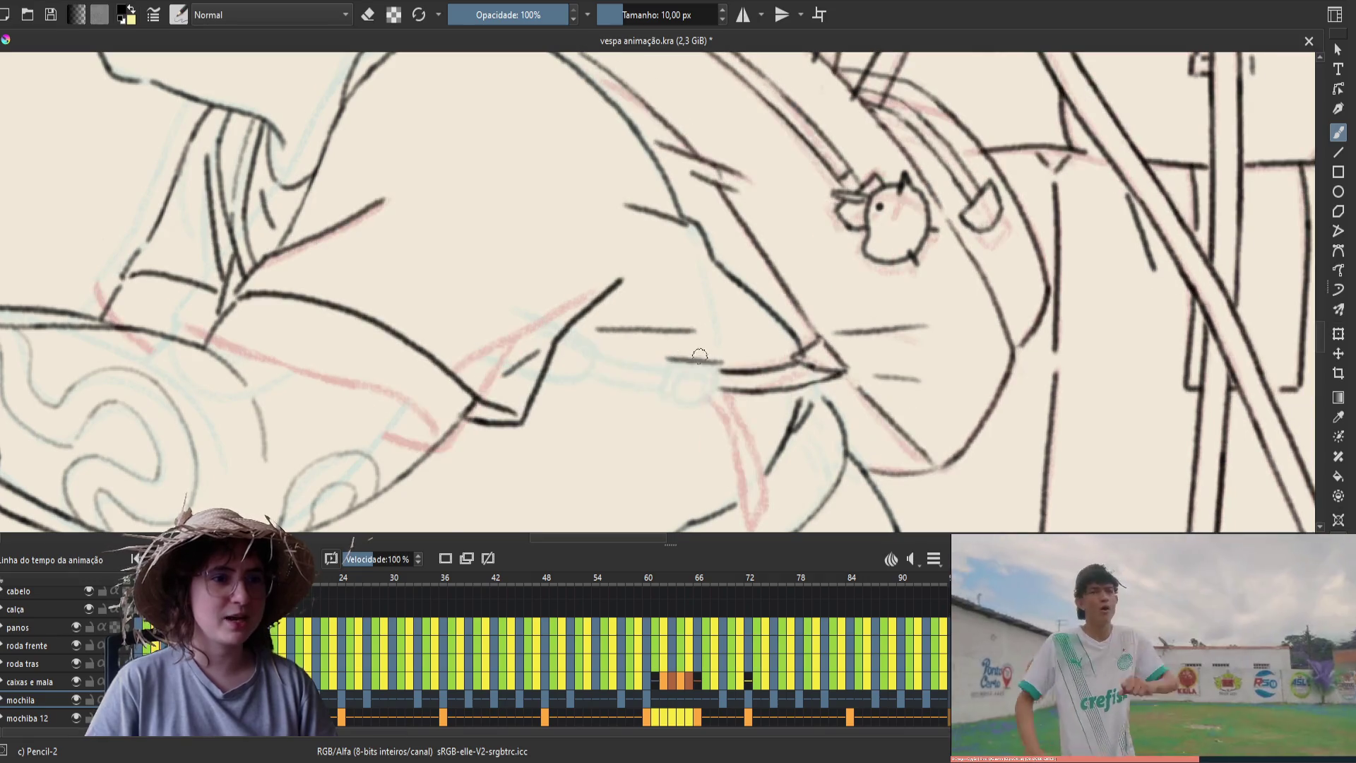
key(e)
key(e)
key(Left)
key(Right)
key(Left)
key(Right)
key(e)
key(e)
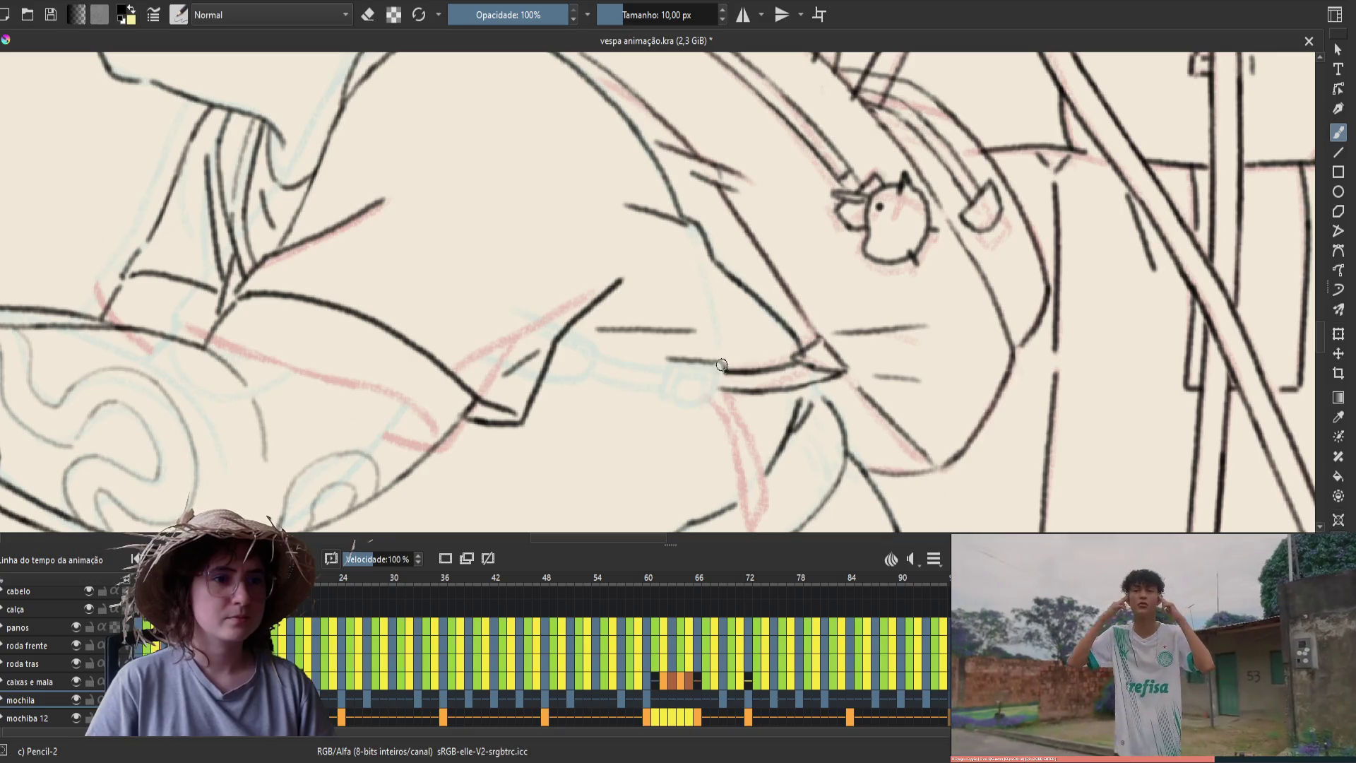
key(Left)
key(Right)
key(e)
key(Left)
key(Right)
key(e)
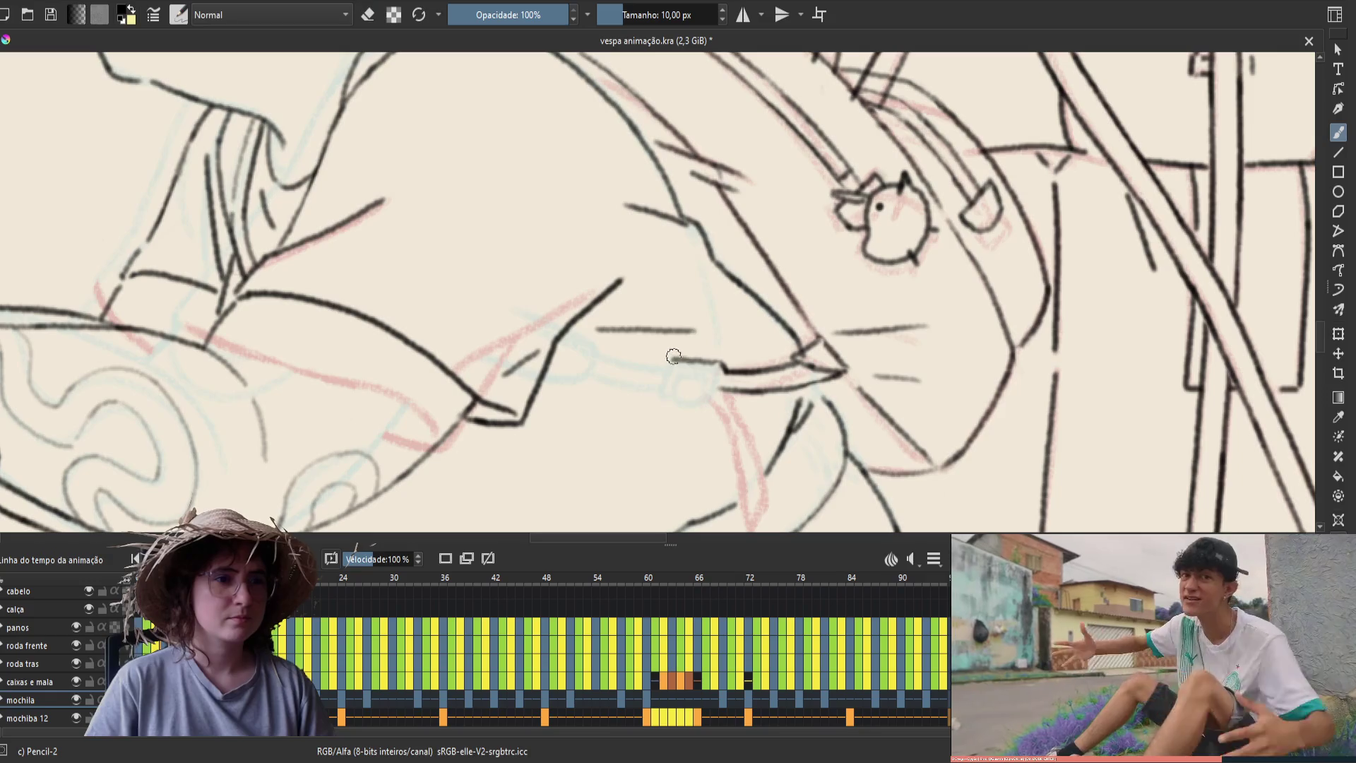
key(Left)
key(Right)
key(Left)
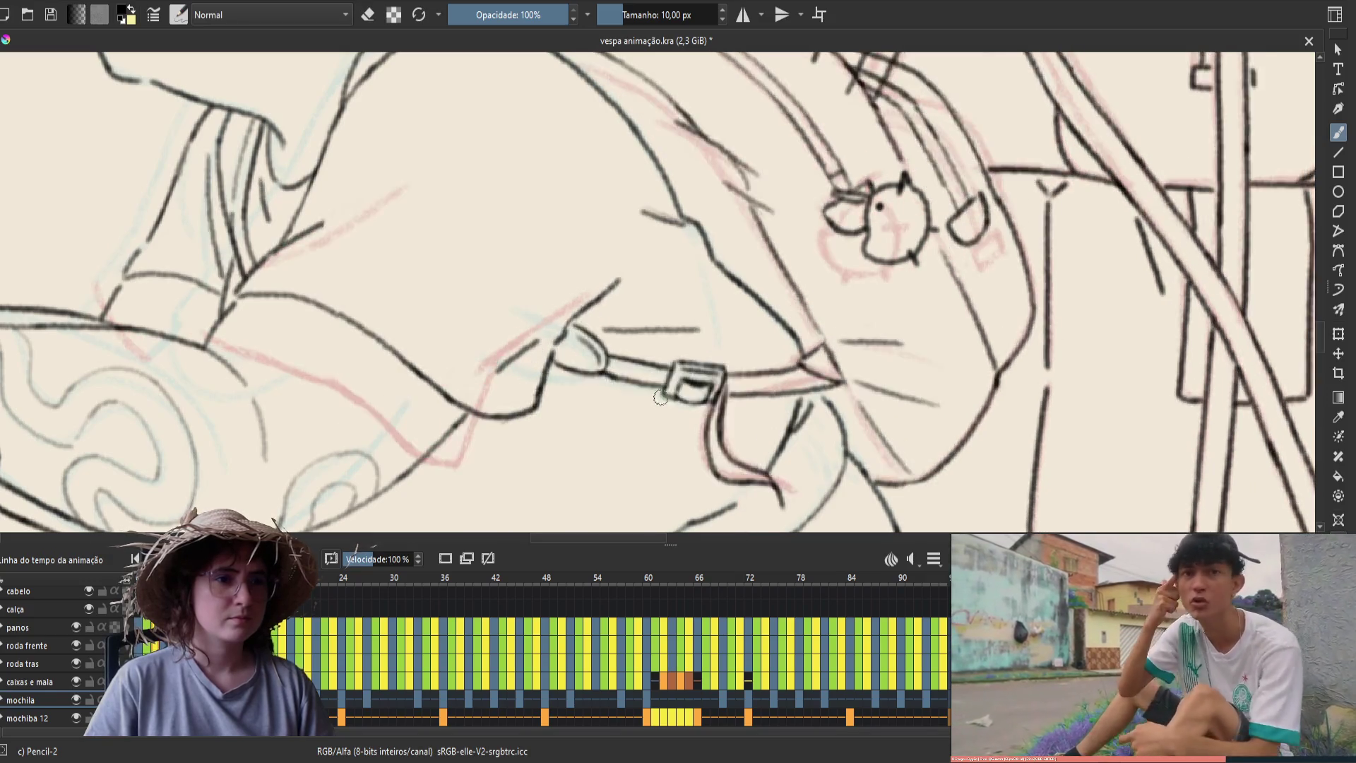
key(Right)
key(e)
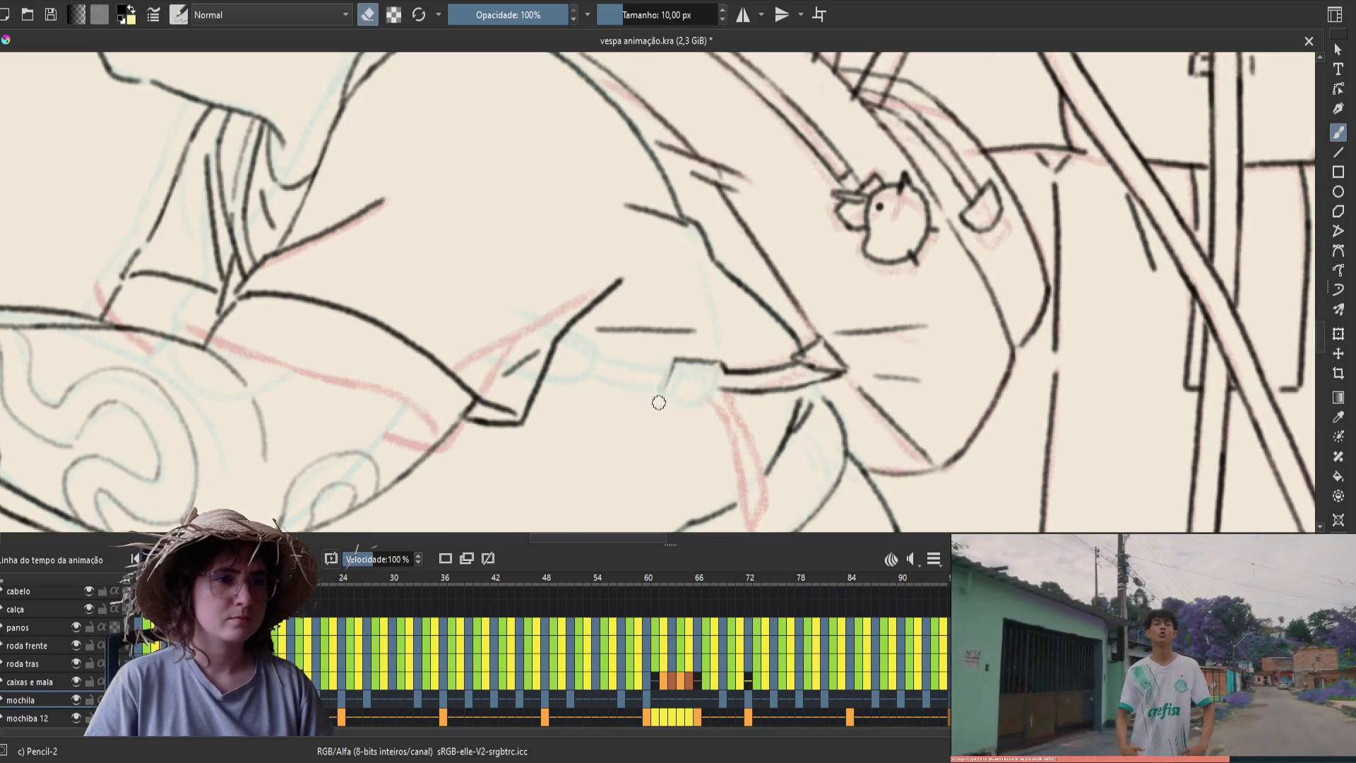
key(e)
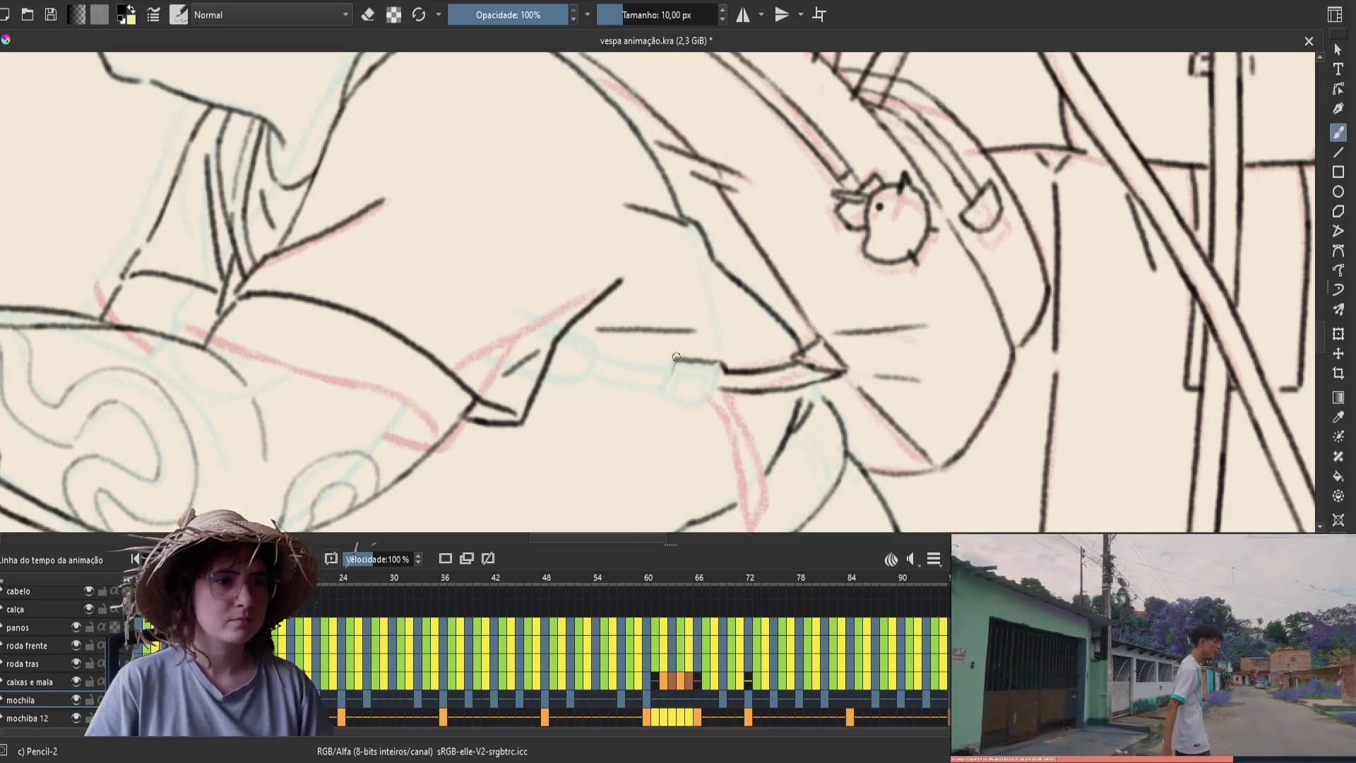
Redraw the buckle side as a shorter vertical line and save the file
key(ctrl+z)
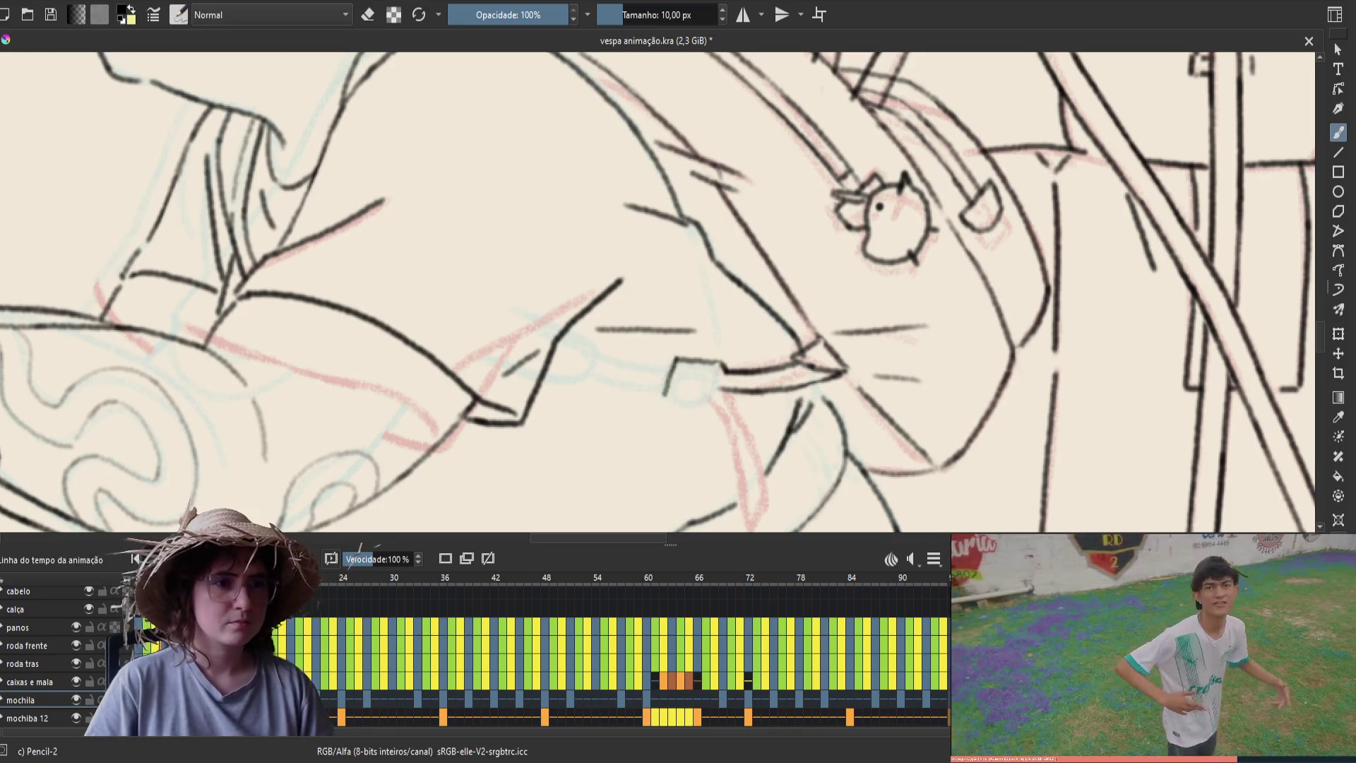
key(ctrl+z)
drag(675, 360, 671, 380)
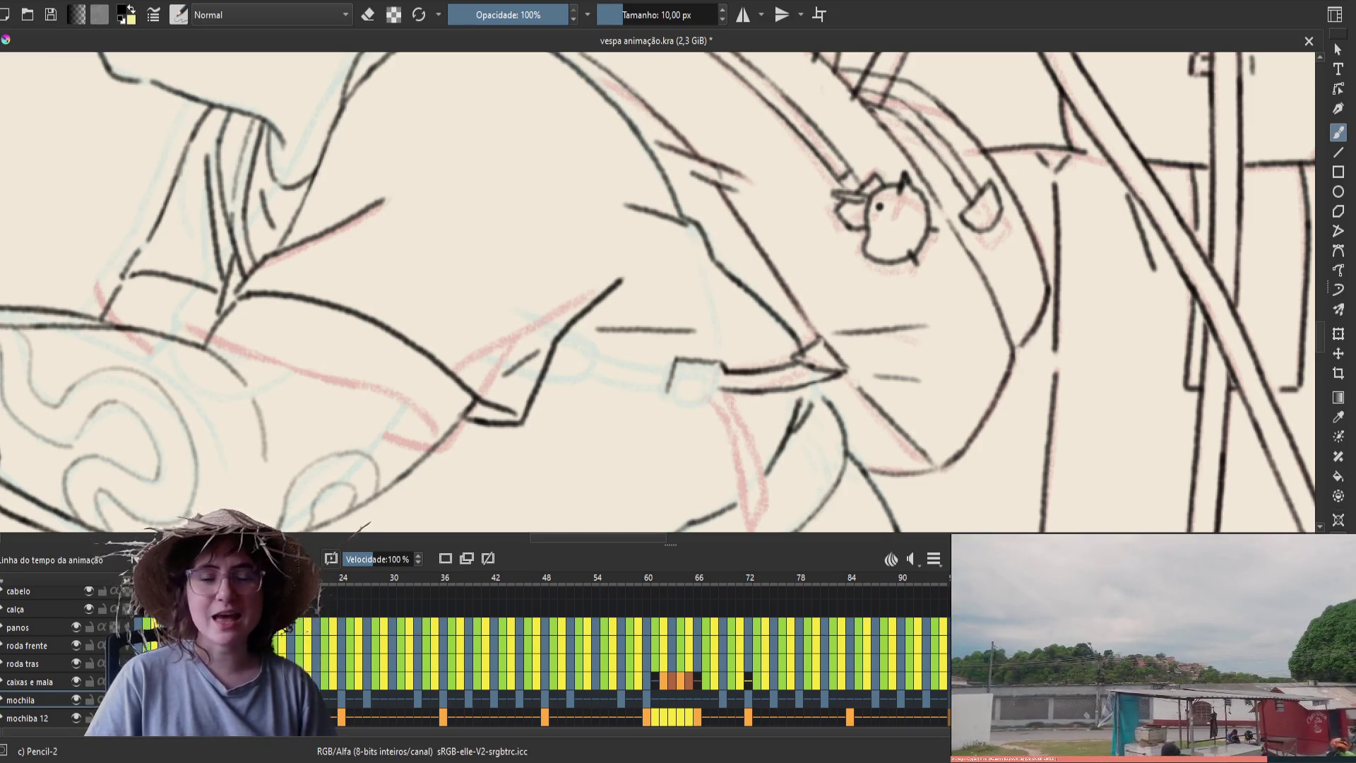
key(ctrl+s)
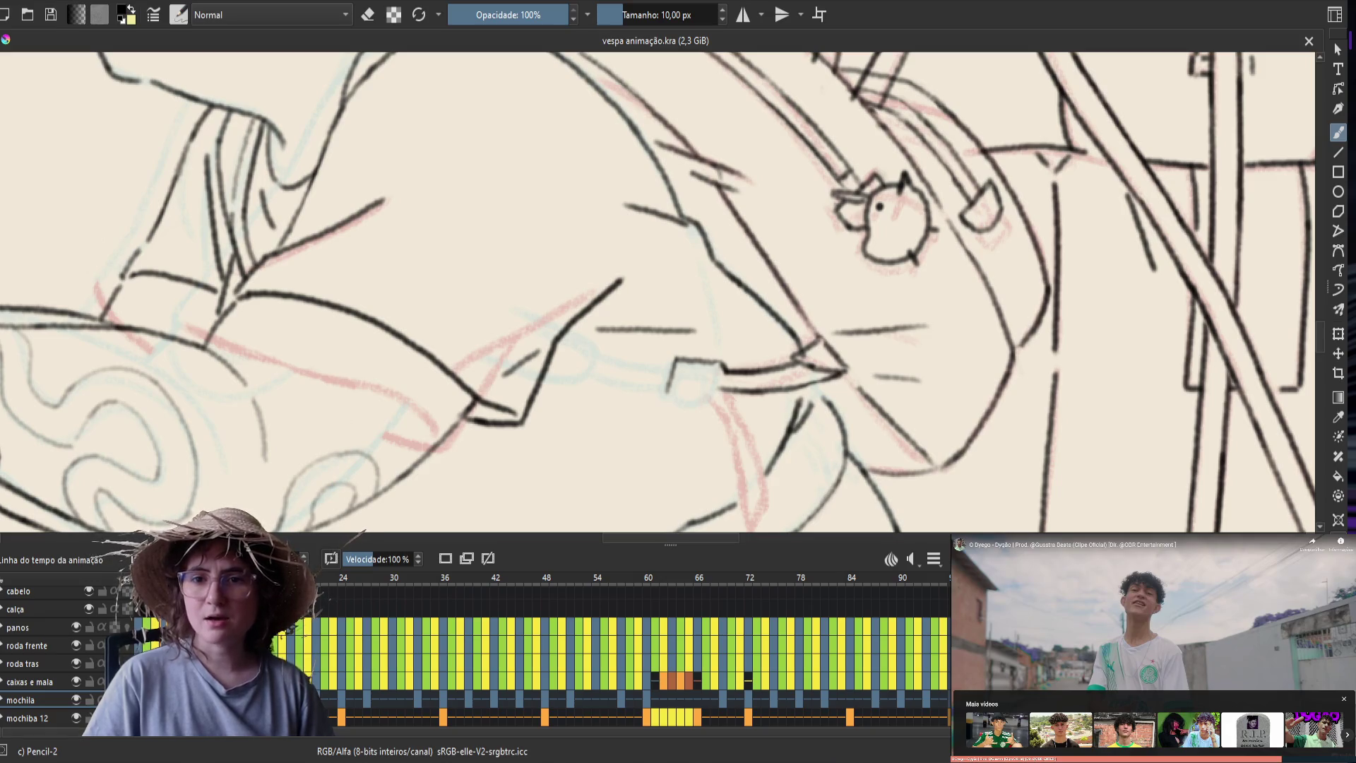
key(alt+Tab)
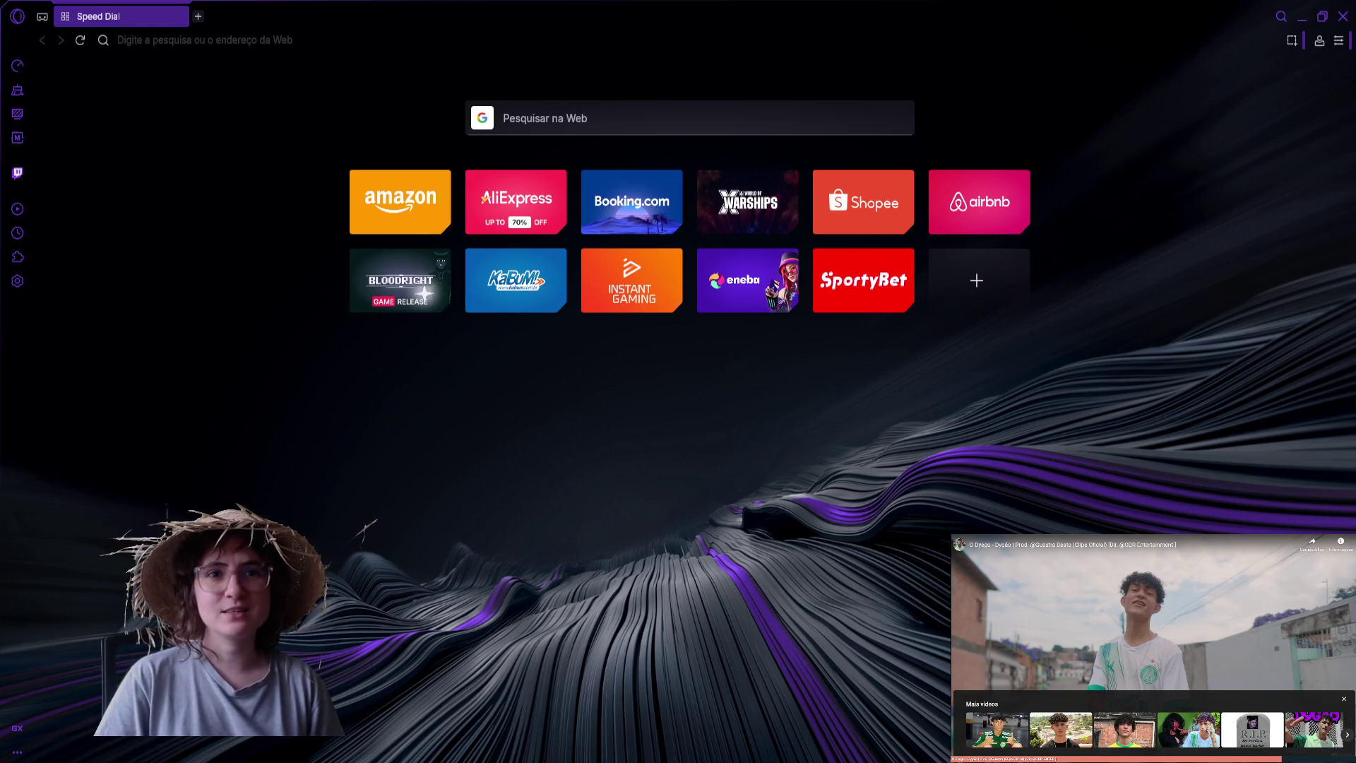
Reload the Speed Dial page and close the betting site tab
key(F5)
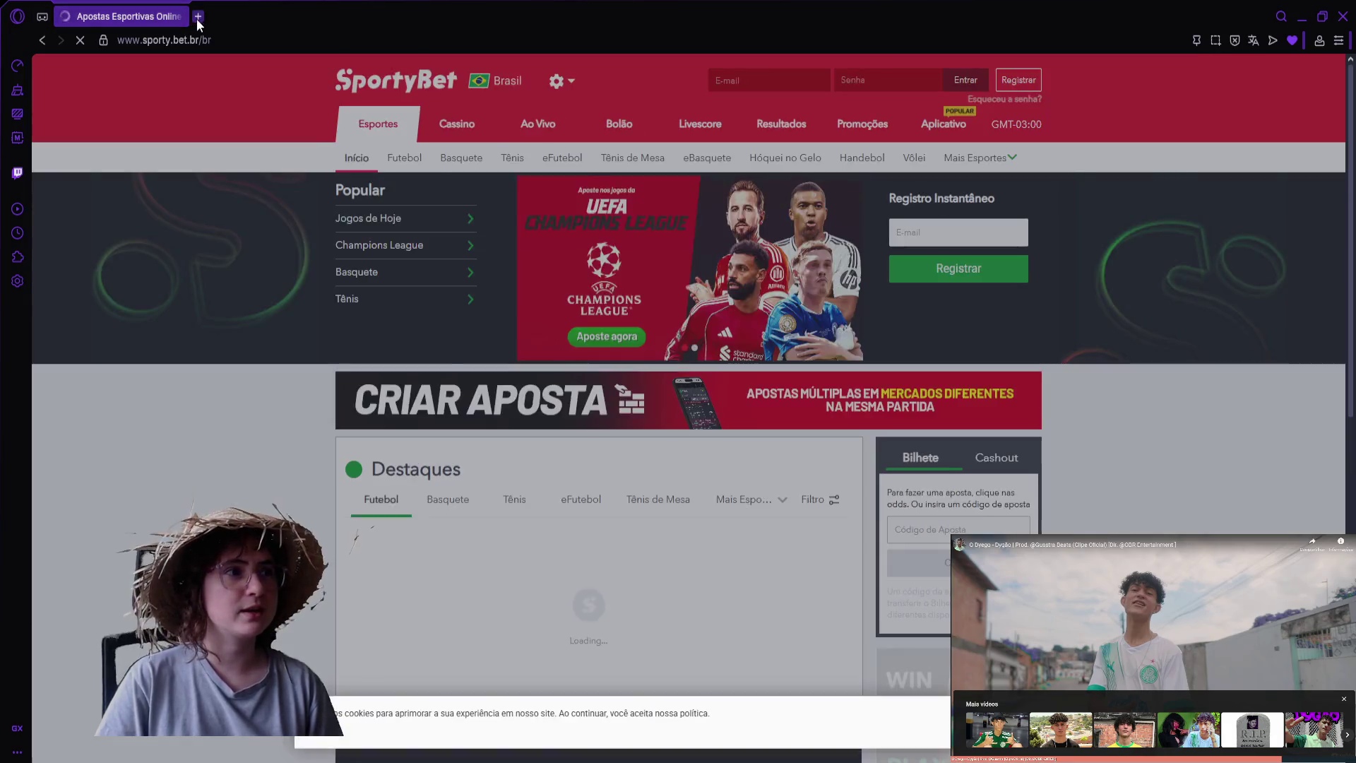
click(198, 16)
click(177, 17)
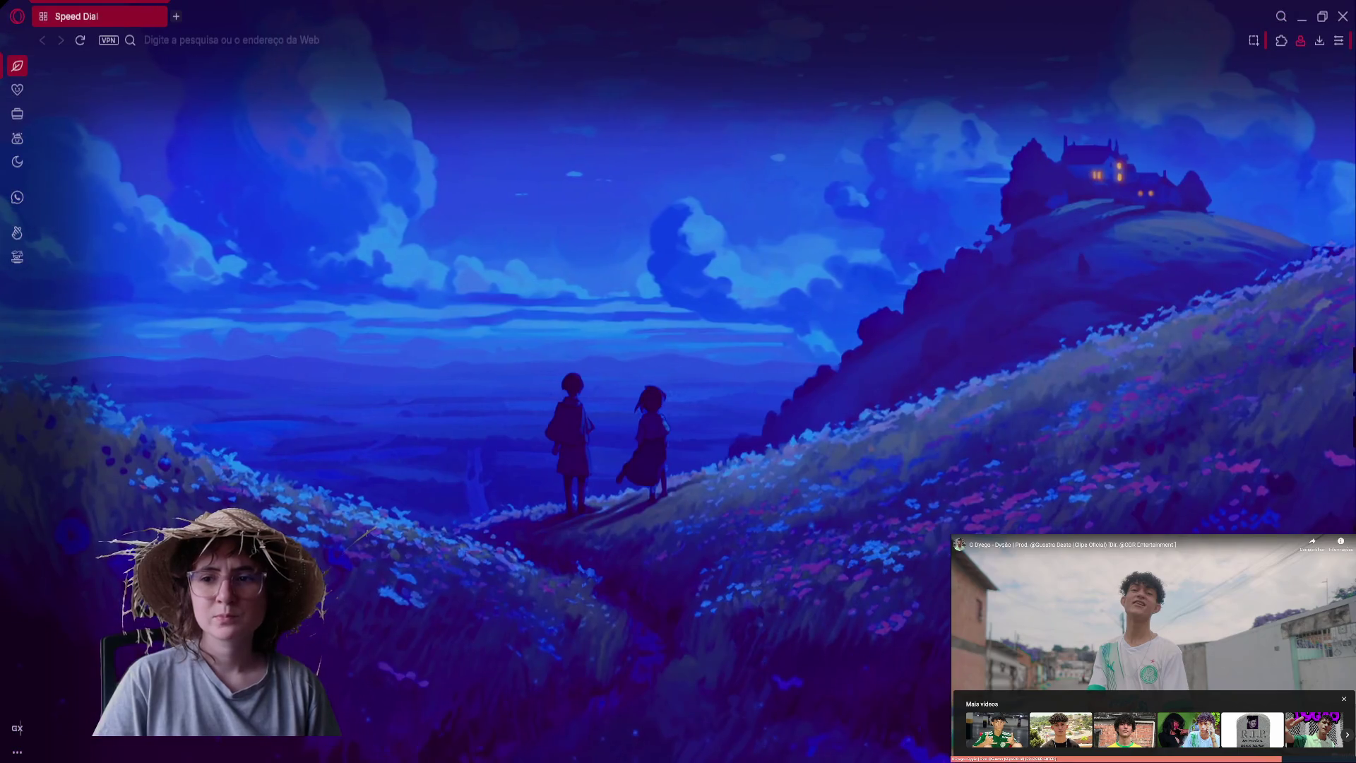
Load the copied Instagram reel link in a new tab
key(ctrl+t)
key(ctrl+v)
key(Return)
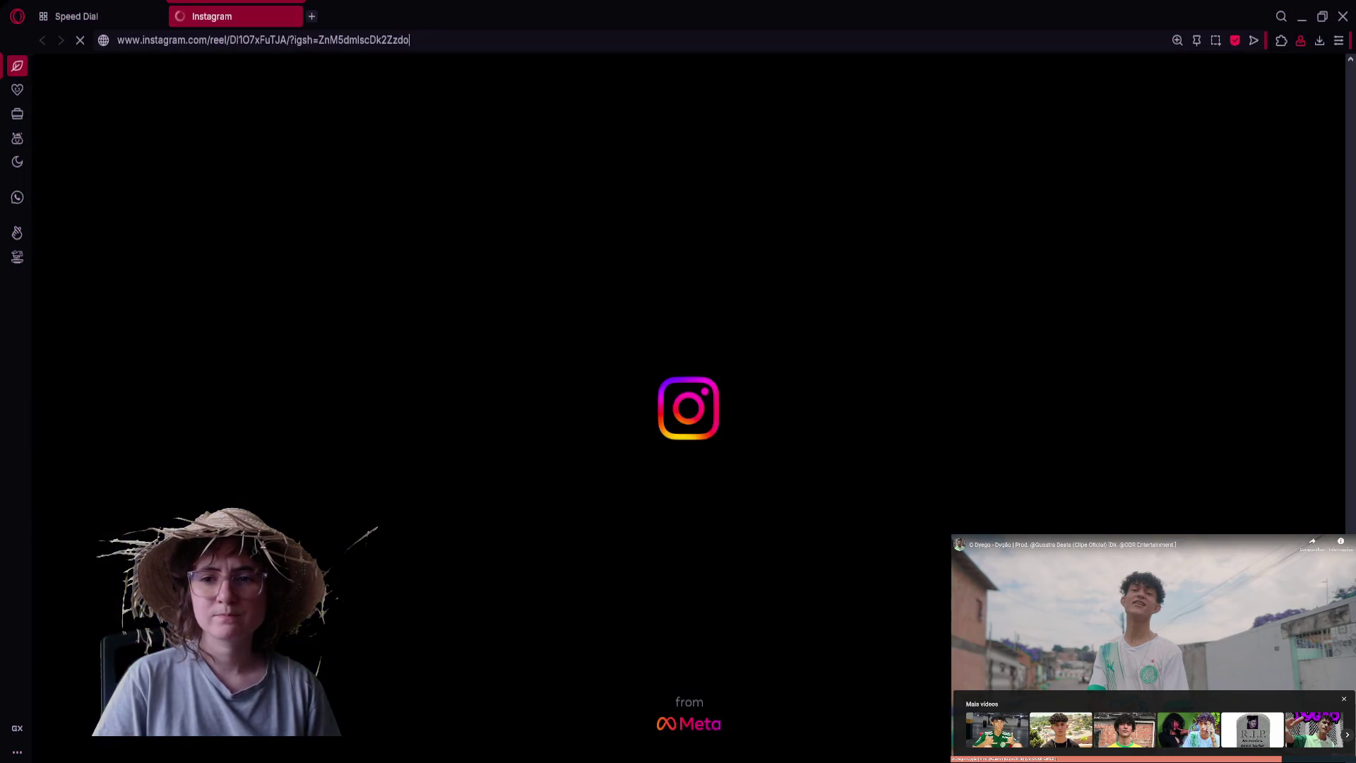
Open the soup-day reel in another tab, return to the home-decor reel and unmute it
key(alt+Return)
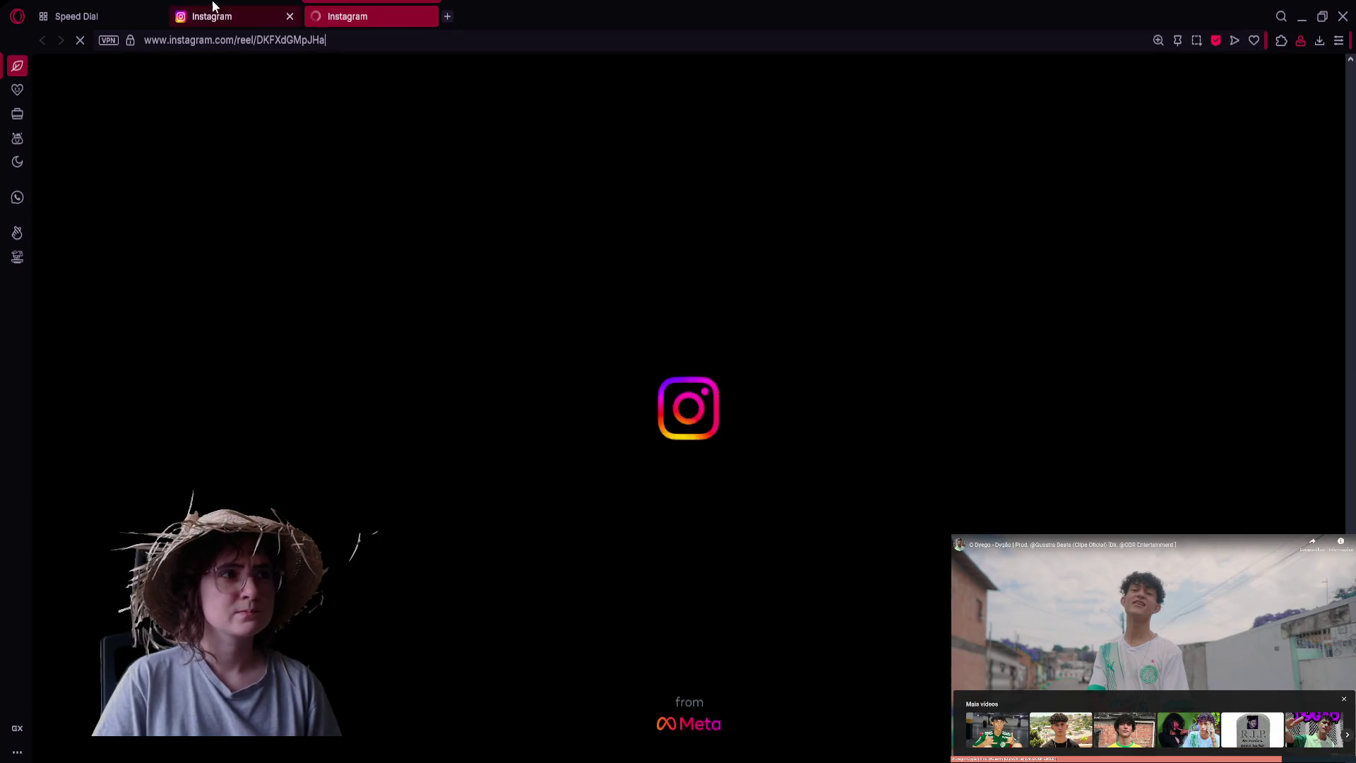
click(233, 15)
key(ctrl+Tab)
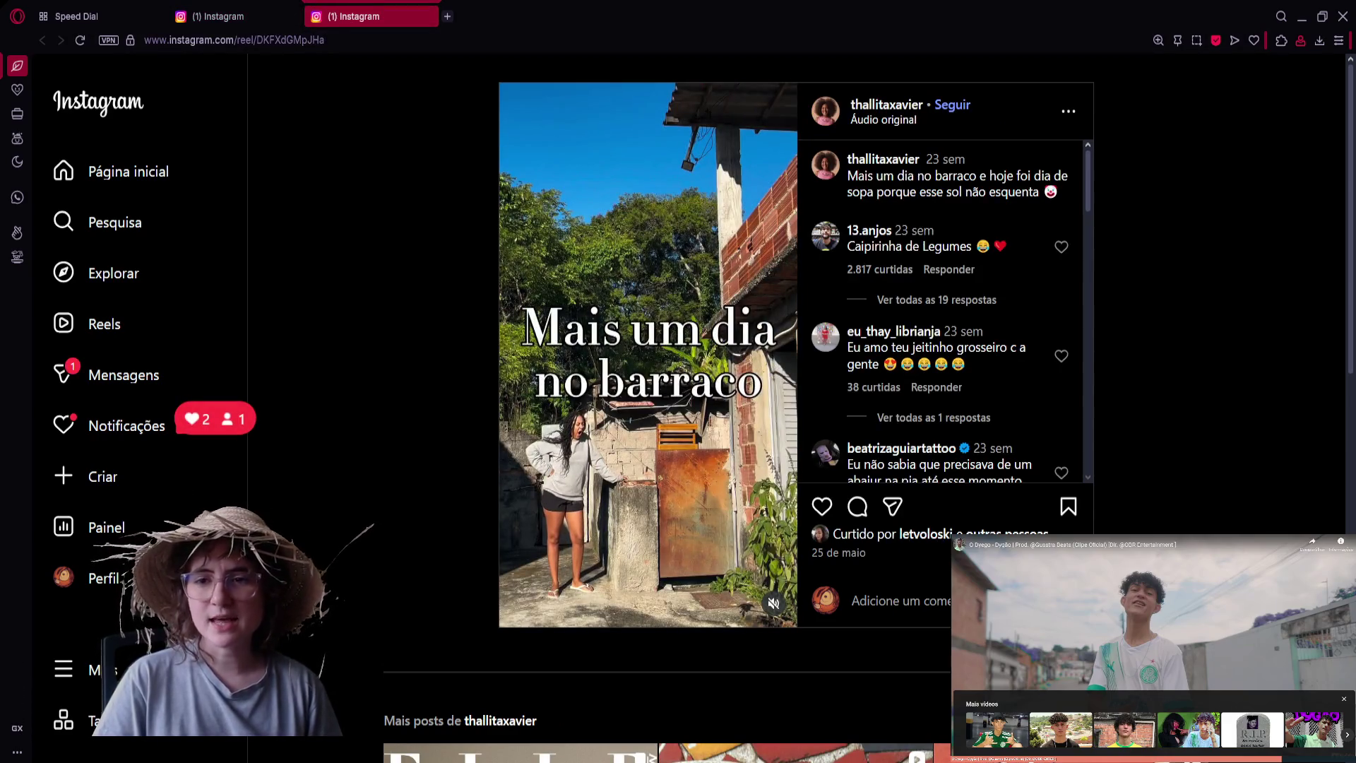
key(ctrl+Tab)
key(ctrl+Tab)
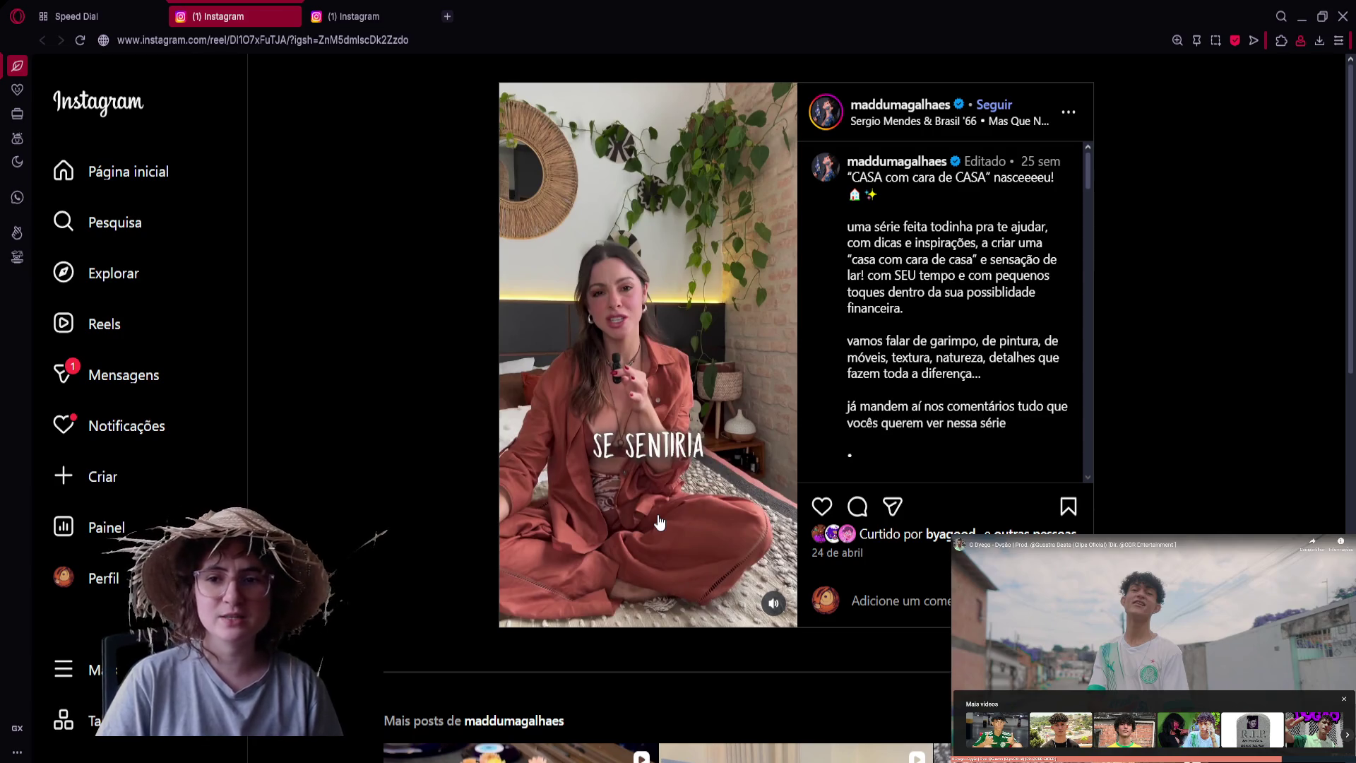
click(659, 523)
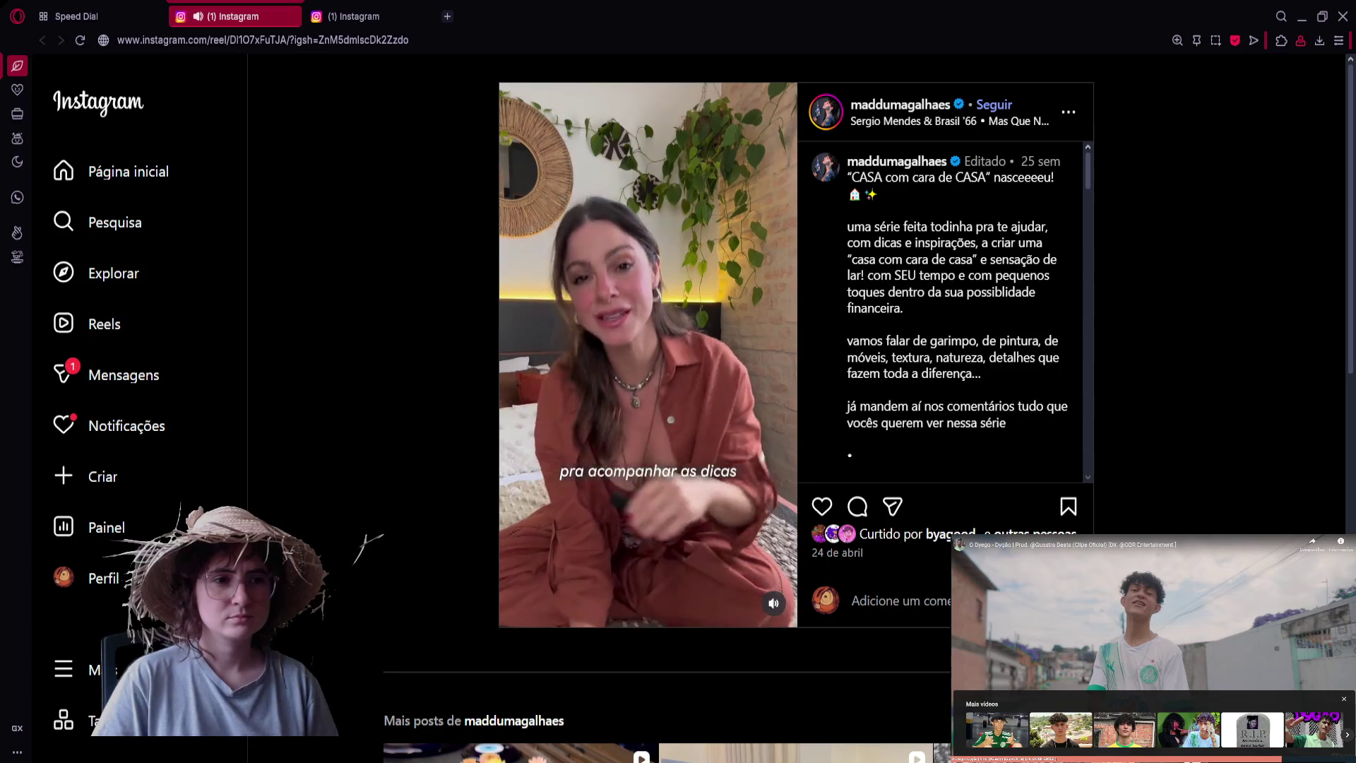
Like the home-decor reel, then switch to the soup-day reel and like it
double_click(599, 441)
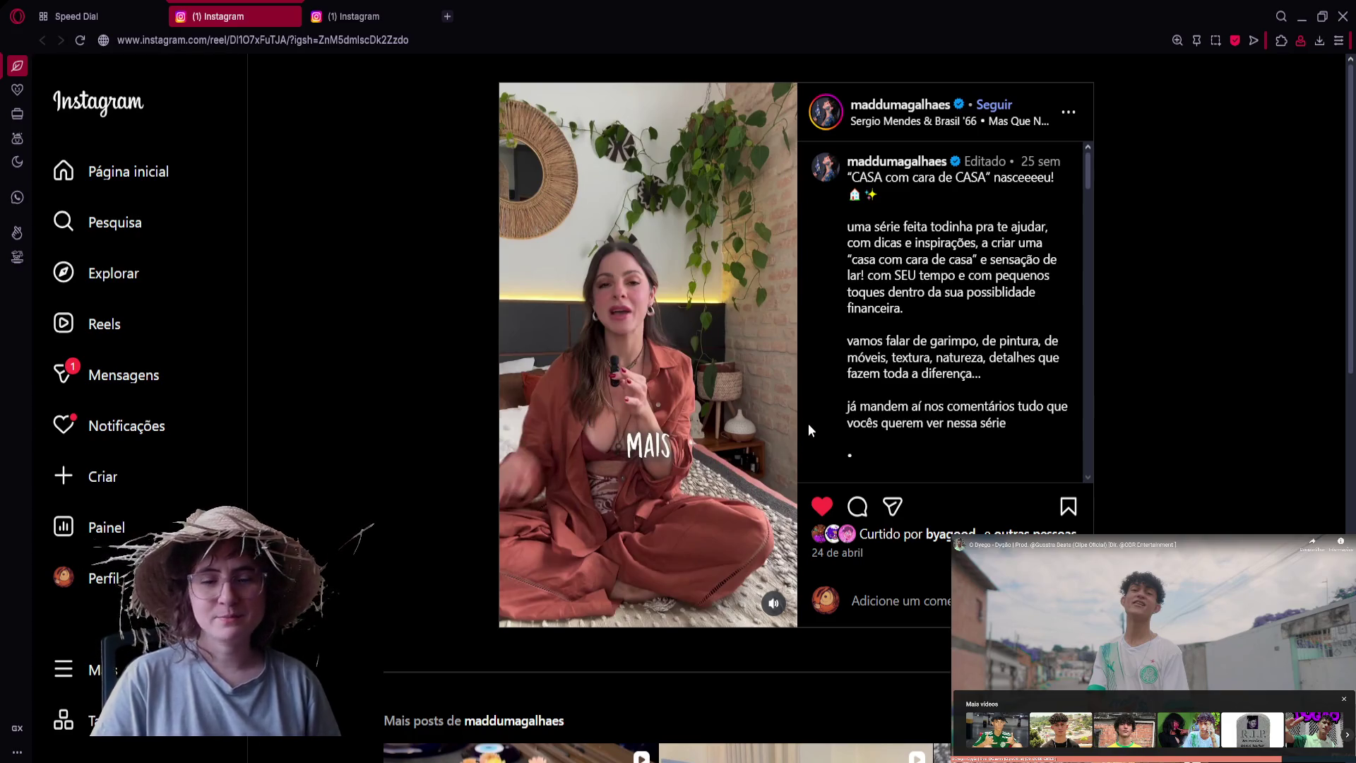
click(379, 17)
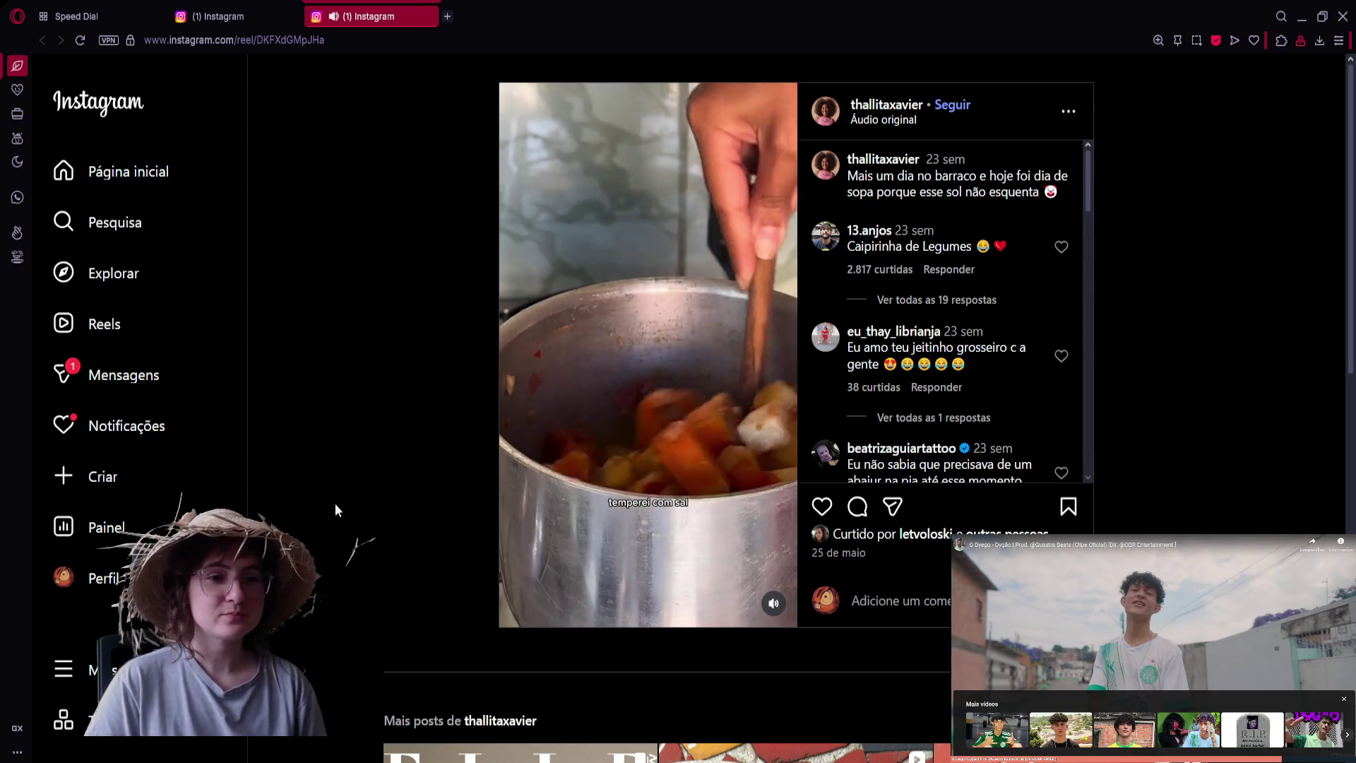
click(825, 508)
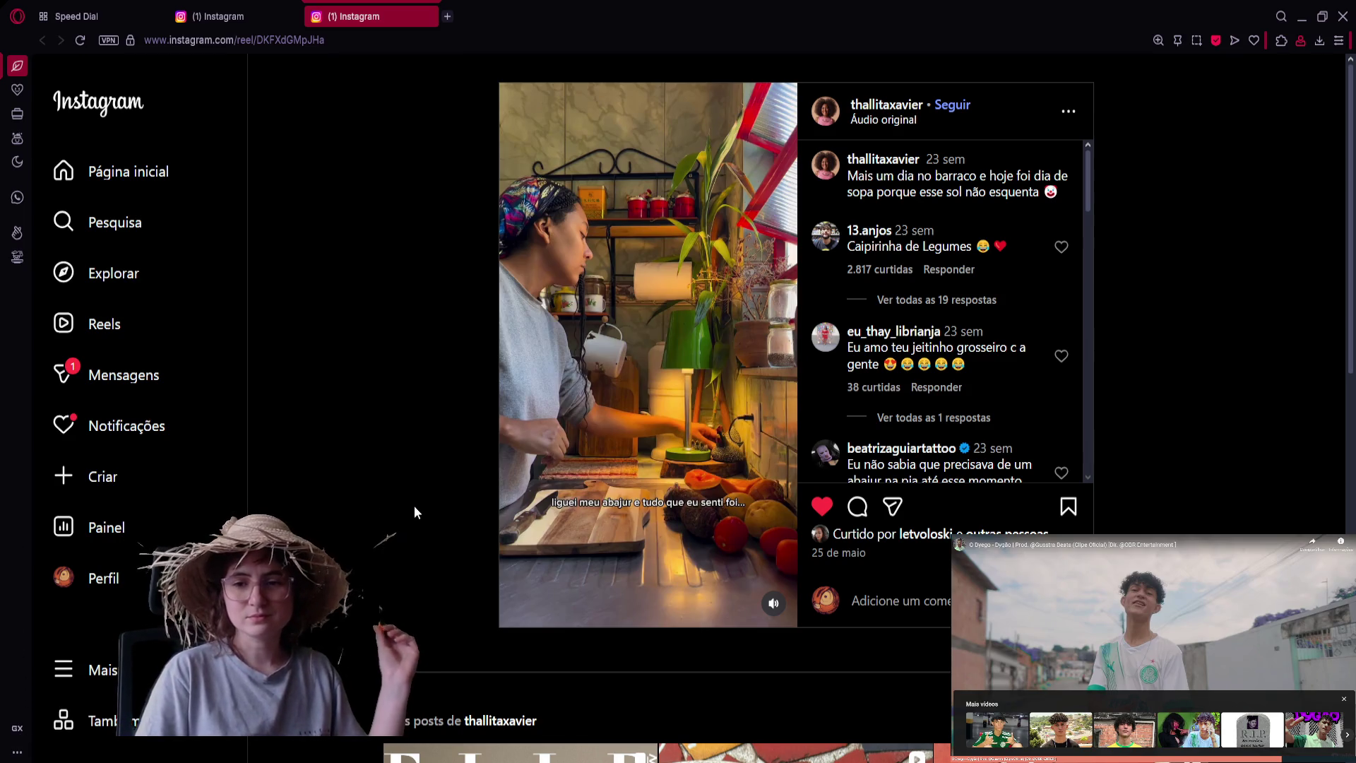
Resume the soup-day reel with sound, then mute it
click(572, 455)
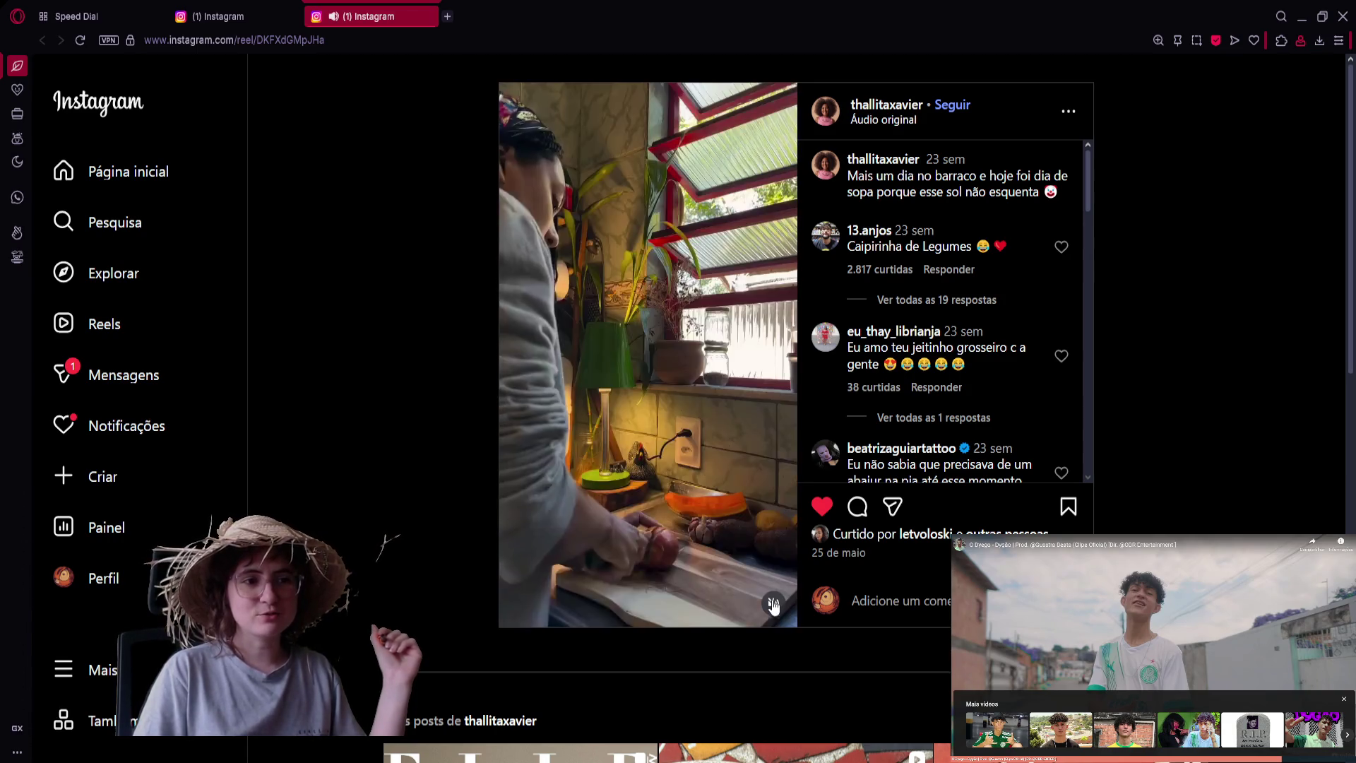
click(773, 604)
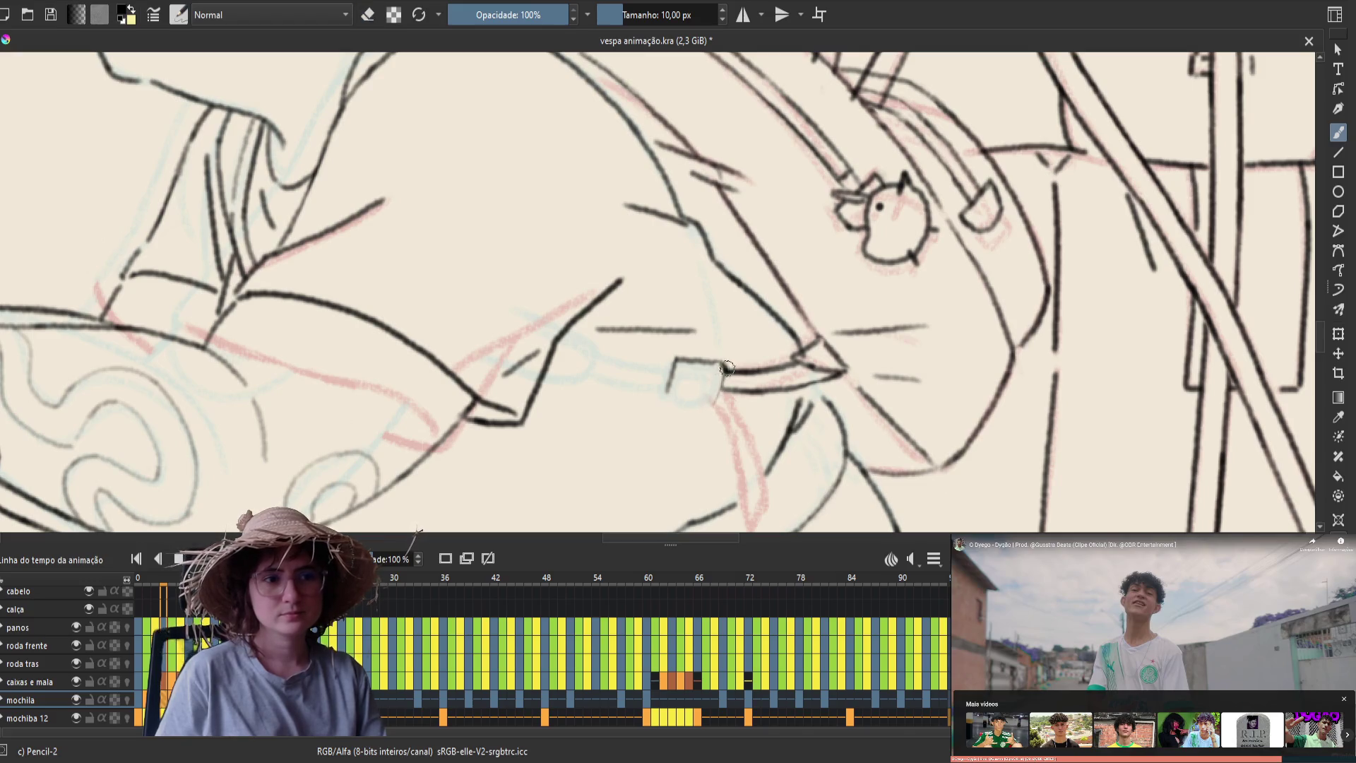
Step to the neighbouring frame to compare the inked strap
key(comma)
Flip back and forth between adjacent frames to check the strap and buckle
key(period)
key(comma)
key(period)
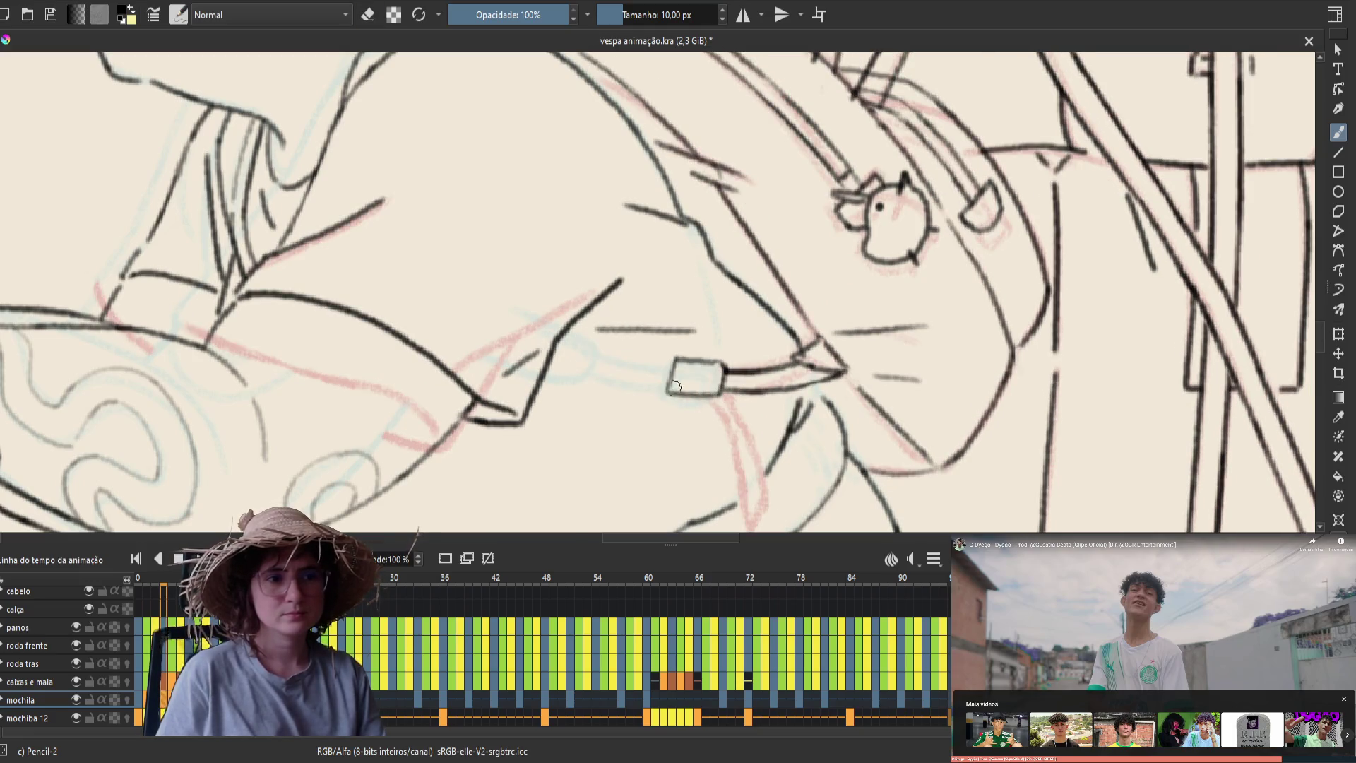
key(comma)
key(period)
key(comma)
key(period)
key(comma)
key(period)
key(comma)
key(period)
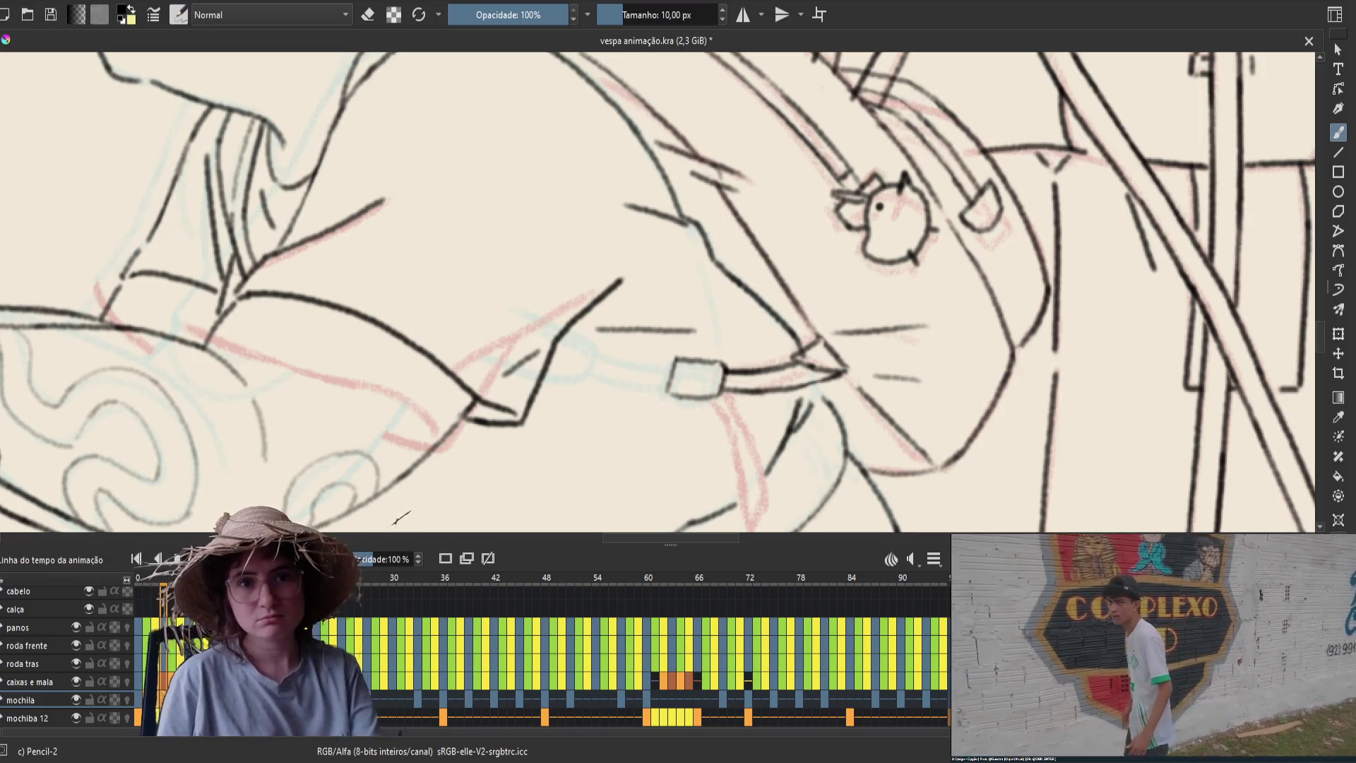
Shift the view to the strap area, check it across neighbouring frames, and save vespa animação.kra
drag(650, 368, 636, 425)
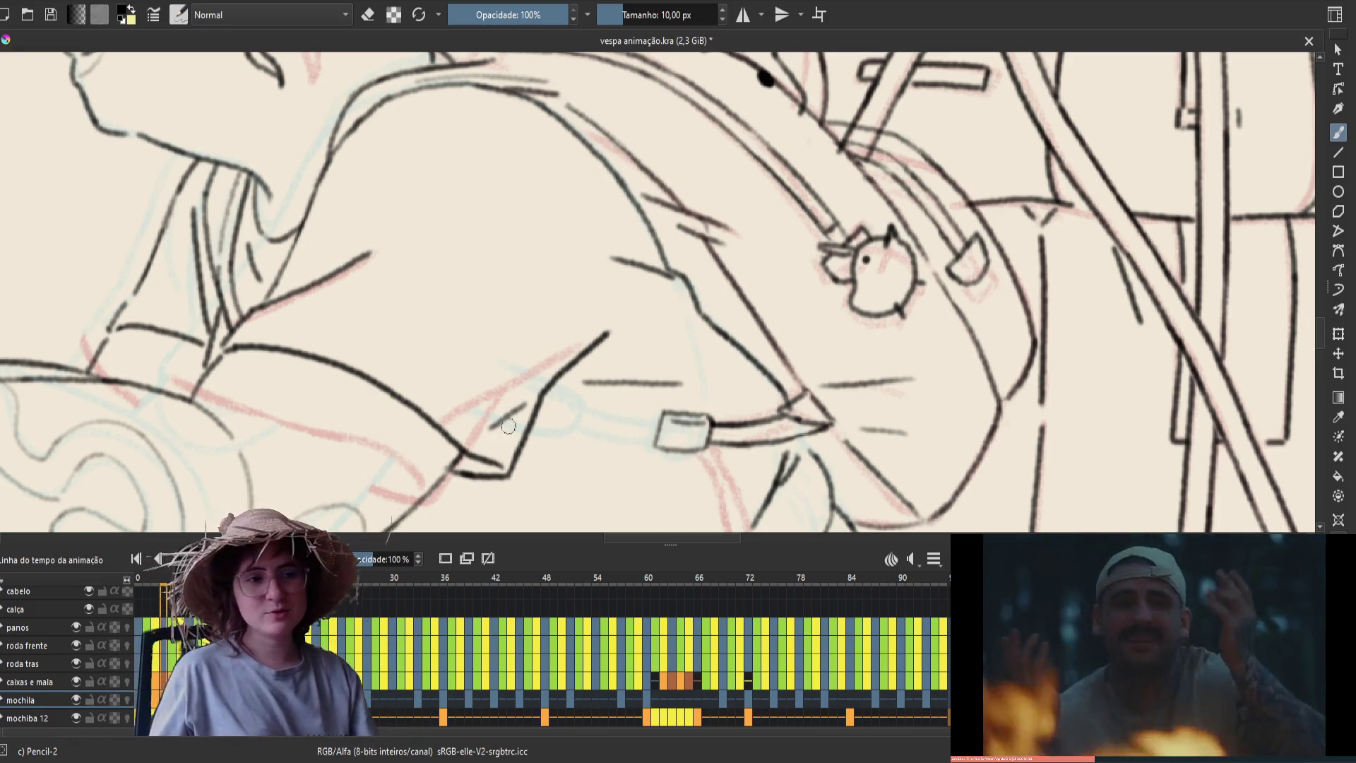
key(Right)
key(Left)
key(Right)
key(Left)
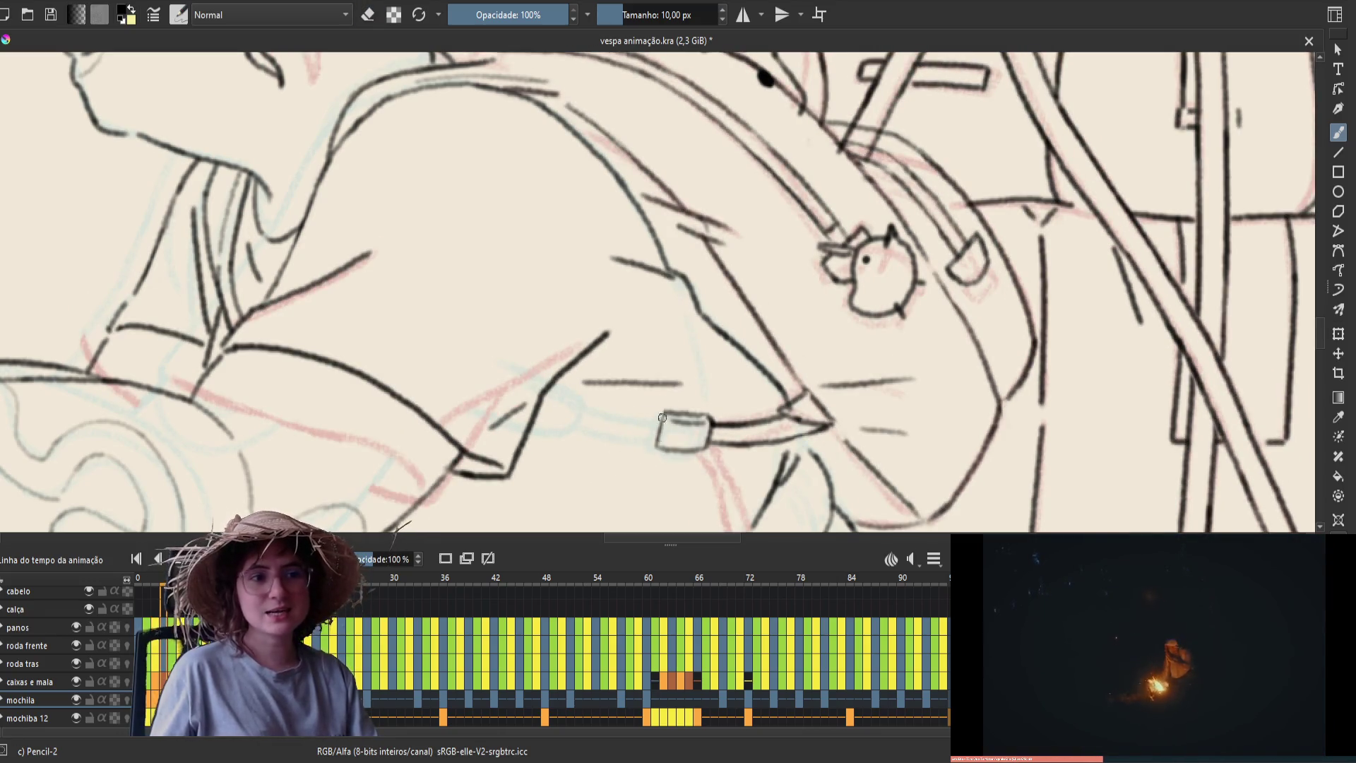
key(ctrl+s)
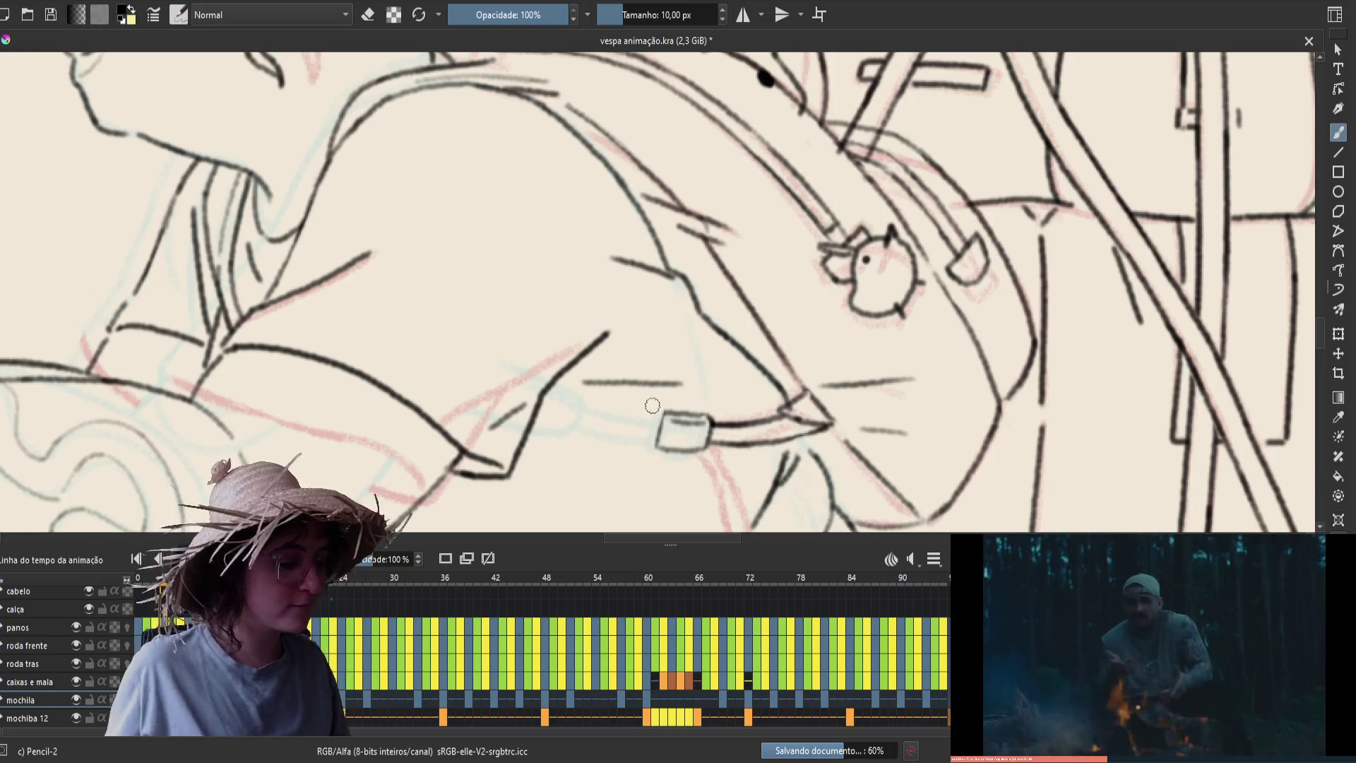